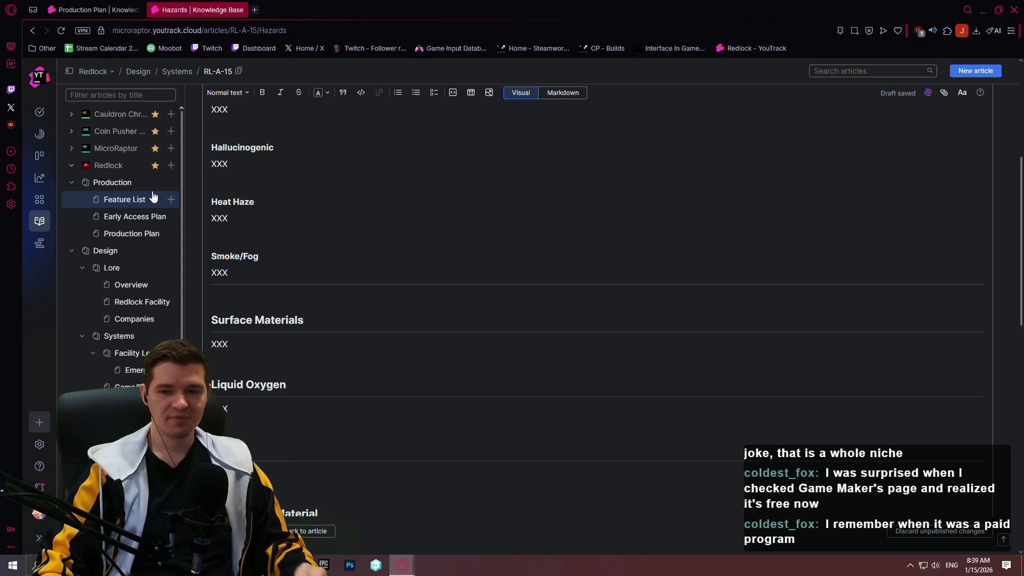
- Search Google Images for 'game maker original' in a new tab
scroll(347, 331, "up", 5)
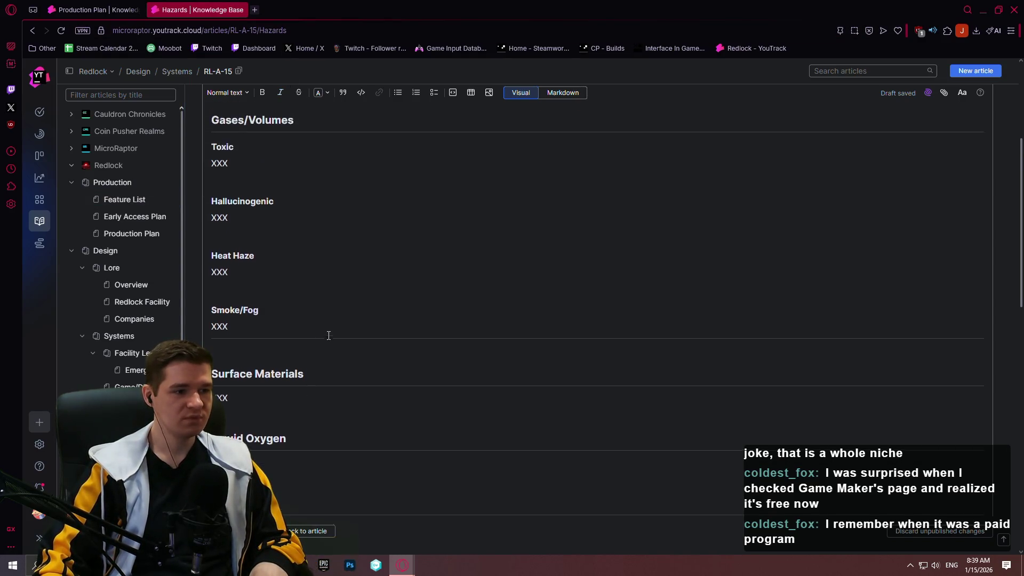
scroll(353, 327, "down", 5)
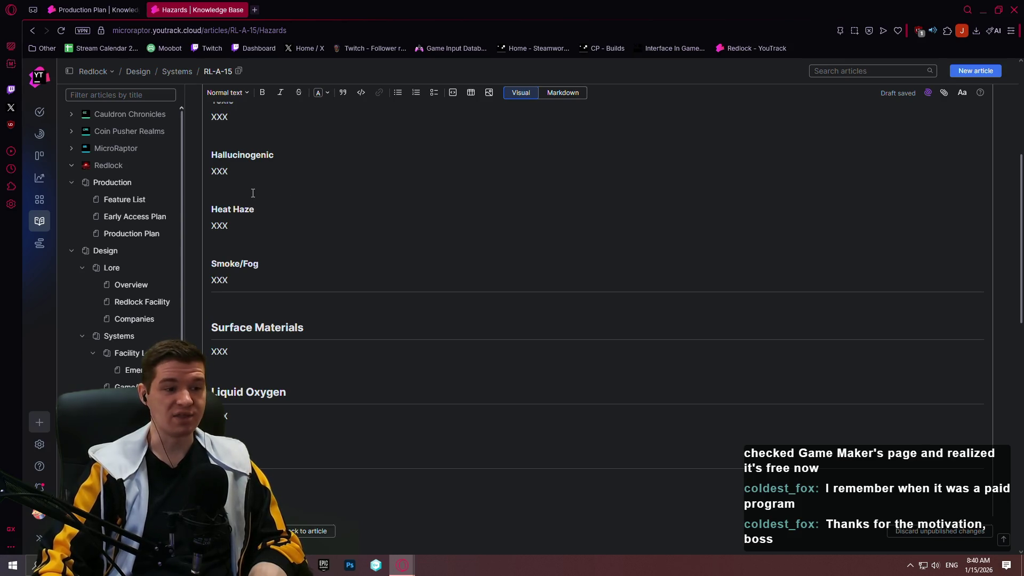
left_click(254, 10)
type("game maker original")
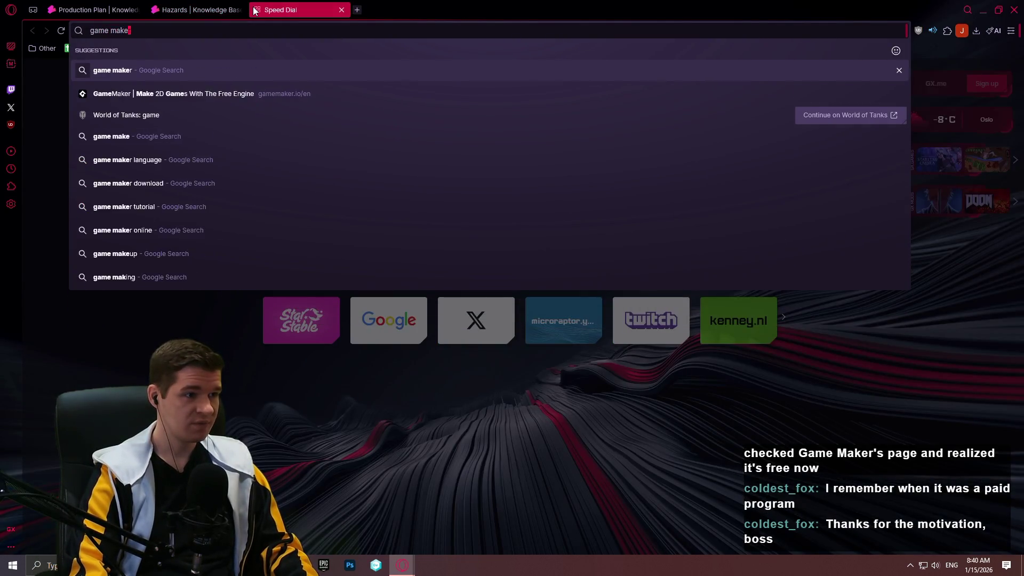
key("Return")
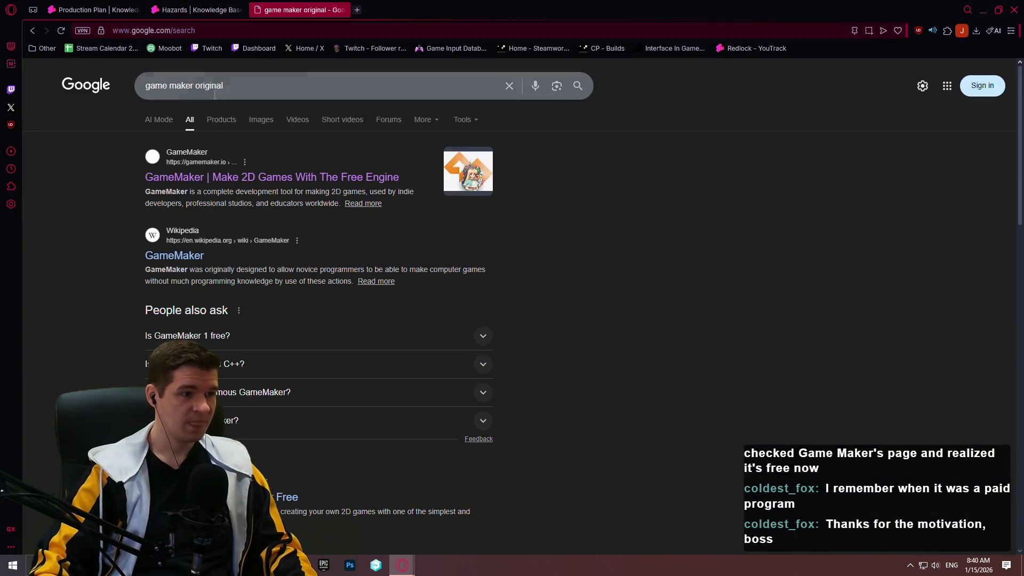
left_click(260, 121)
- View the Fandom Game Maker screenshot full-size, then preview the IndieDB Game Maker 8 image
left_click(149, 251)
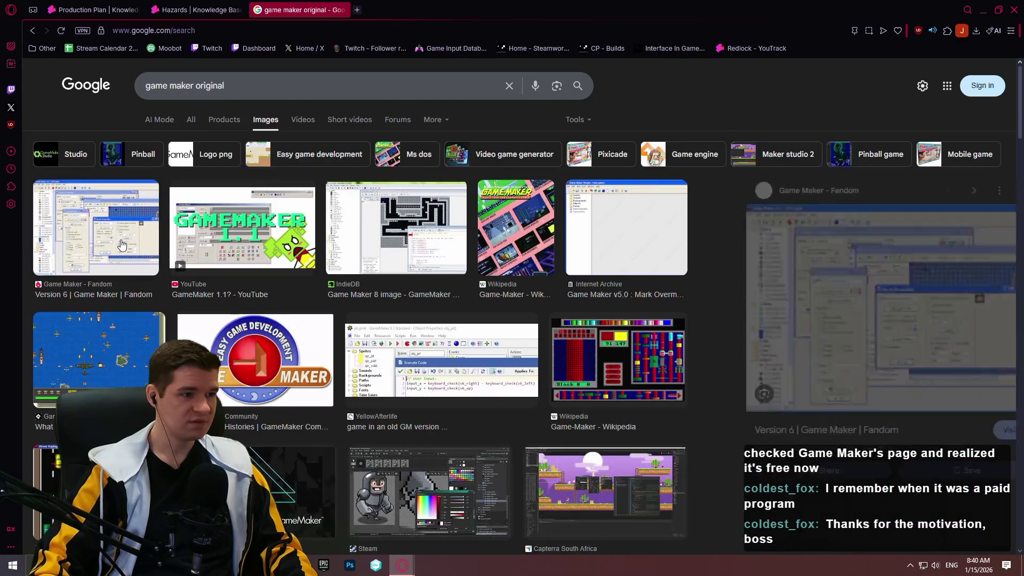
right_click(914, 297)
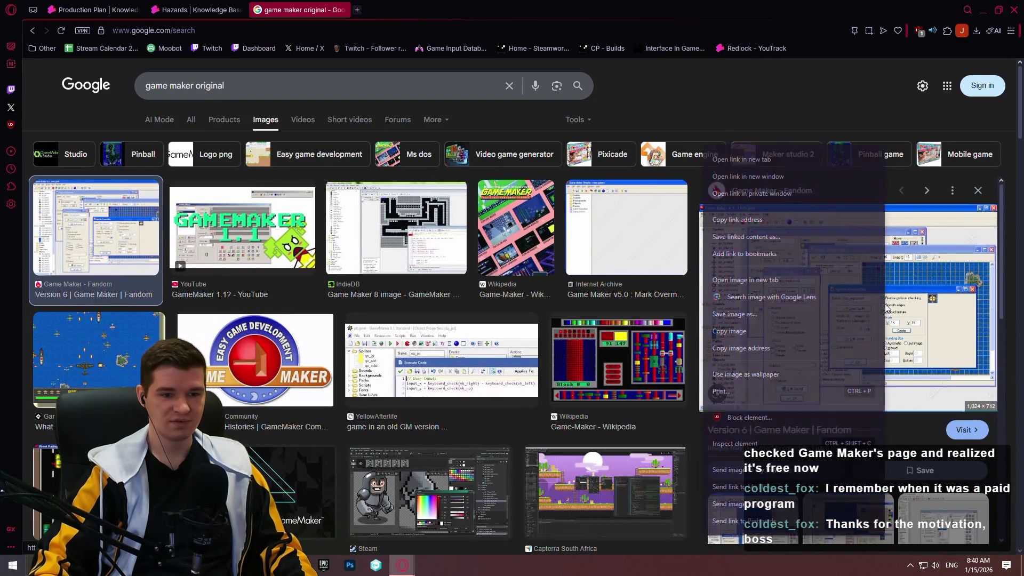
left_click(762, 276)
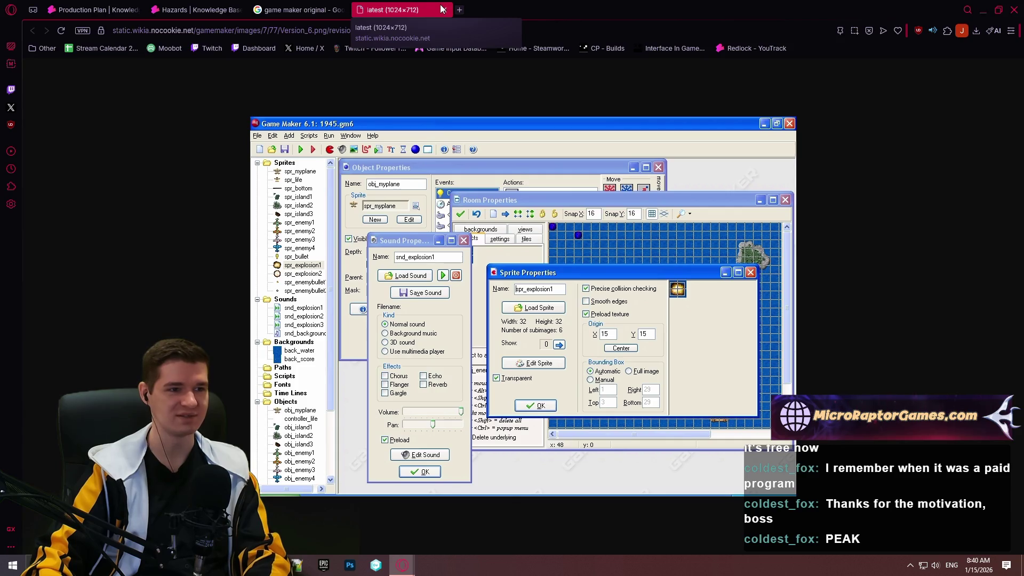
left_click(442, 9)
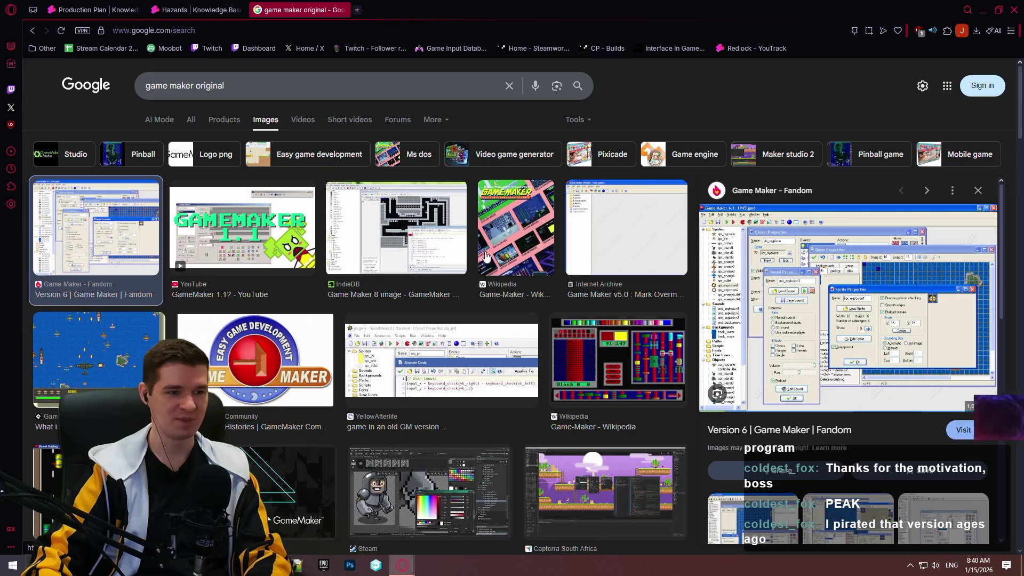
left_click(419, 239)
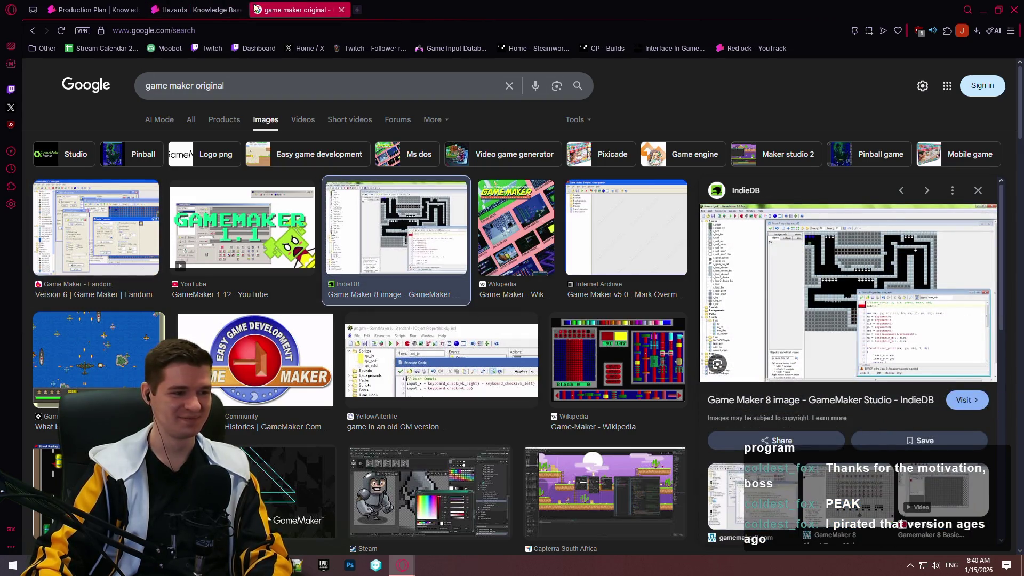
left_click(340, 10)
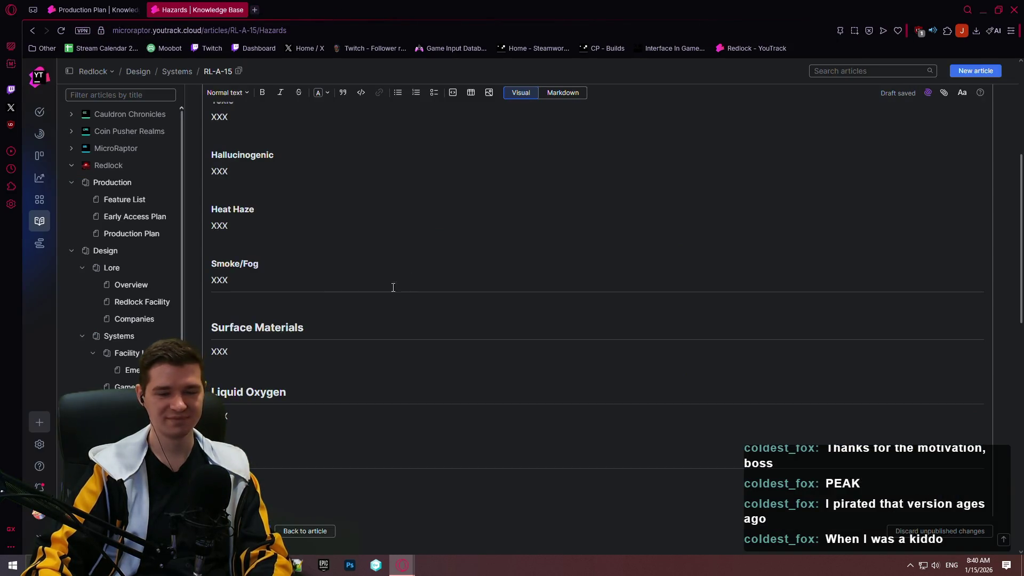
- Scroll through the Hazards article and select the XXX placeholder under Solar Radiation
scroll(352, 272, "up", 5)
scroll(283, 240, "down", 2)
scroll(272, 240, "up", 2)
scroll(356, 234, "down", 10)
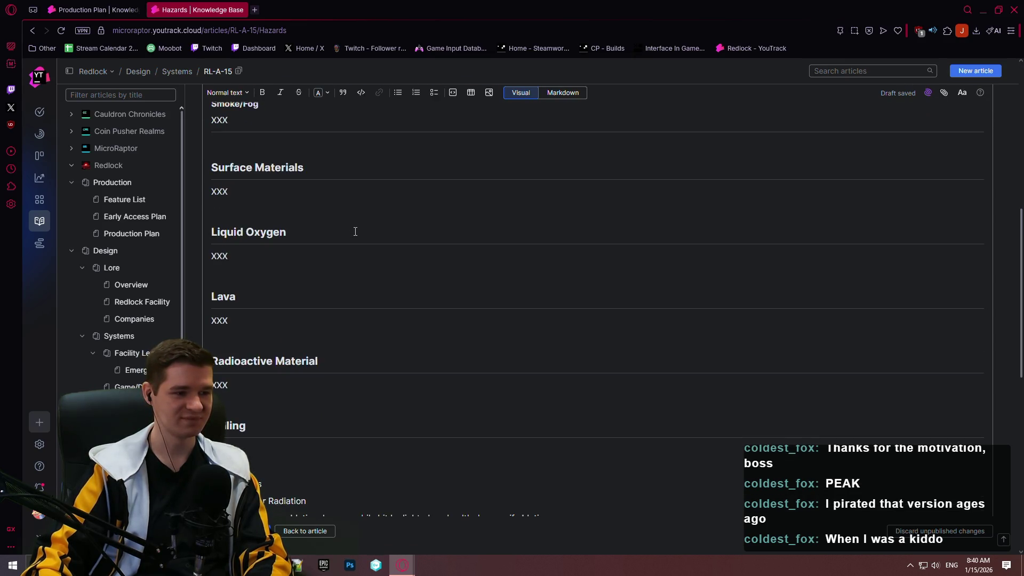
scroll(347, 214, "up", 10)
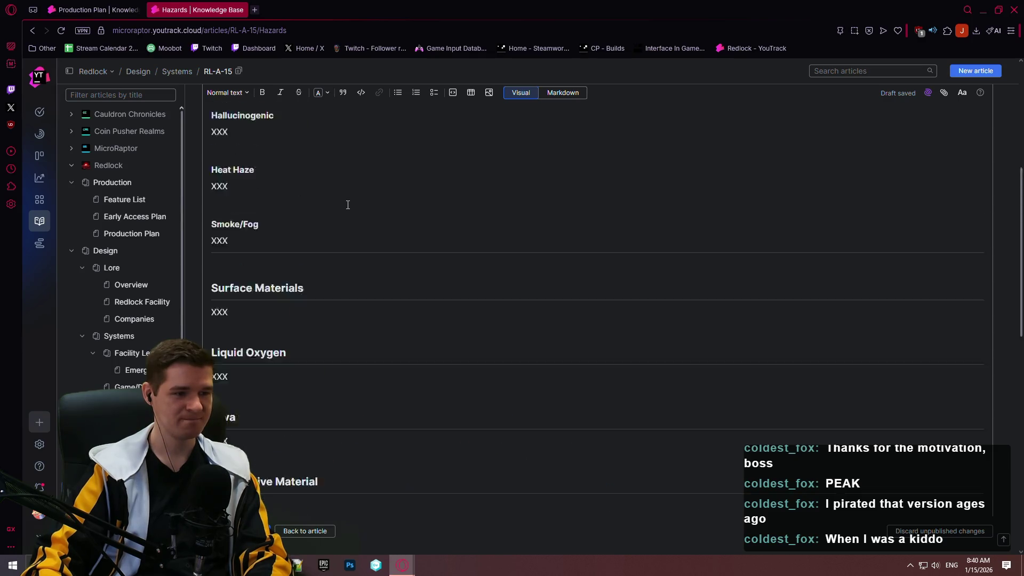
triple_click(342, 233)
- Write the Solar Radiation definition: ablative damage from standing in bold DIRECT sunlight, citing RL-A-12
type("Solar Radiation refers to t")
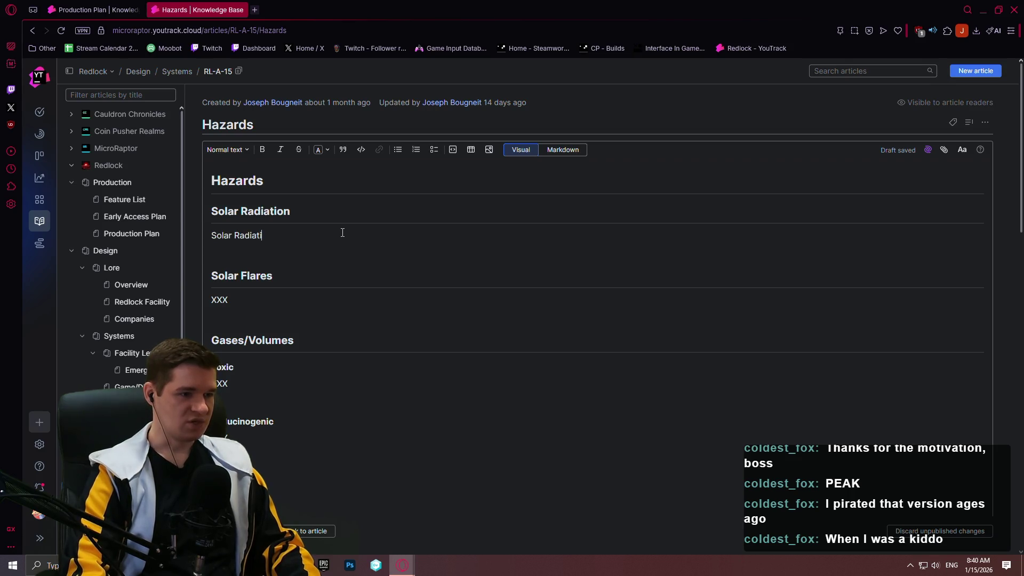
type("he ablative damage that the player takes while standing in direct ")
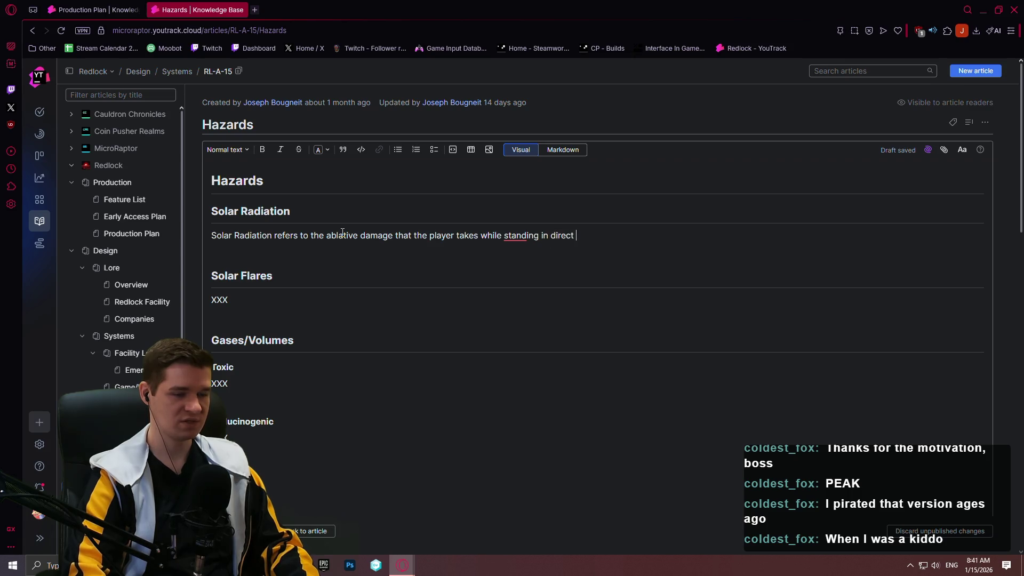
type("l")
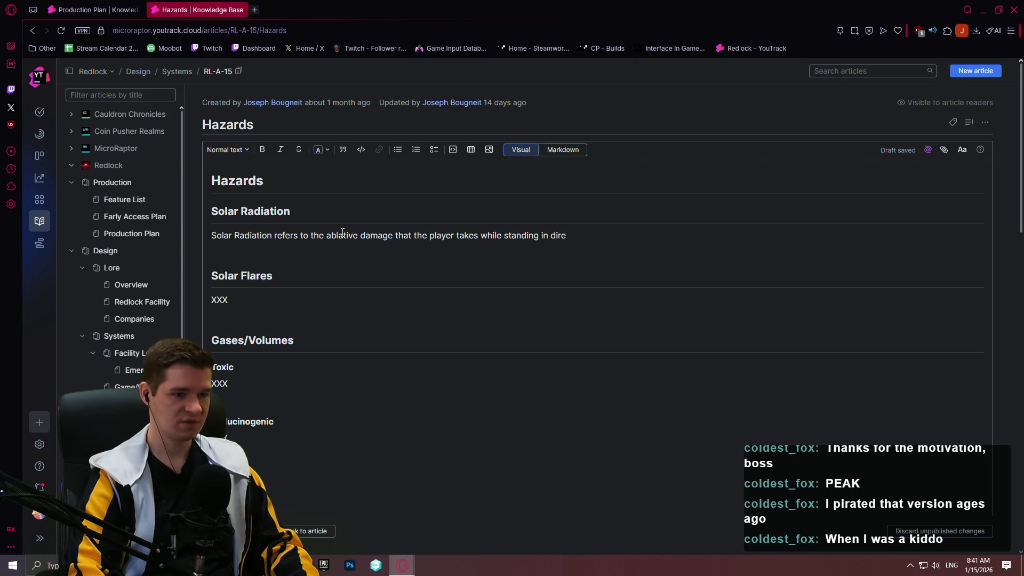
key("BackSpace")
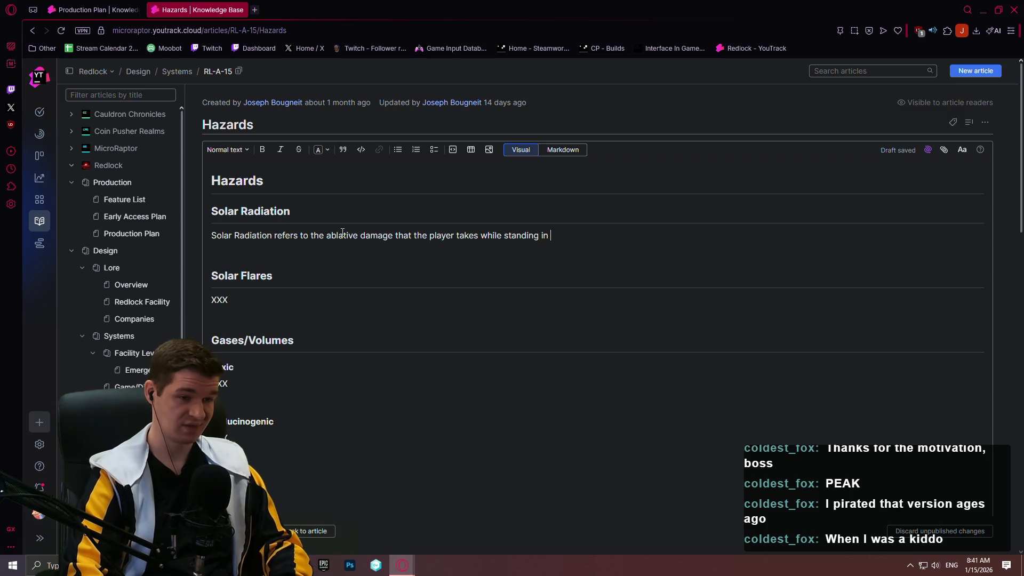
type("d")
key("BackSpace")
type("DIREC")
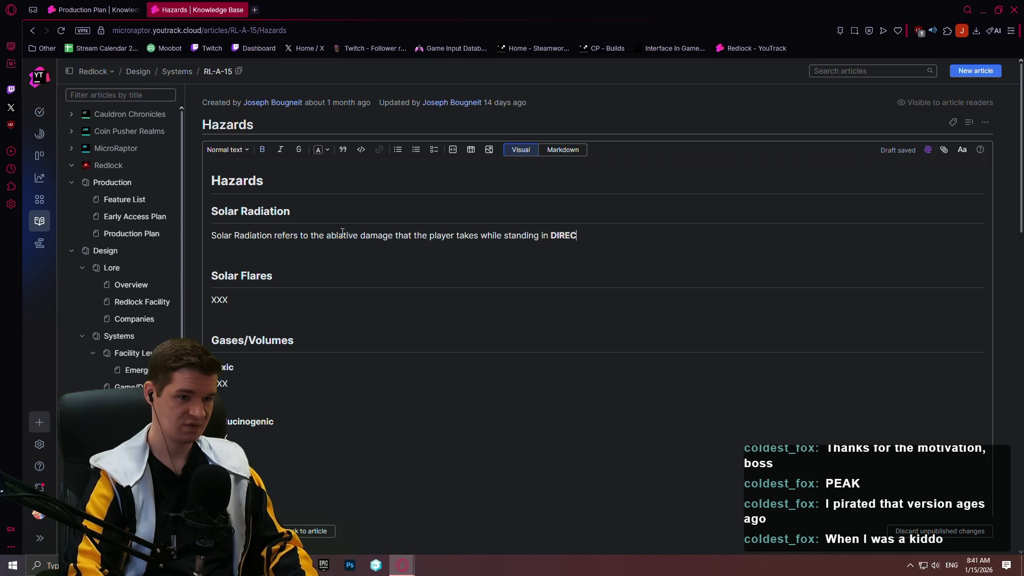
type("T light ")
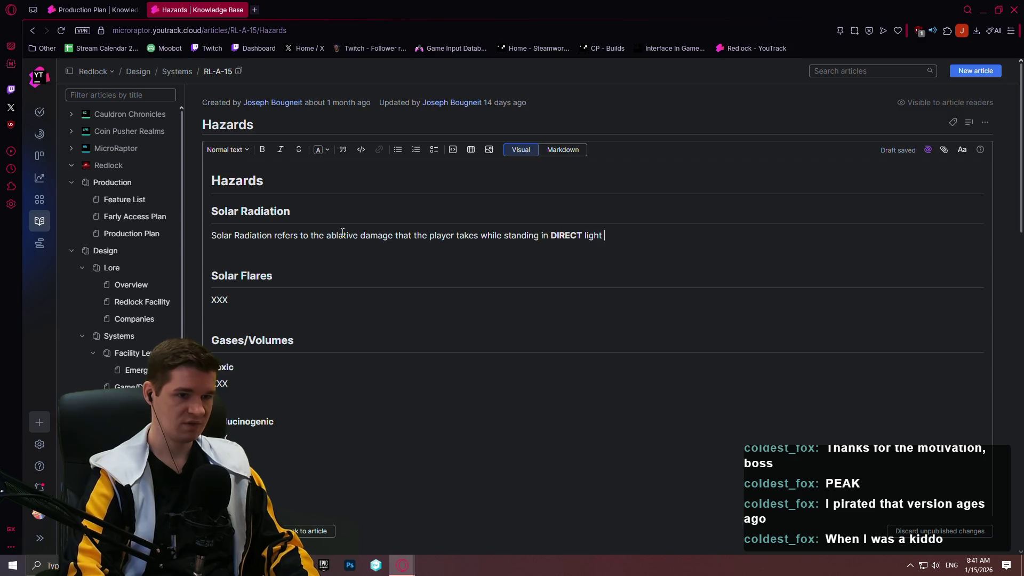
type("from the sun.")
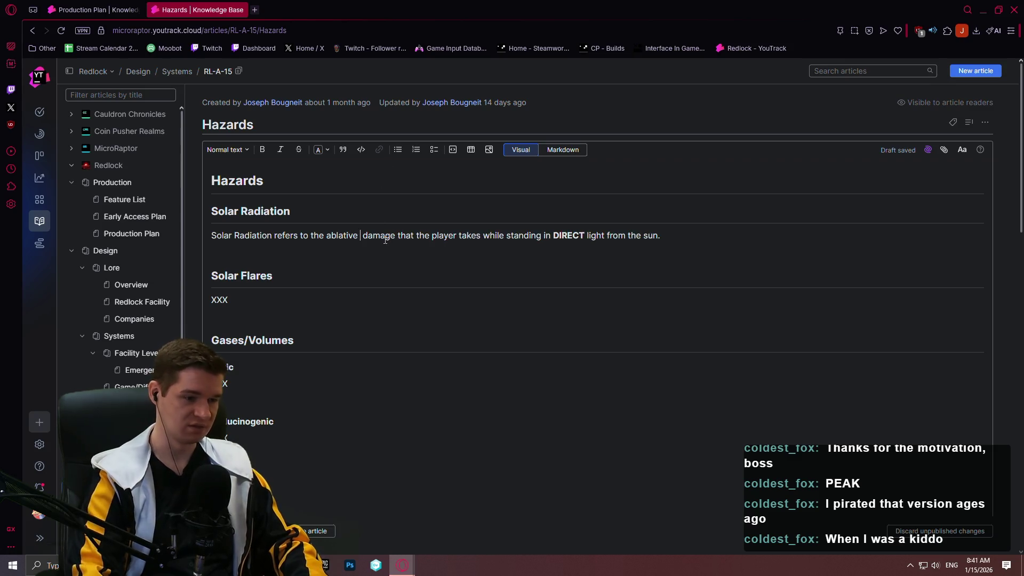
type("(RL-A-")
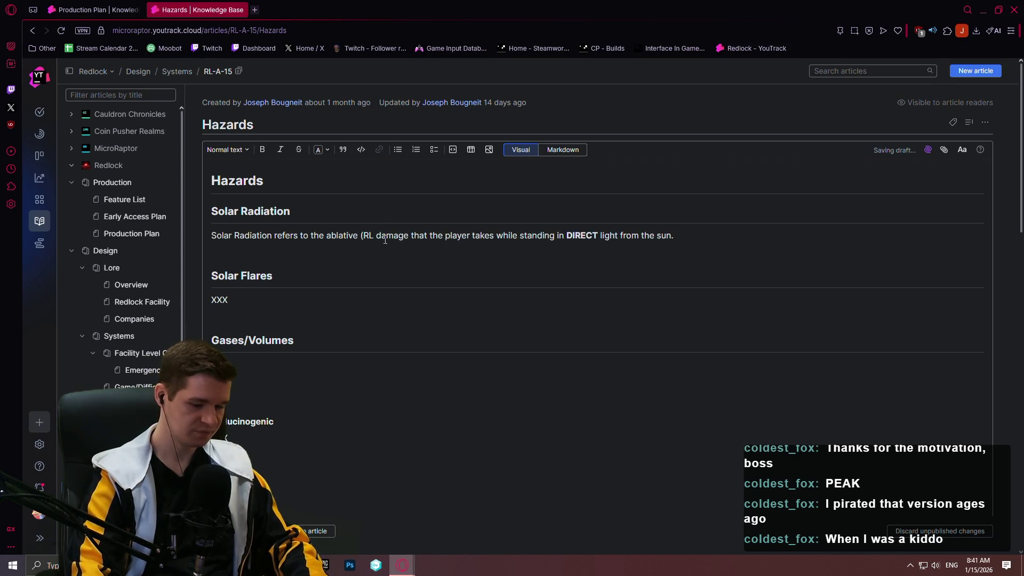
type("1")
type("2)")
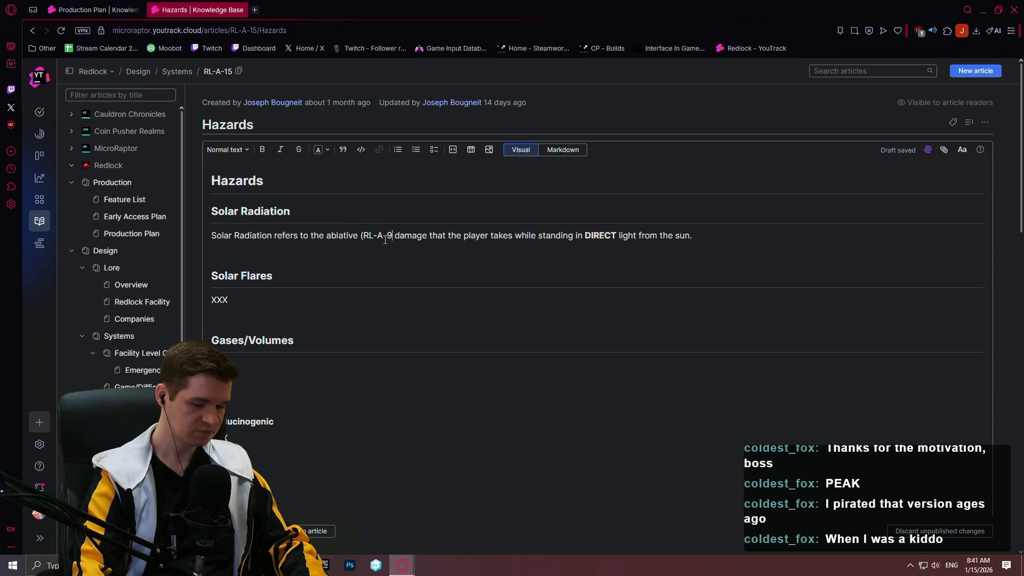
- Add that a player lacking any ablative takes the damage directly to their health
left_click(765, 232)
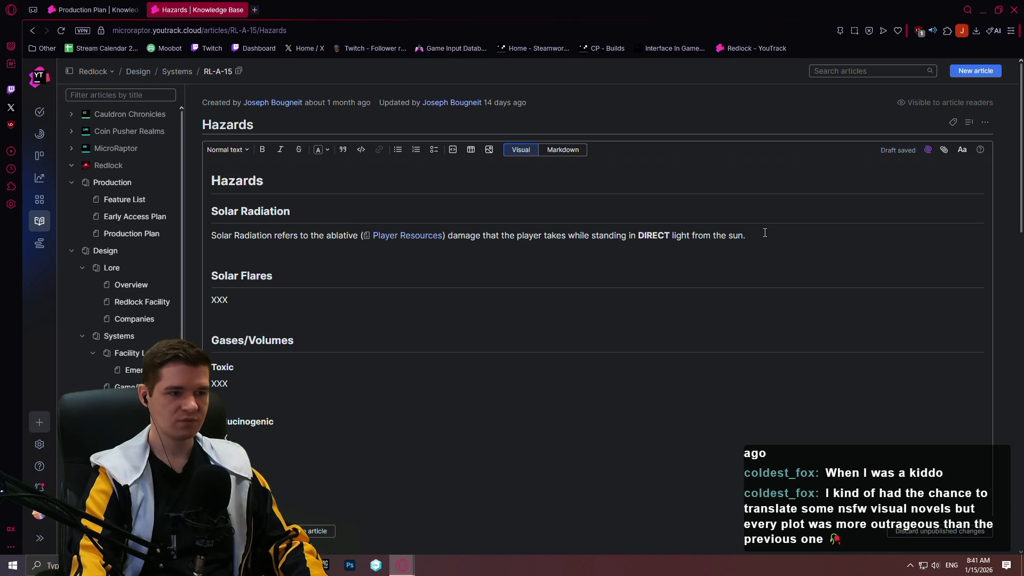
type("If the player lacks any")
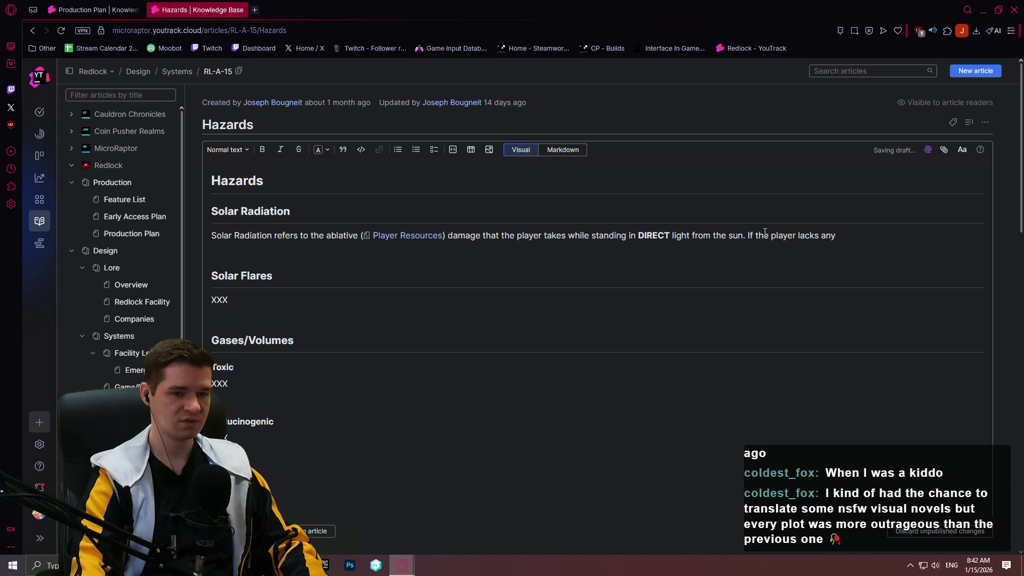
type(" ablation")
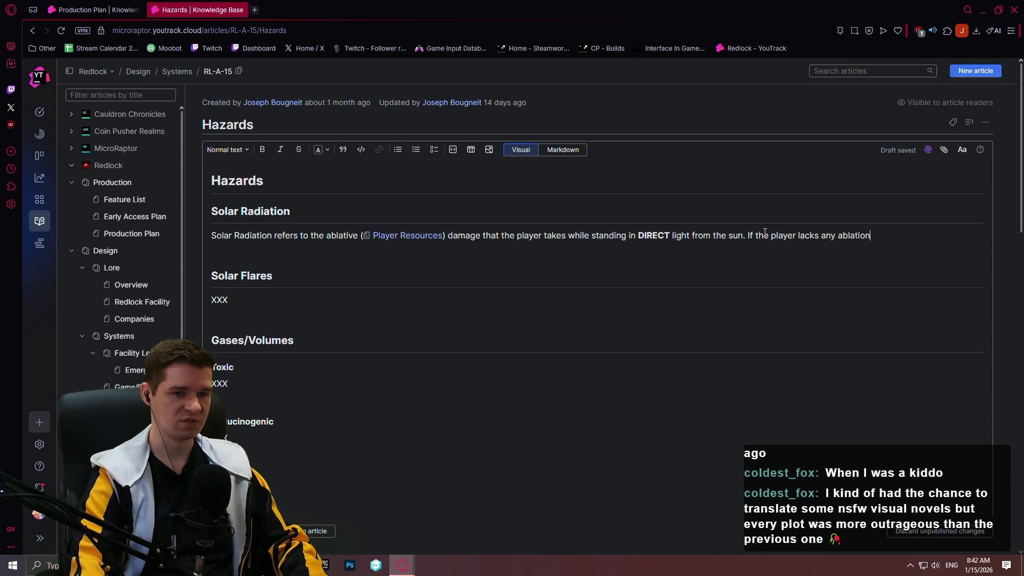
key("BackSpace")
key("BackSpace")
type("ve")
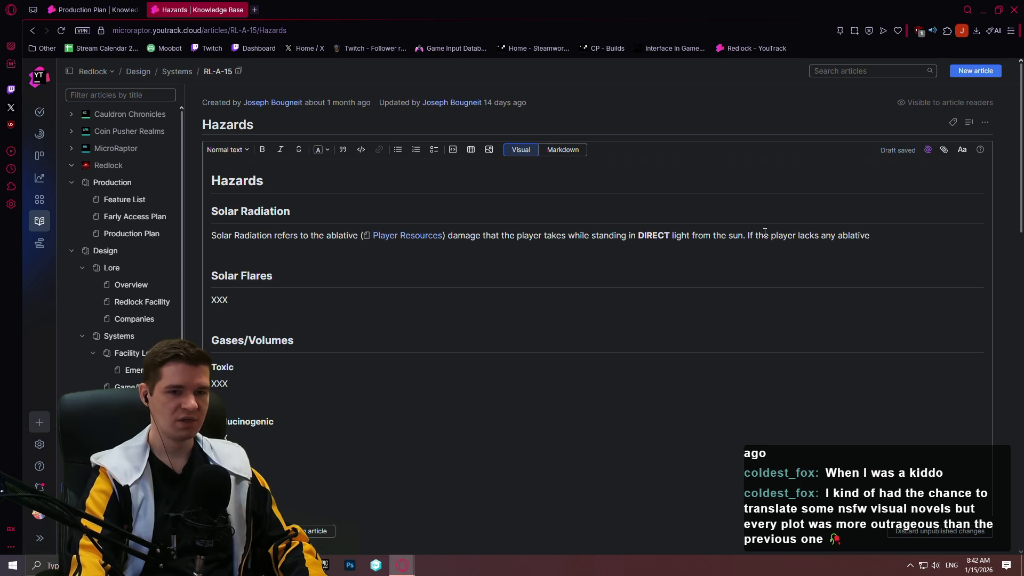
type(", then th")
key("BackSpace")
key("BackSpace")
key("BackSpace")
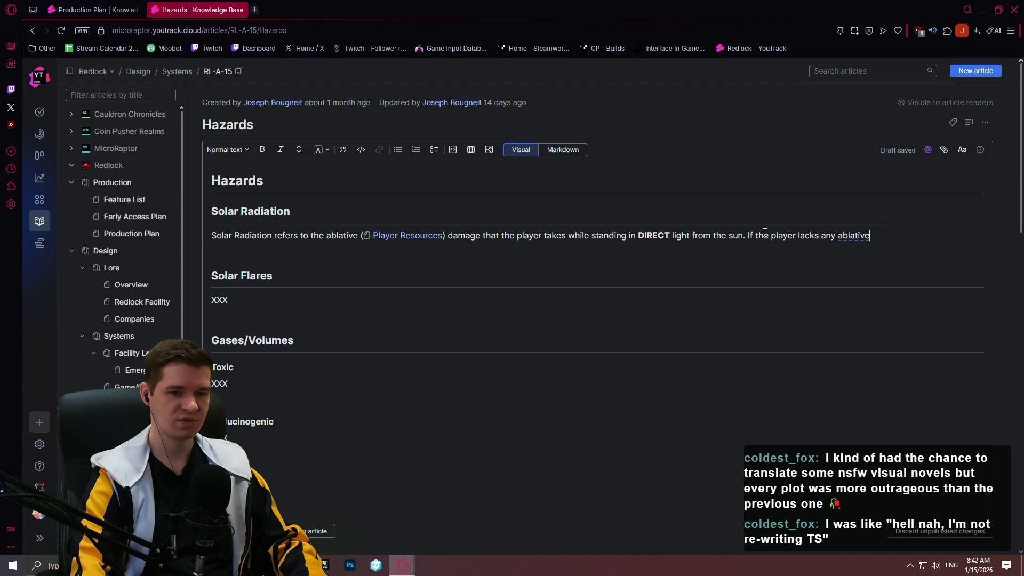
type("then the damage ")
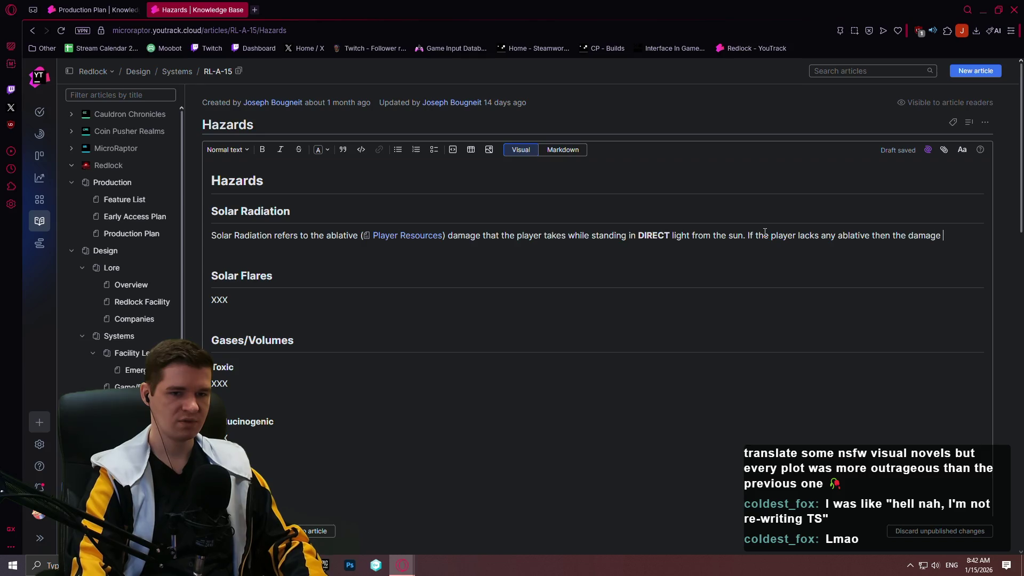
type("goes dir")
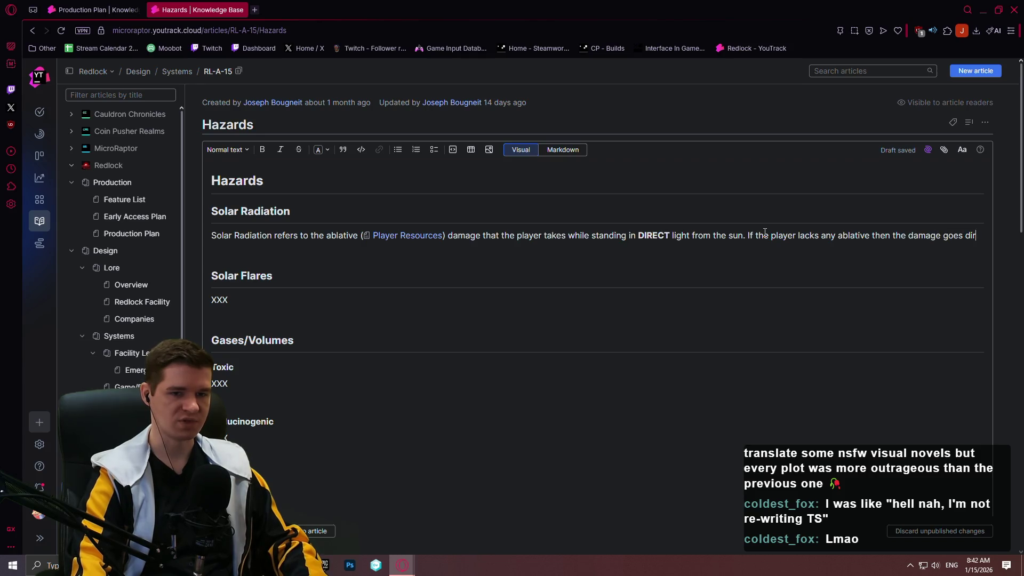
type("ectly to the player's ")
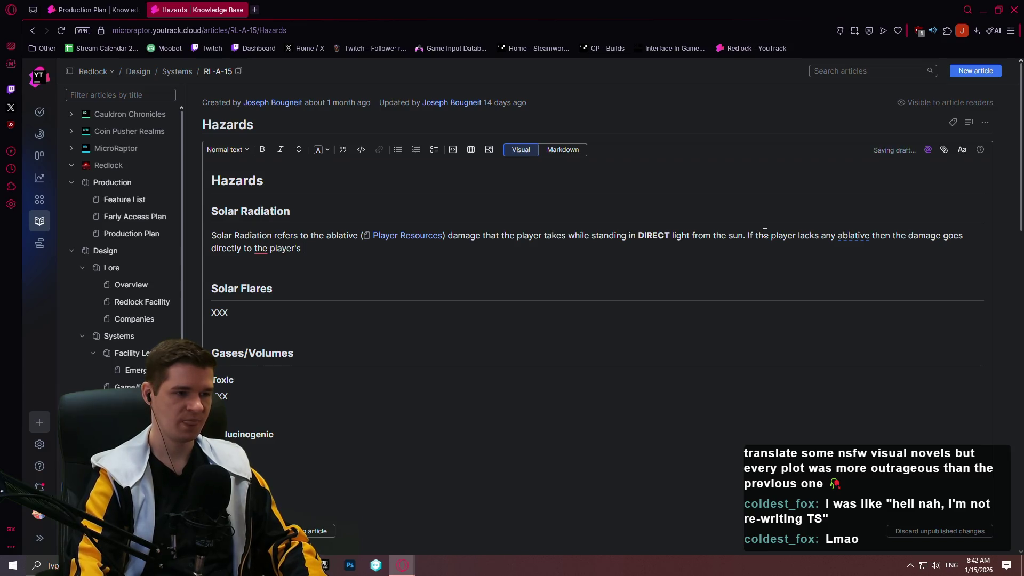
type("health.")
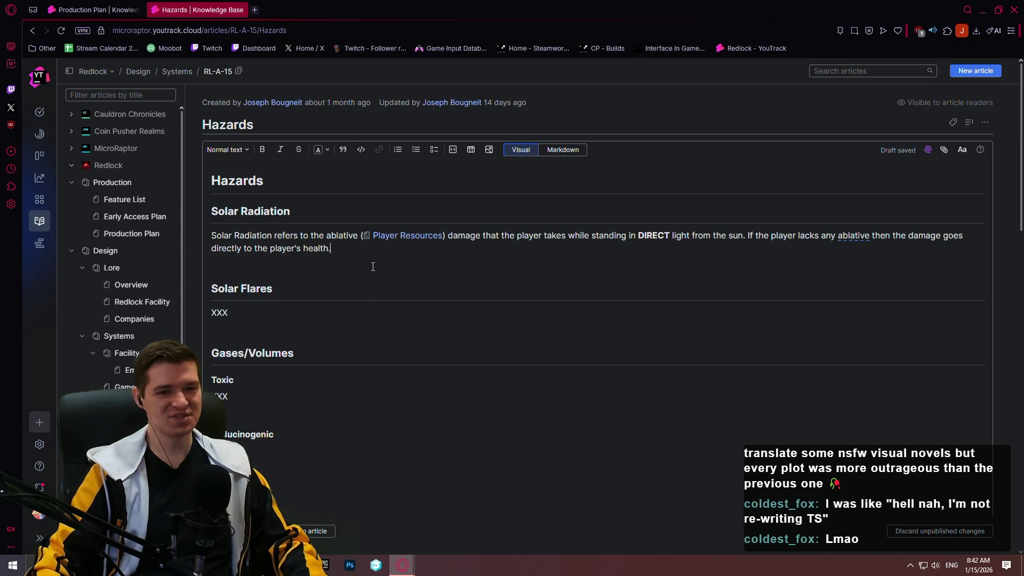
- Accept the grammar suggestion adding a comma after 'ablative'
mouse_move(862, 236)
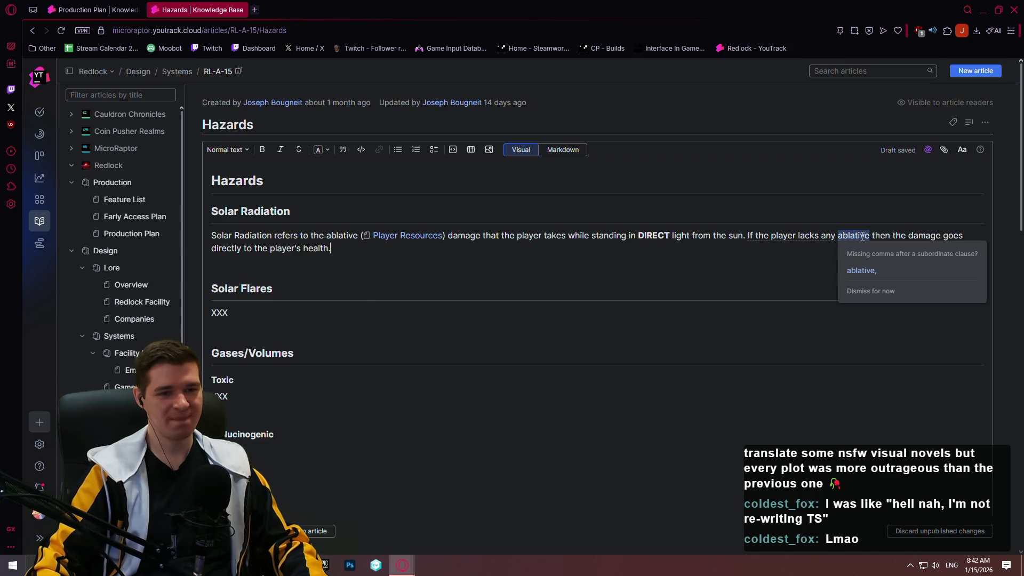
left_click(873, 272)
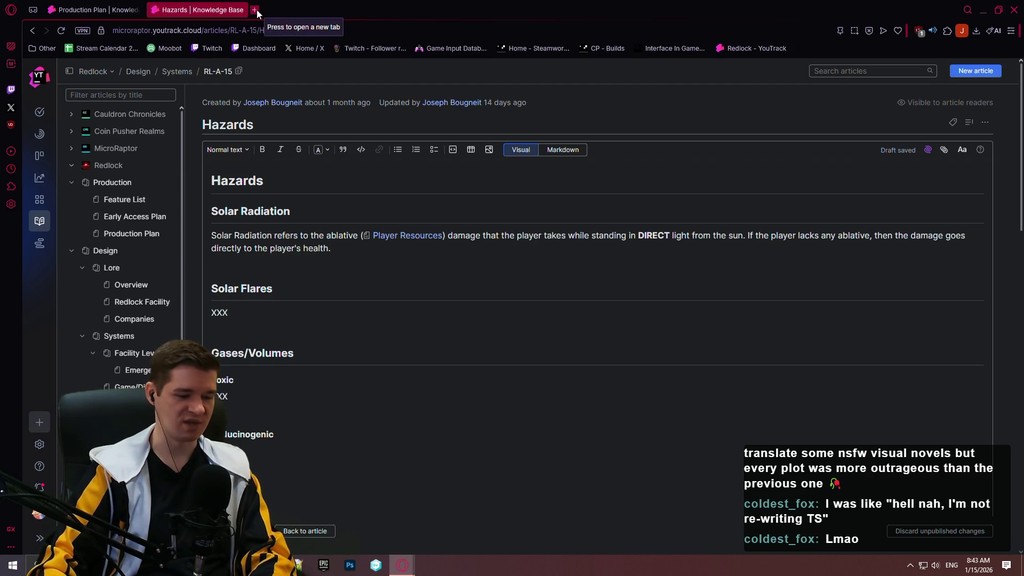
left_click(257, 10)
- Go to YouTube and search for 'mass effect 3 light damage'
type("y")
key("Return")
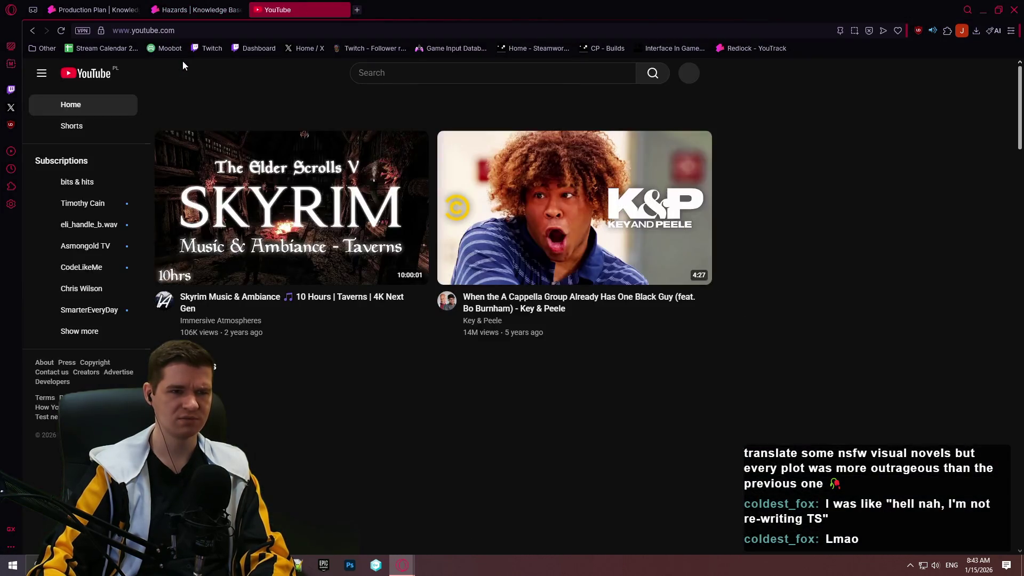
left_click(371, 68)
type("mass effect 3 ")
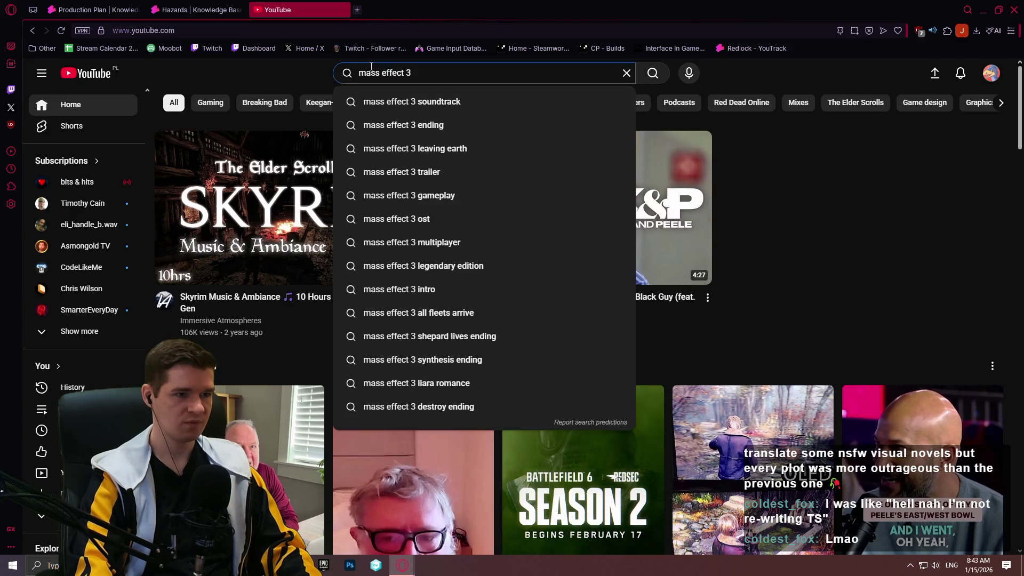
type("solar")
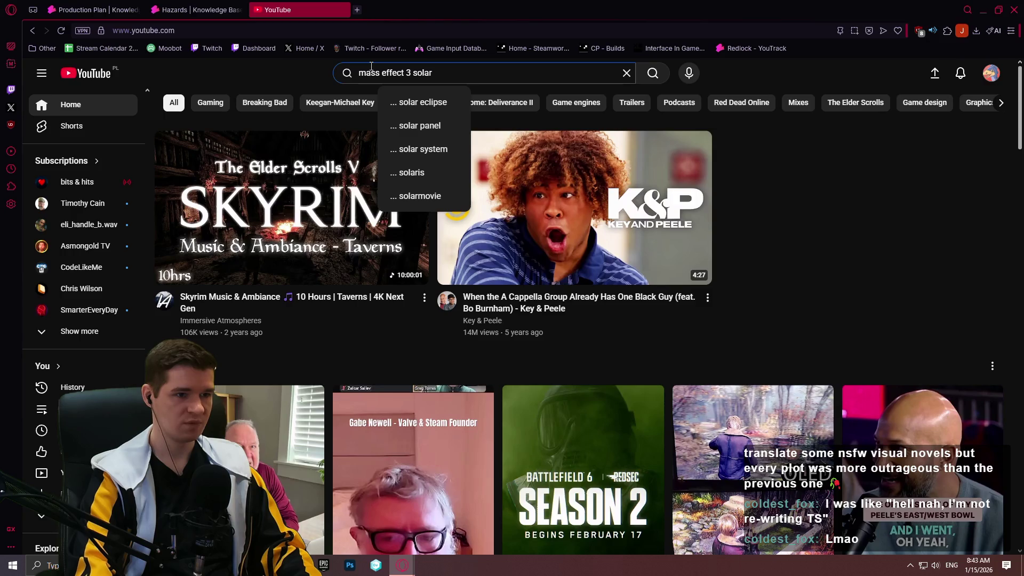
key("BackSpace")
key("BackSpace")
key("BackSpace")
key("BackSpace")
key("BackSpace")
type("li")
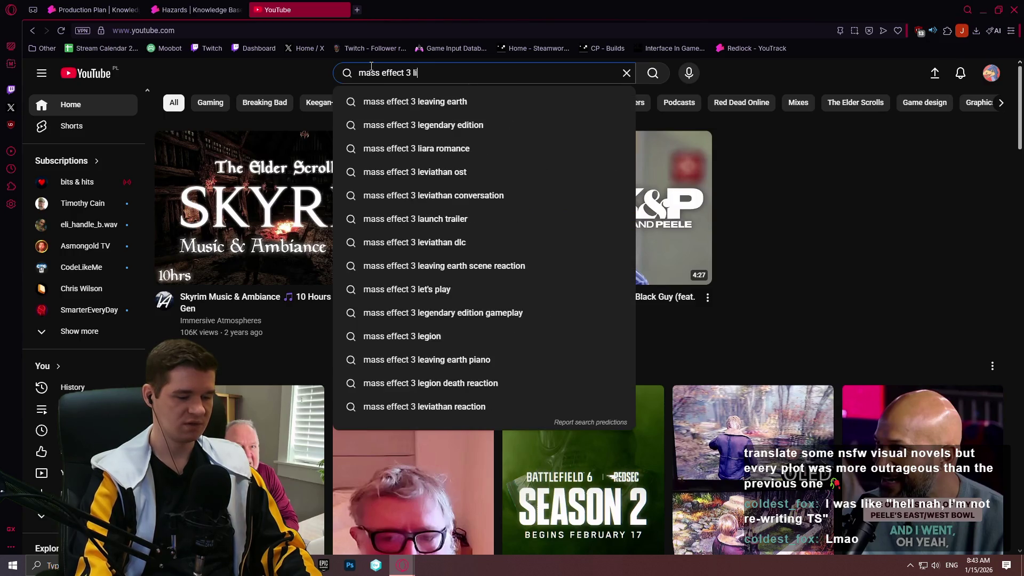
type("ght damage")
key("Return")
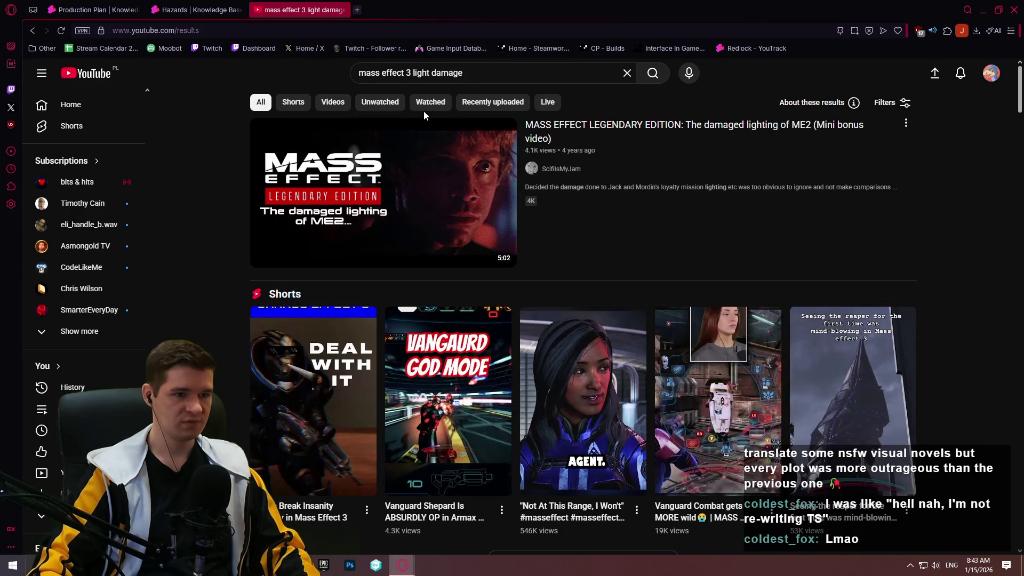
- Browse down through the 'mass effect 3 light damage' video results
scroll(411, 113, "down", 8)
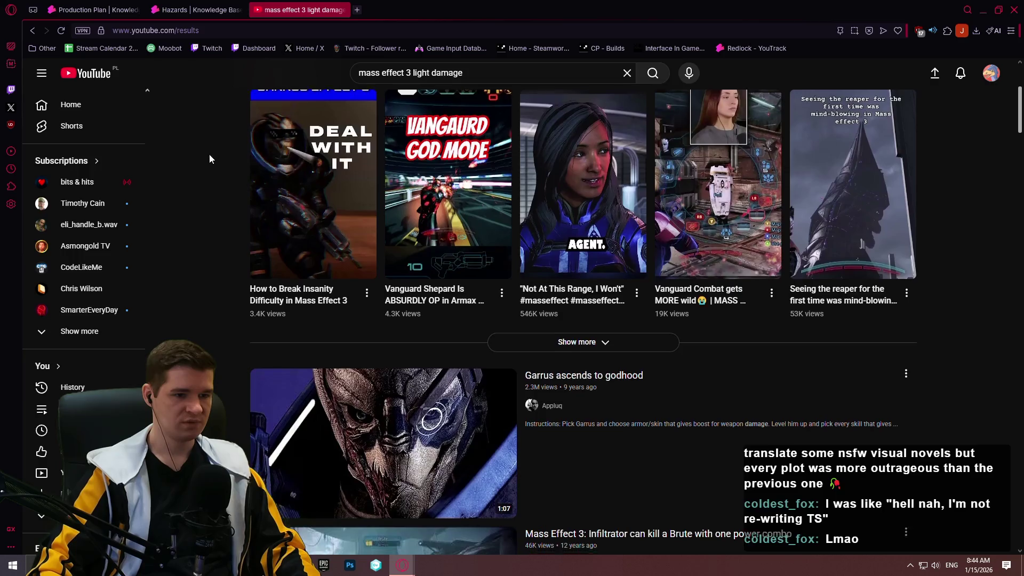
scroll(206, 141, "down", 1)
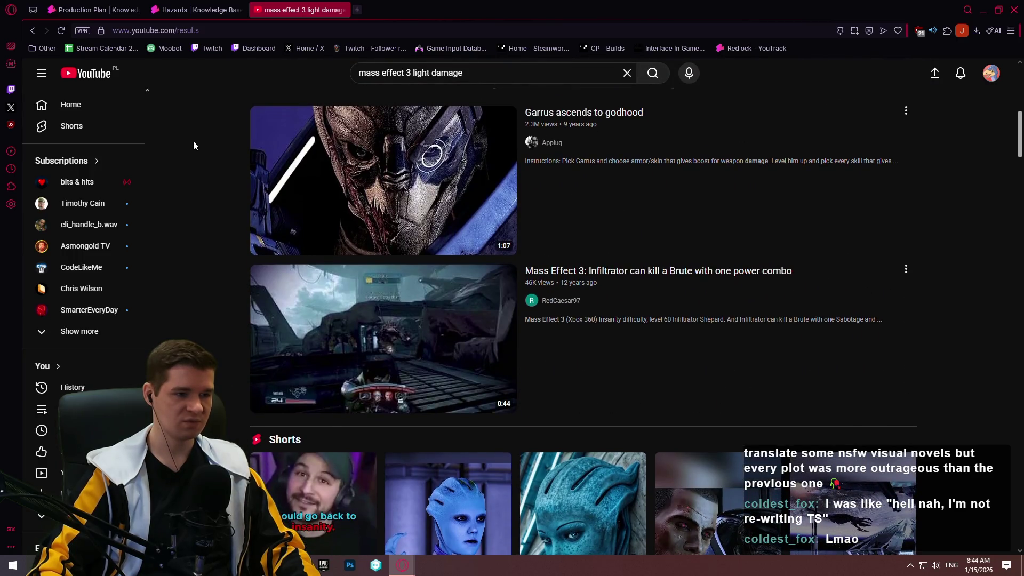
scroll(207, 140, "down", 10)
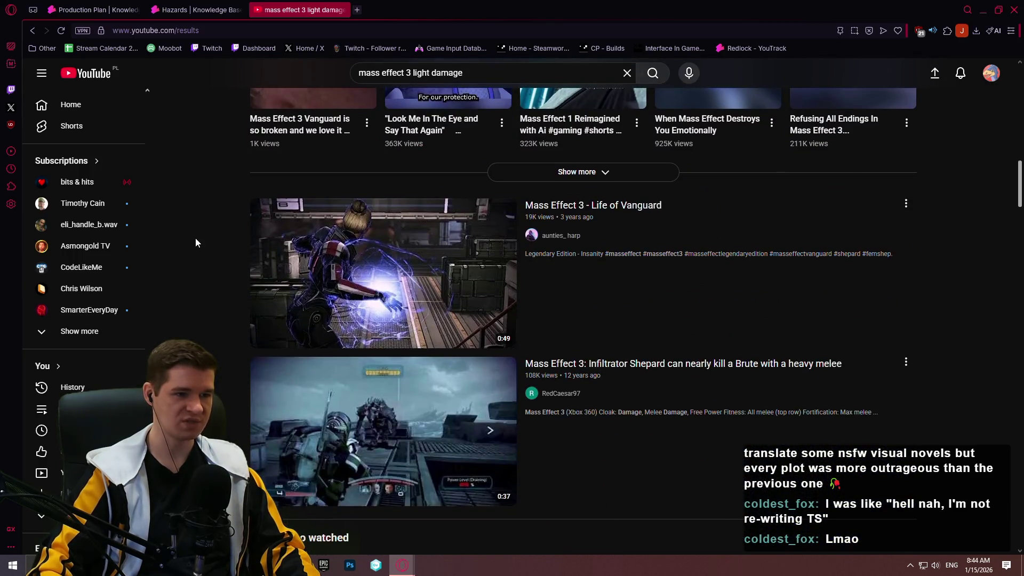
scroll(196, 265, "down", 6)
scroll(228, 278, "down", 4)
scroll(252, 65, "up", 5)
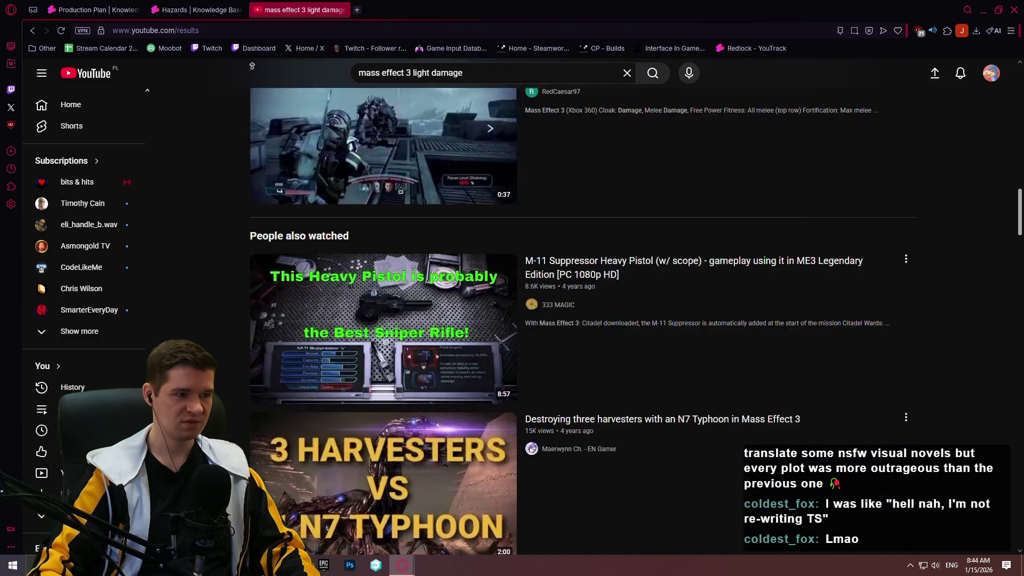
scroll(252, 66, "up", 15)
left_click(220, 30)
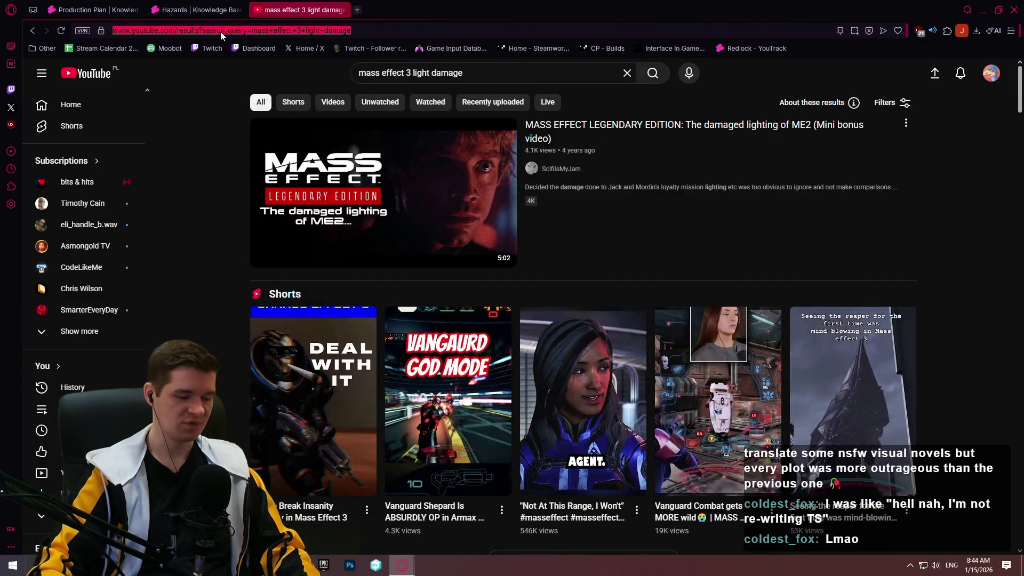
- Search Google for 'mass effect 3 missions' and open the Mass Effect Wiki Missions page
type("mass effect 3 ")
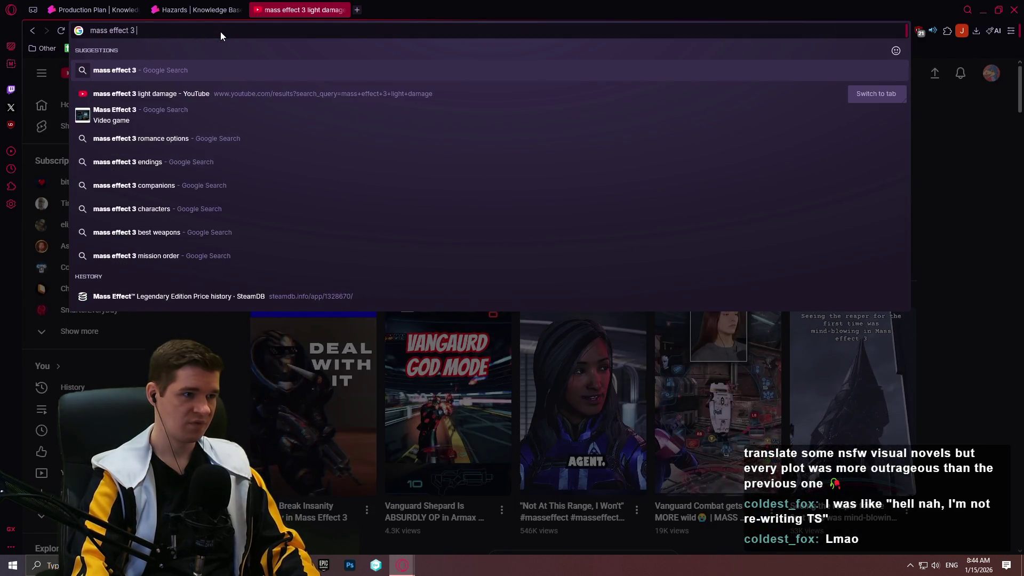
type("missions")
key("Return")
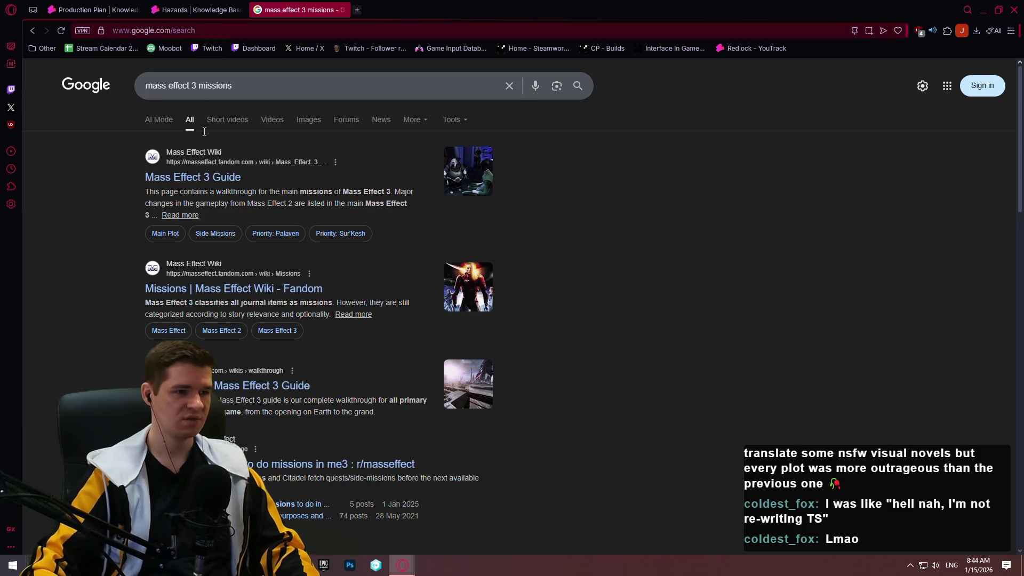
left_click(204, 294)
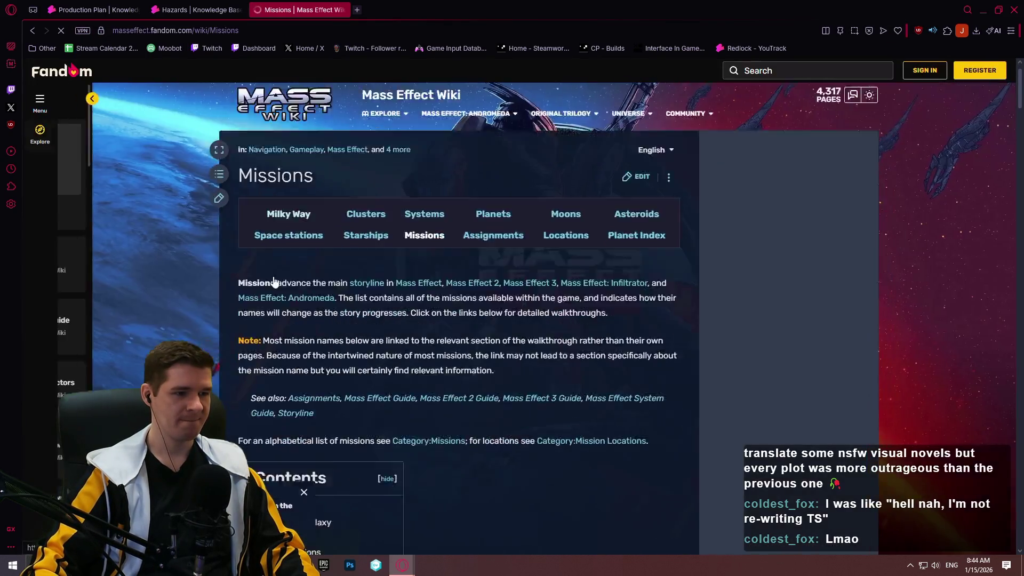
scroll(373, 277, "down", 4)
left_click(207, 99)
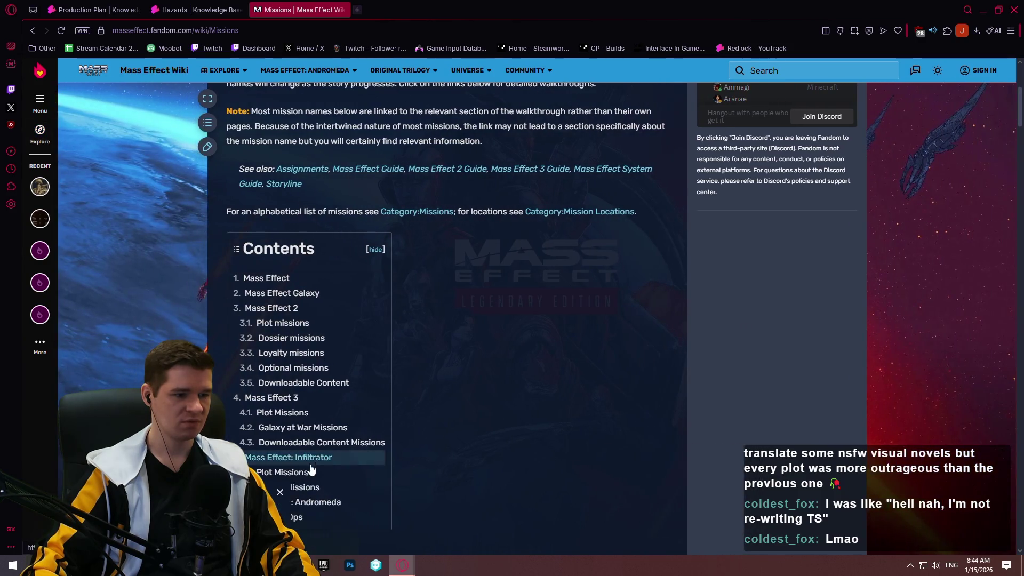
- Jump to the Mass Effect 3 Plot Missions list and open Priority: Rannoch
scroll(452, 363, "down", 3)
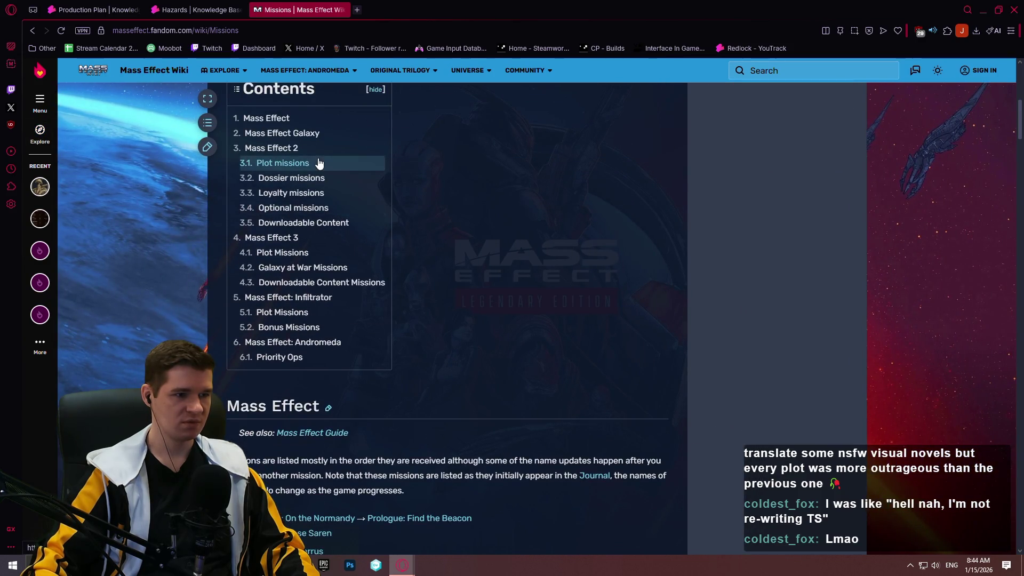
scroll(280, 176, "down", 1)
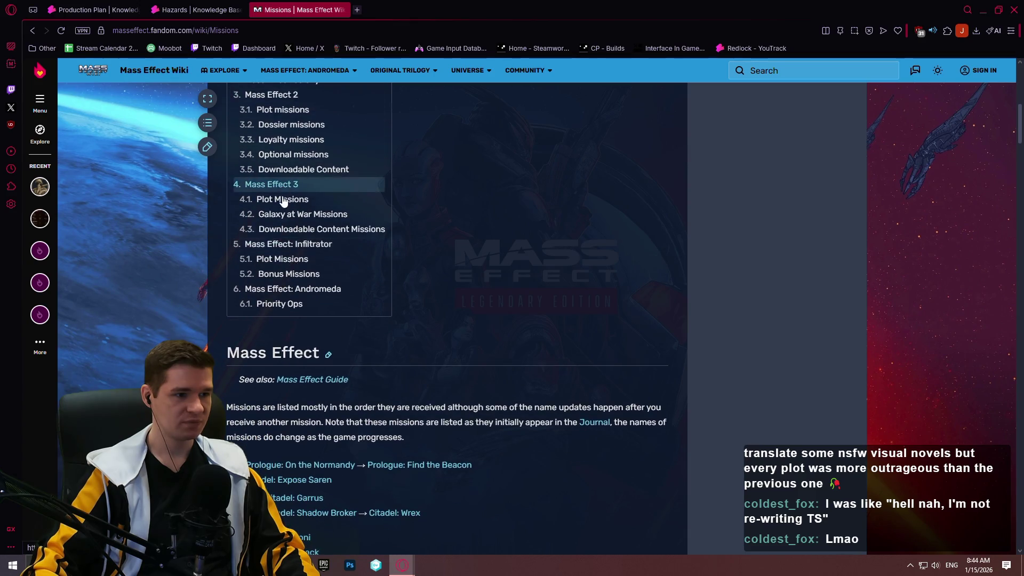
left_click(275, 201)
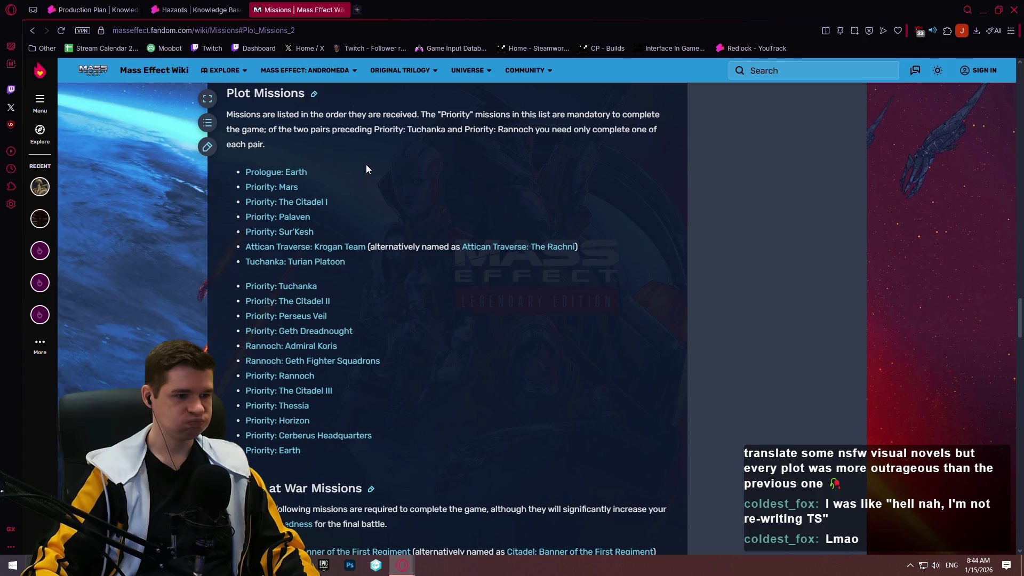
left_click(301, 380)
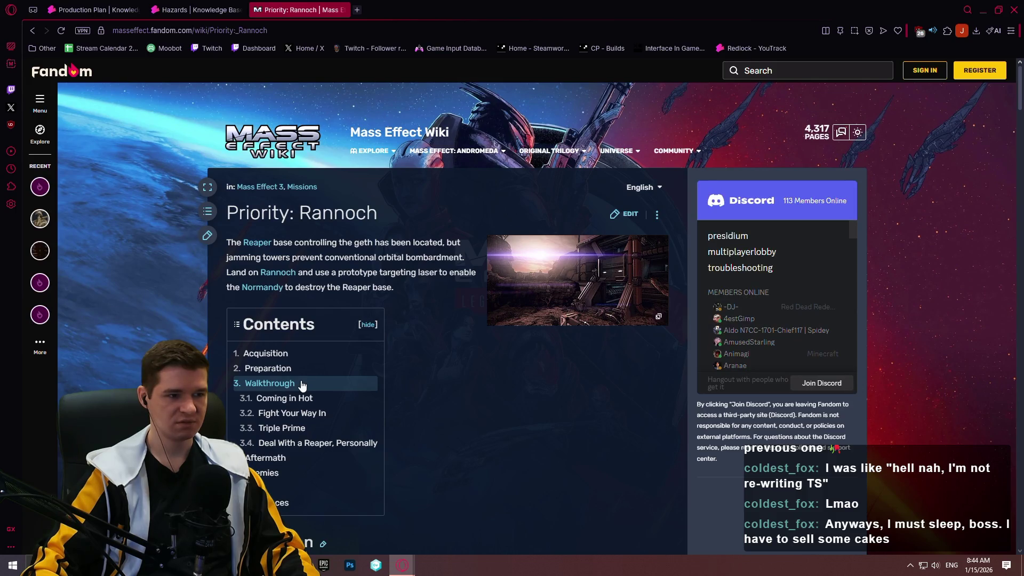
- Read the Priority: Rannoch walkthrough down to the Reaper fight, briefly enlarging the geth resistance screenshot
scroll(467, 342, "down", 5)
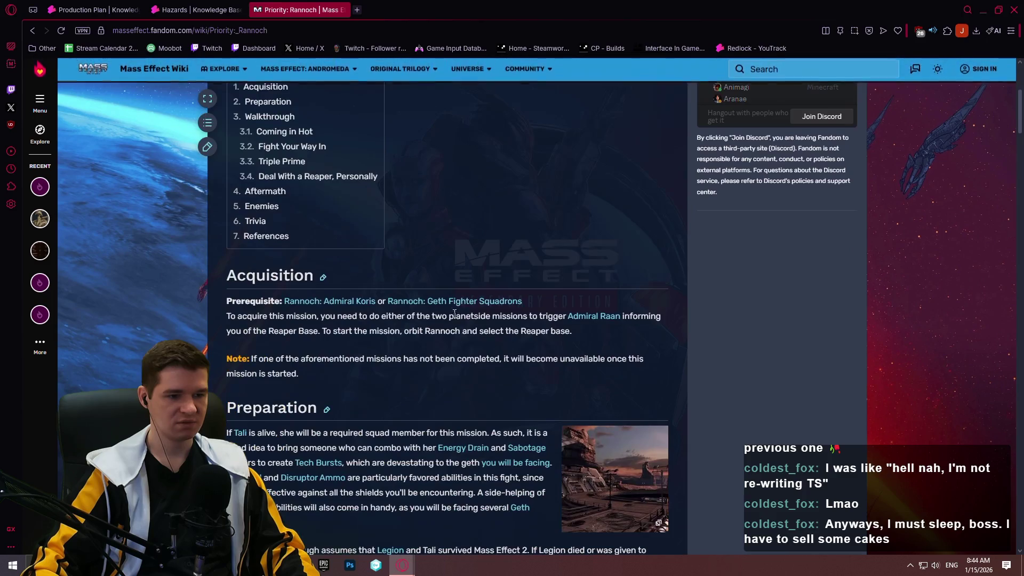
scroll(454, 314, "down", 3)
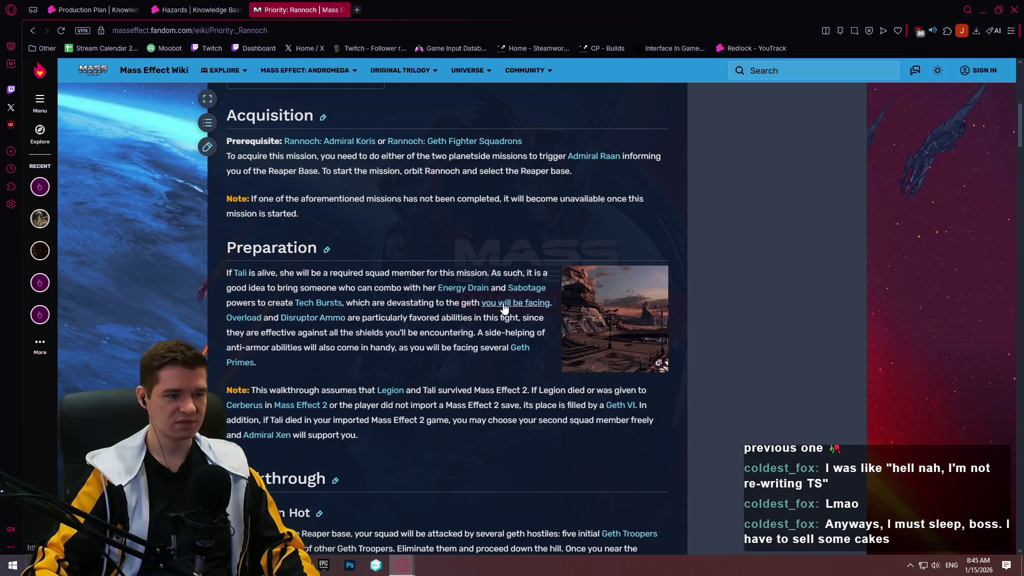
scroll(444, 377, "down", 2)
scroll(513, 273, "down", 4)
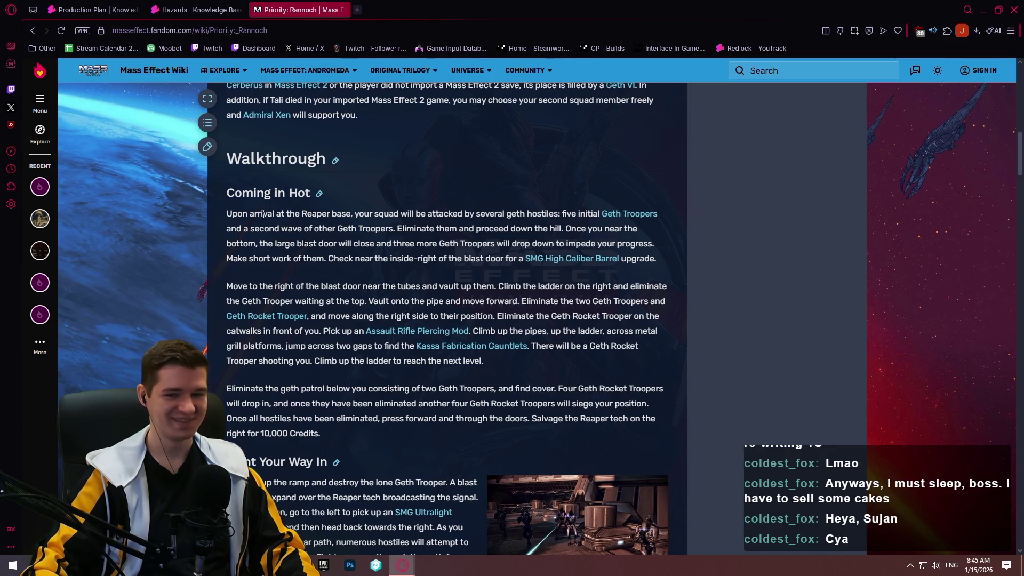
scroll(421, 204, "down", 3)
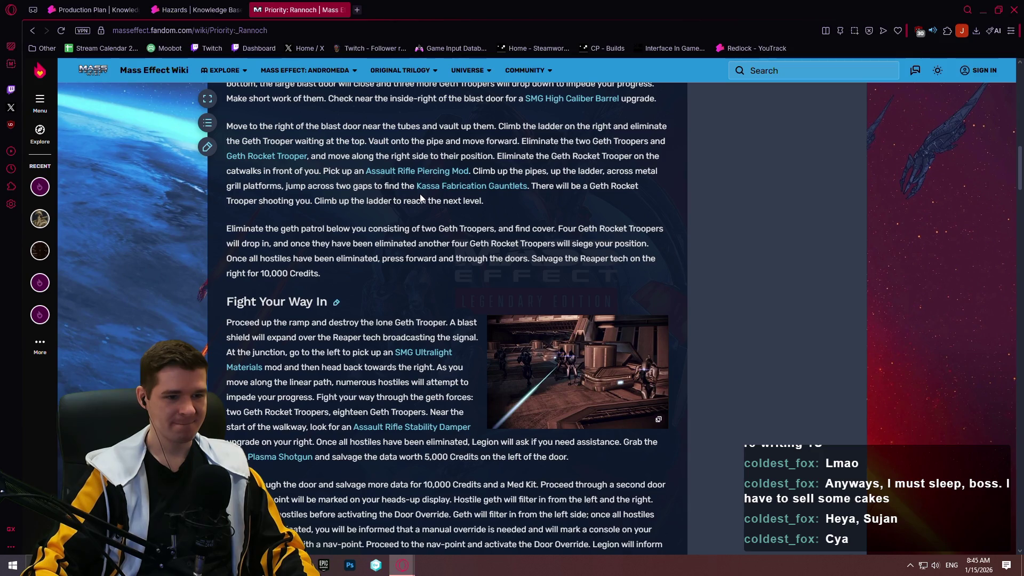
left_click(645, 425)
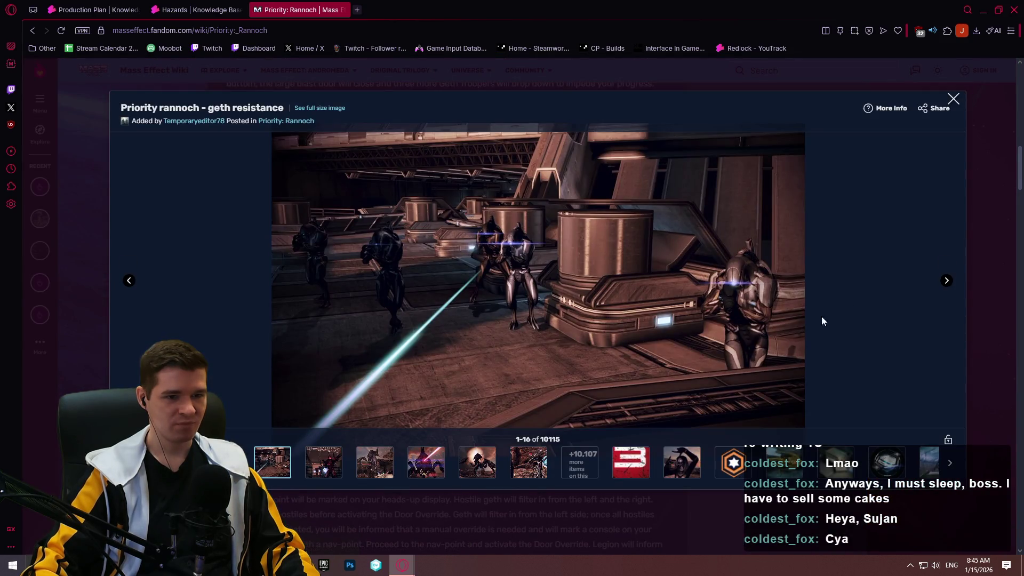
left_click(994, 241)
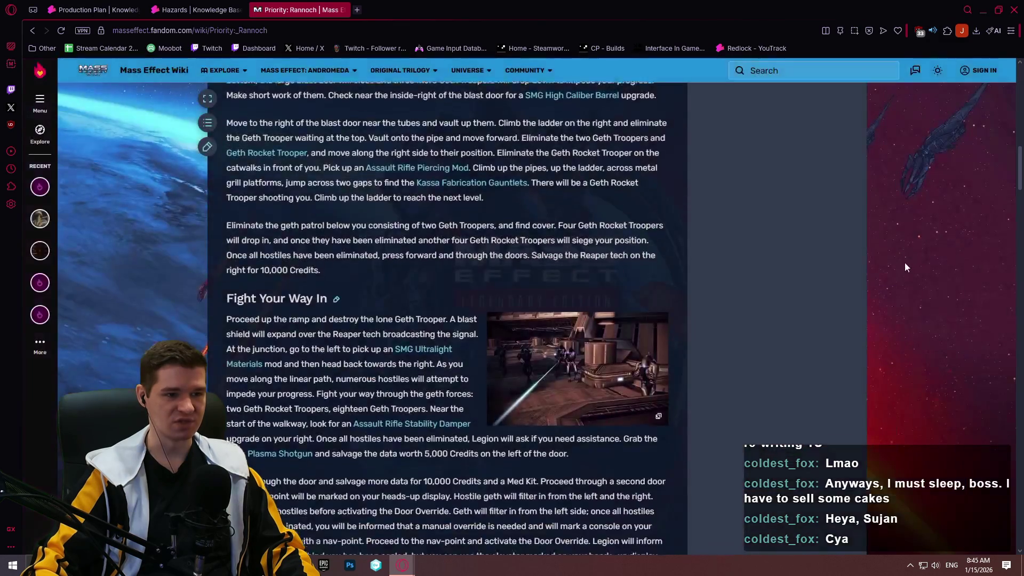
scroll(904, 263, "down", 7)
scroll(804, 231, "down", 6)
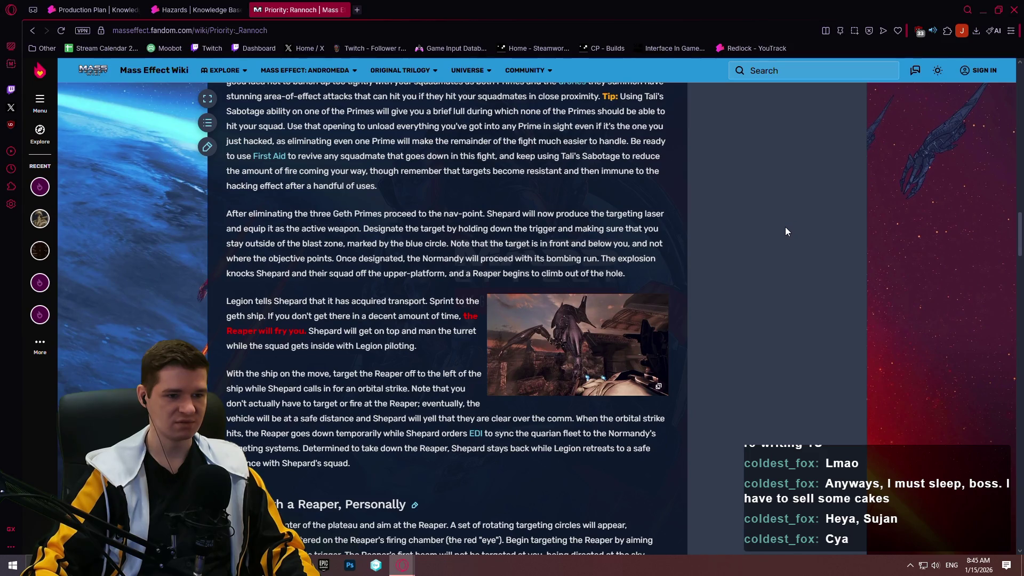
scroll(776, 231, "down", 4)
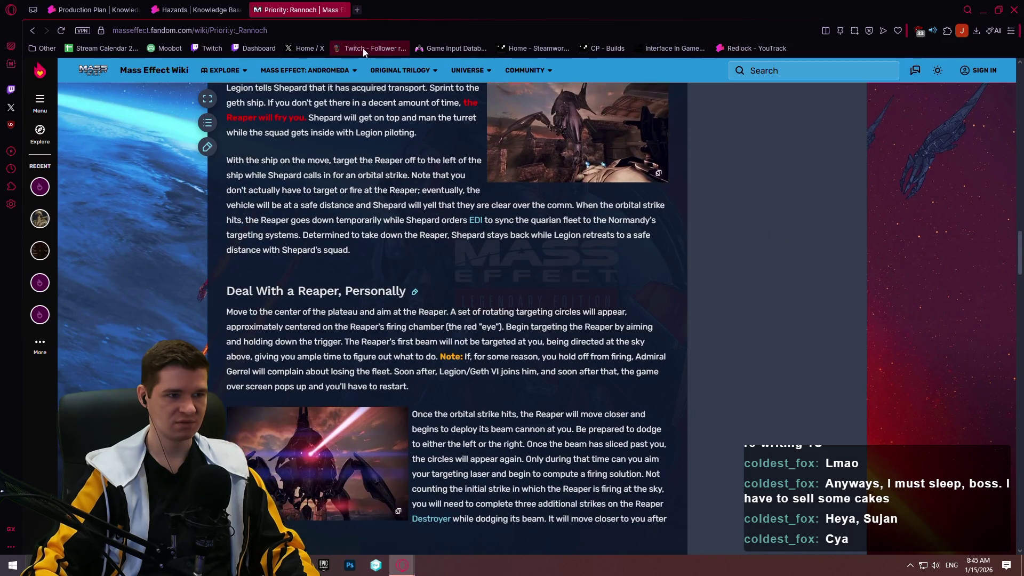
left_click(354, 31)
- Google 'mass effect planet with sun damage', finding Haestrom as the sun-damaged planet
type("mass effect pl")
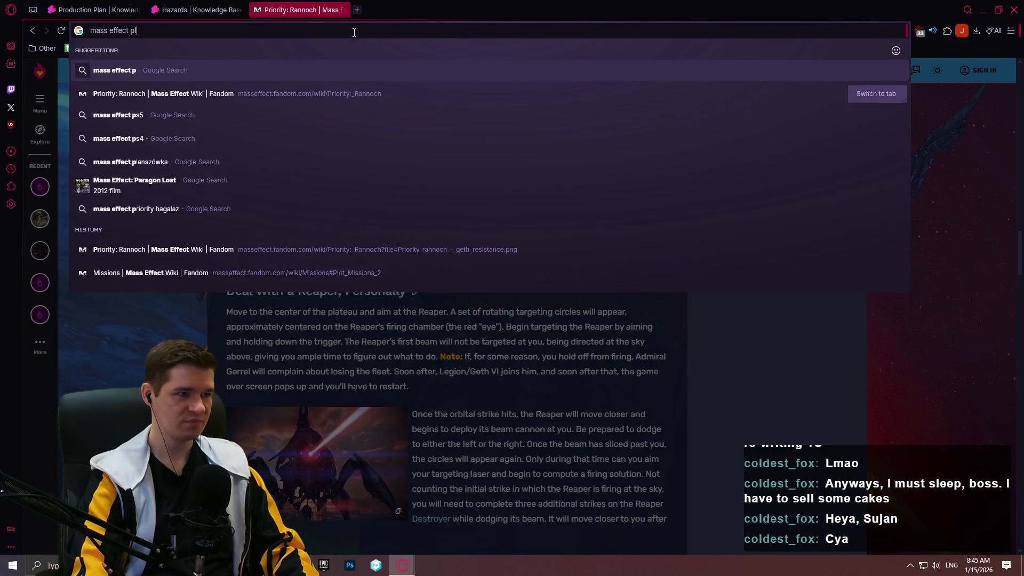
type("anet with ")
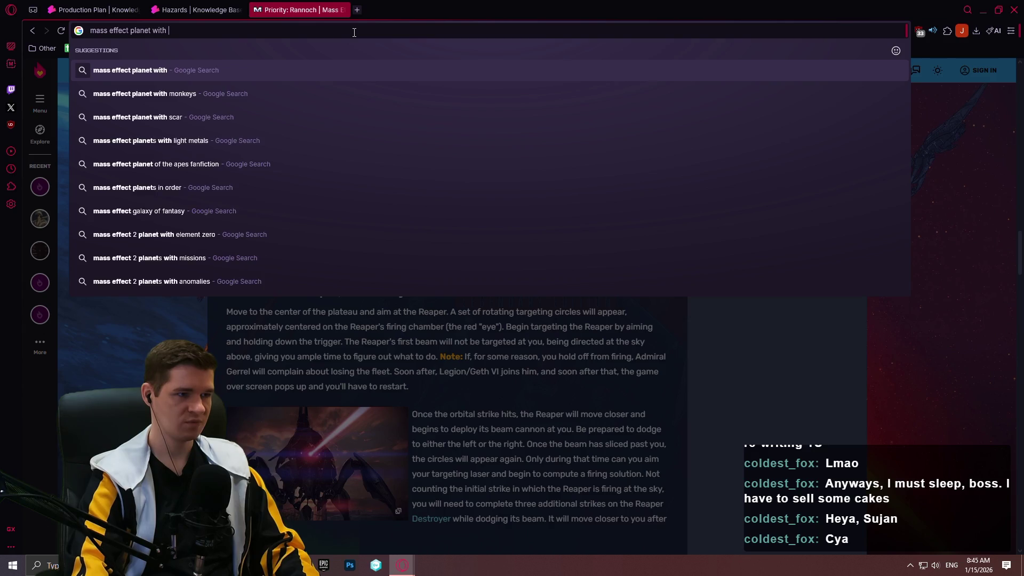
type("sun damage")
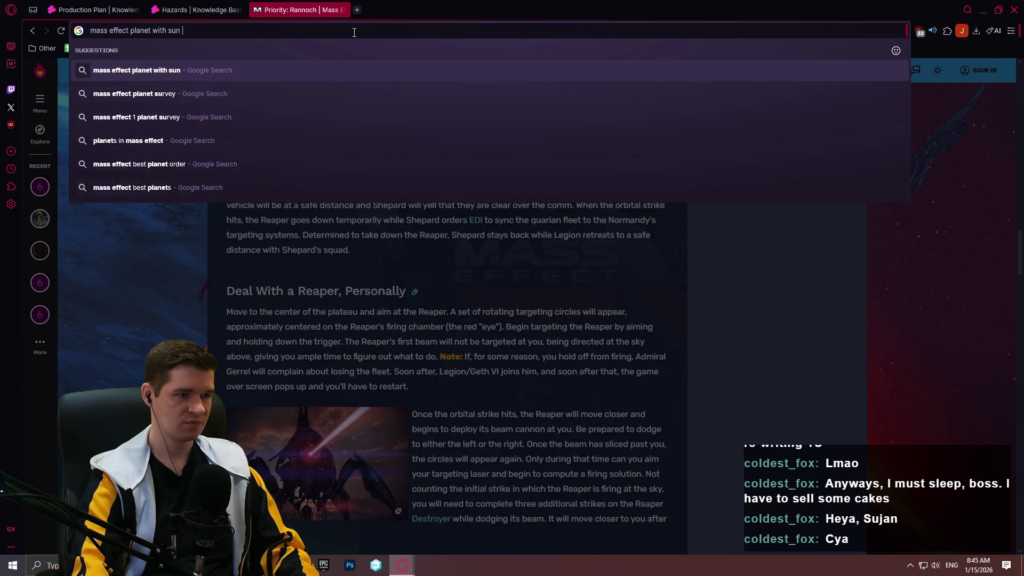
key("Return")
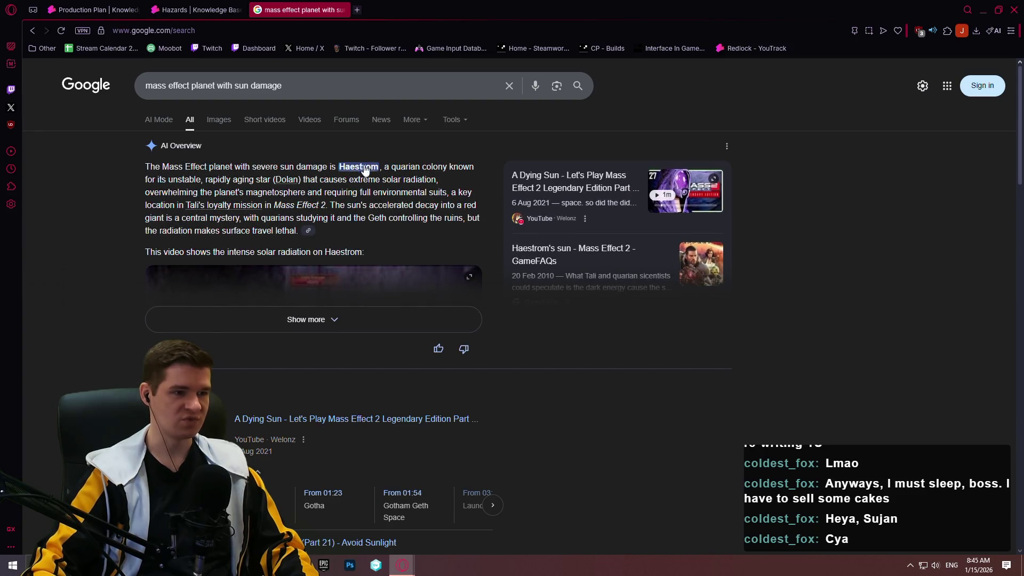
scroll(357, 165, "down", 7)
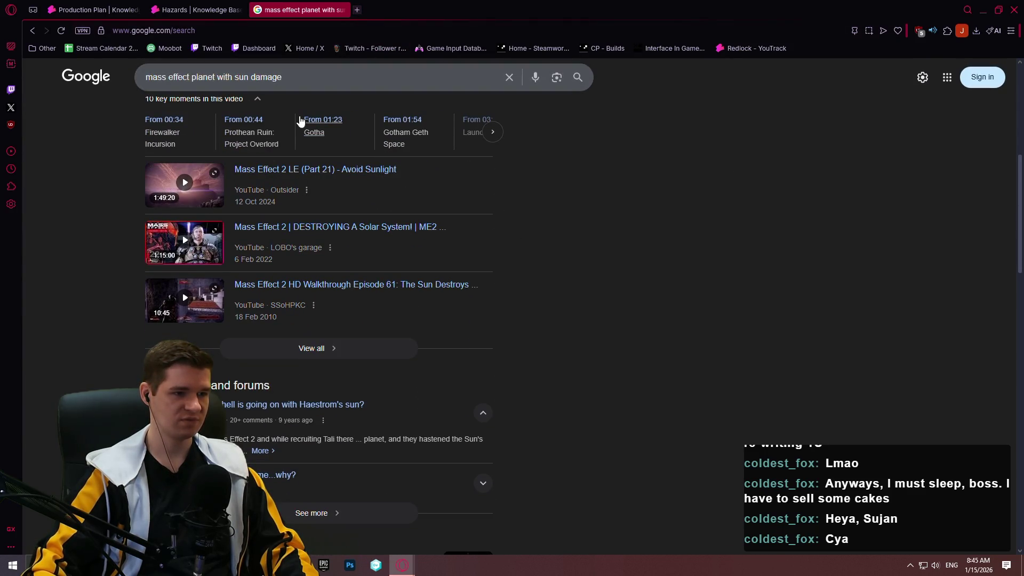
left_click(343, 31)
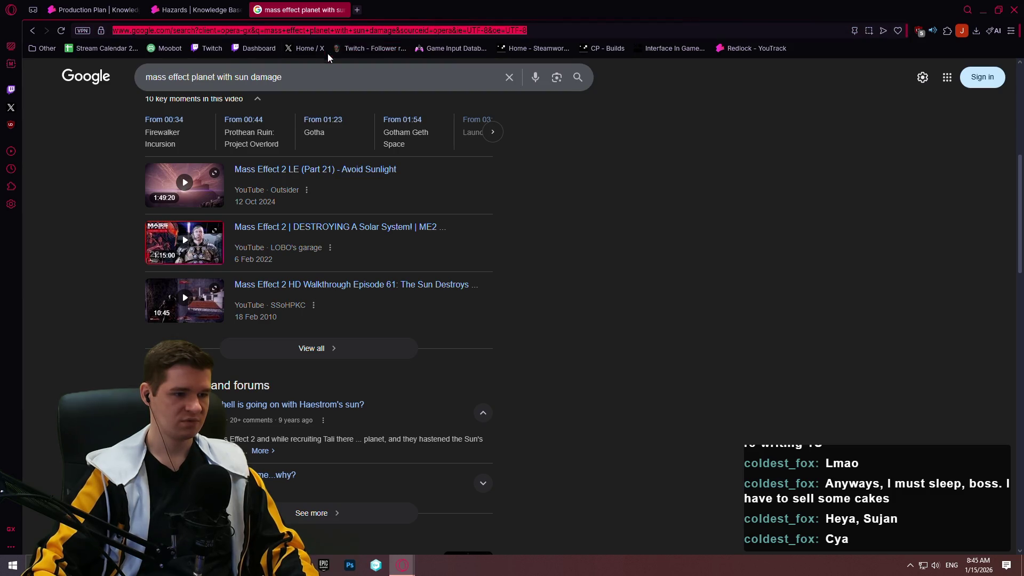
- Search YouTube for 'mass effect 2 haestrom' videos
type("y")
left_click(255, 79)
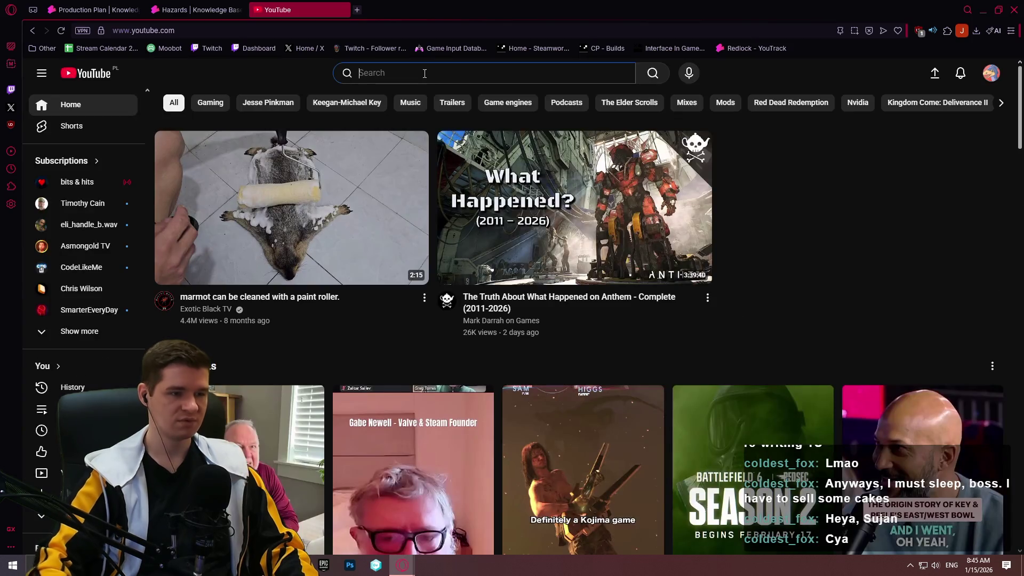
left_click(424, 73)
type("mass ef")
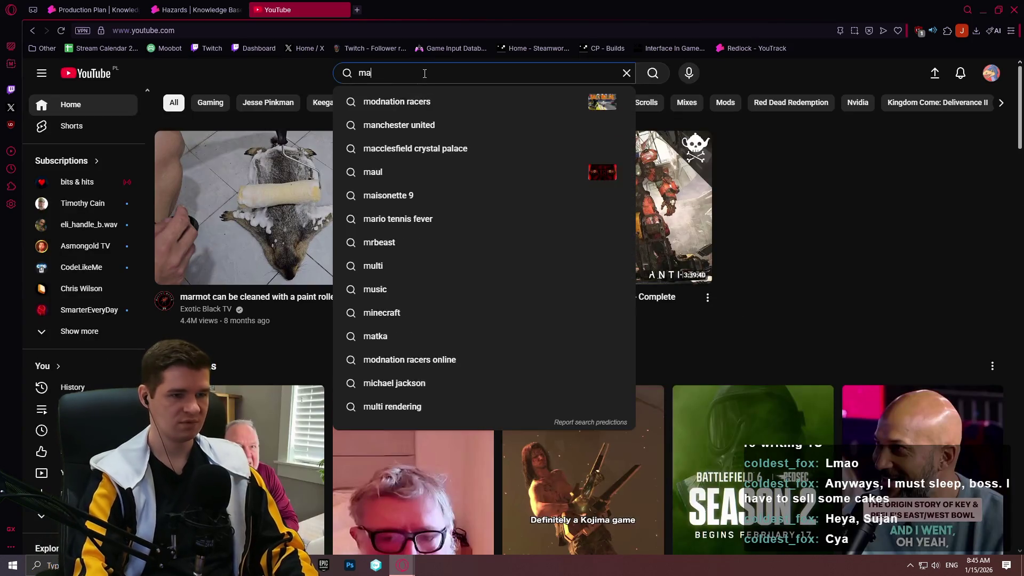
type("fect 2 hae")
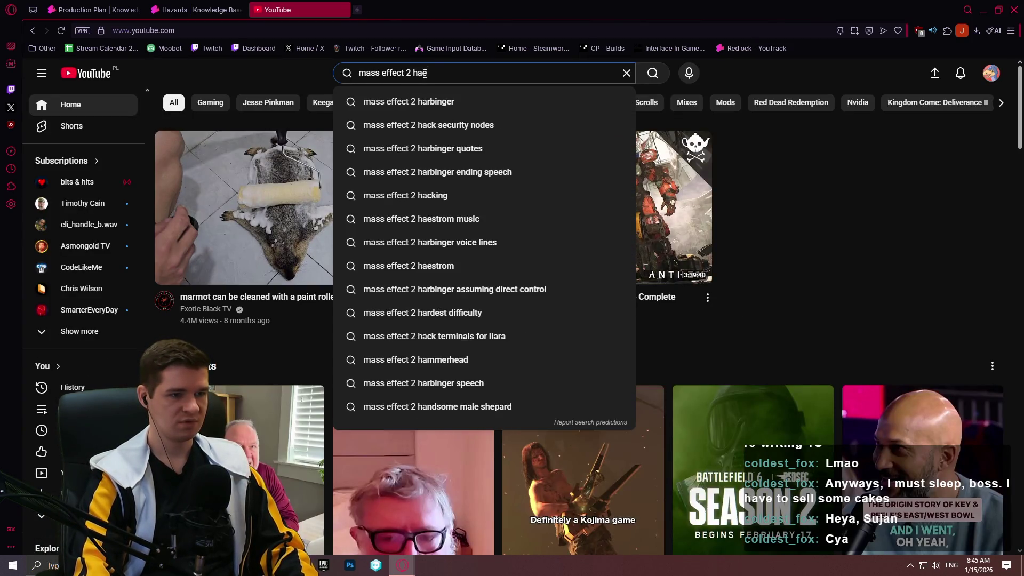
type("strom")
key("Return")
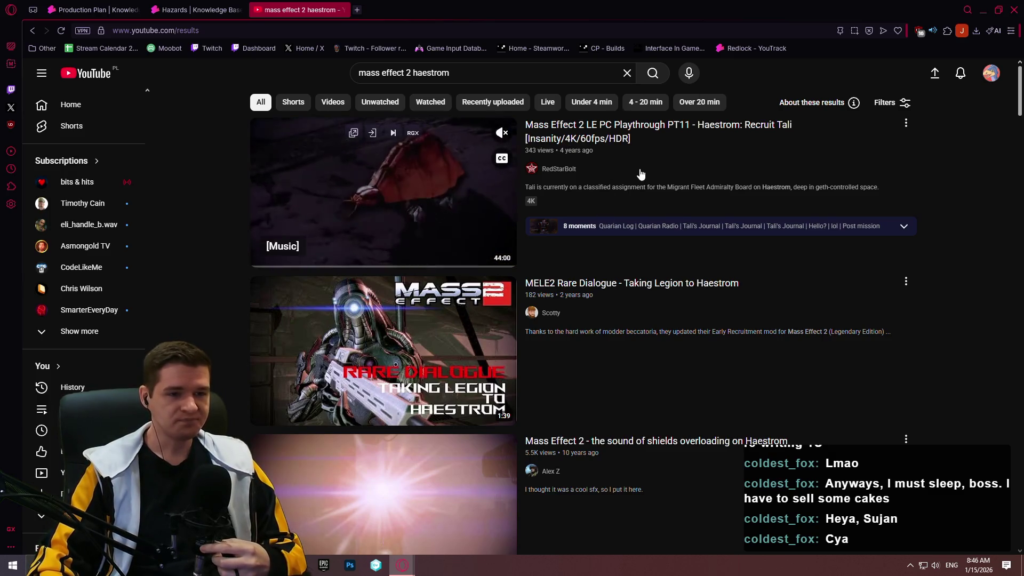
scroll(693, 144, "down", 3)
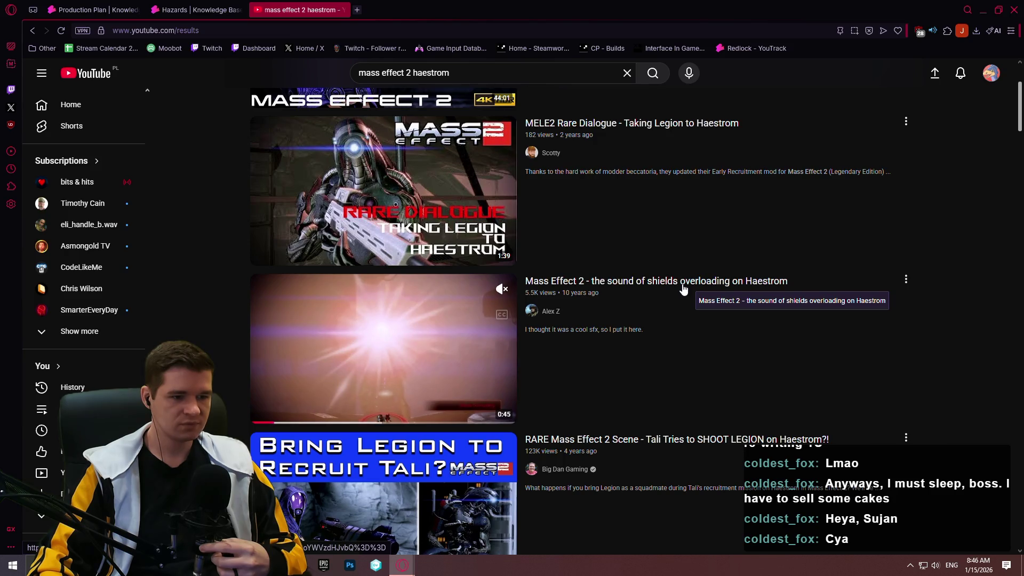
- Copy the link to the Haestrom shields-overloading video and return to the Hazards article
right_click(639, 280)
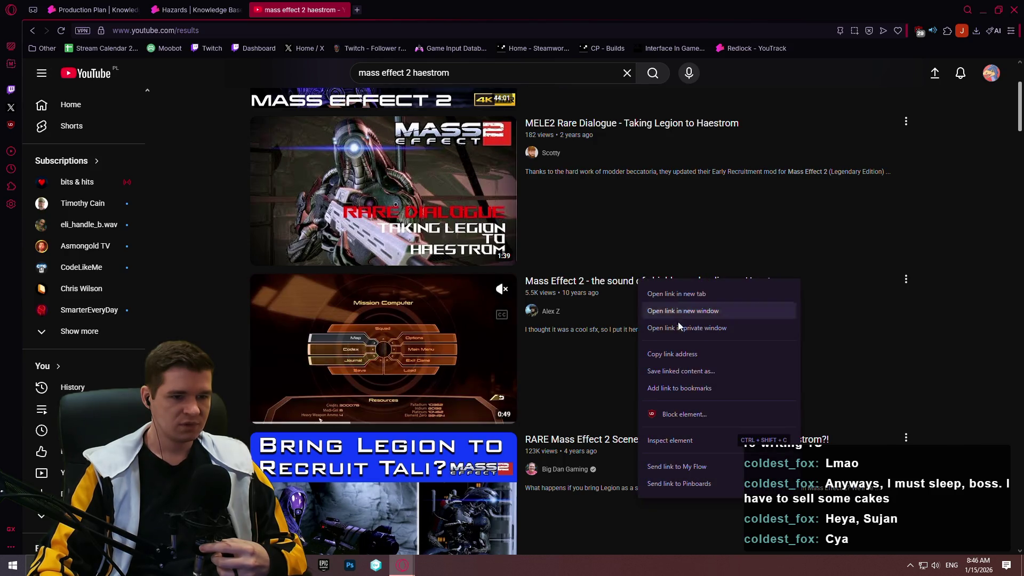
left_click(699, 353)
scroll(672, 240, "down", 8)
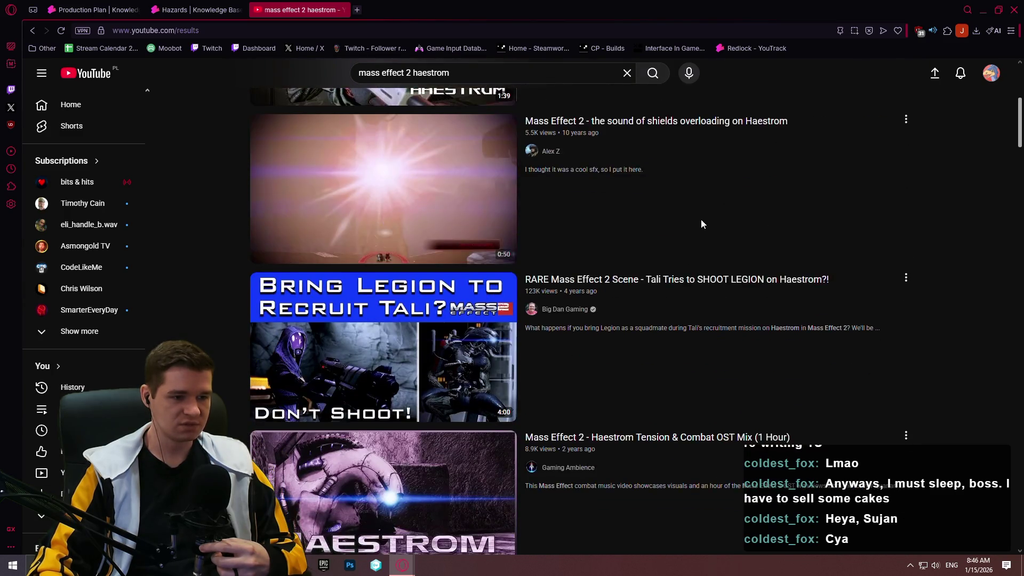
scroll(662, 256, "up", 5)
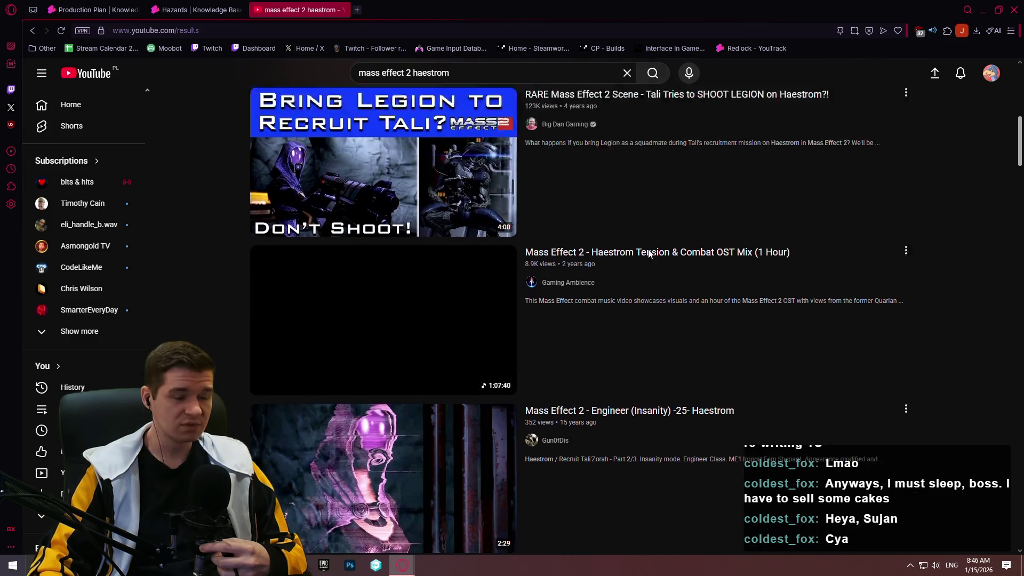
key("ctrl+Tab")
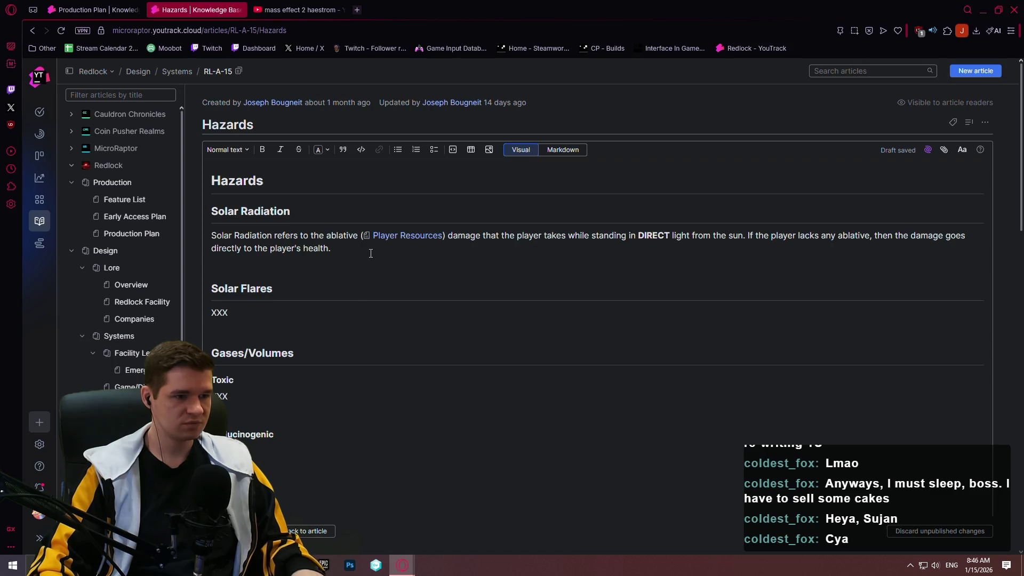
- Add a line below Solar Radiation citing the planet/mission of Haestrom from Mass Effect 2
key("Return")
type("As a reference")
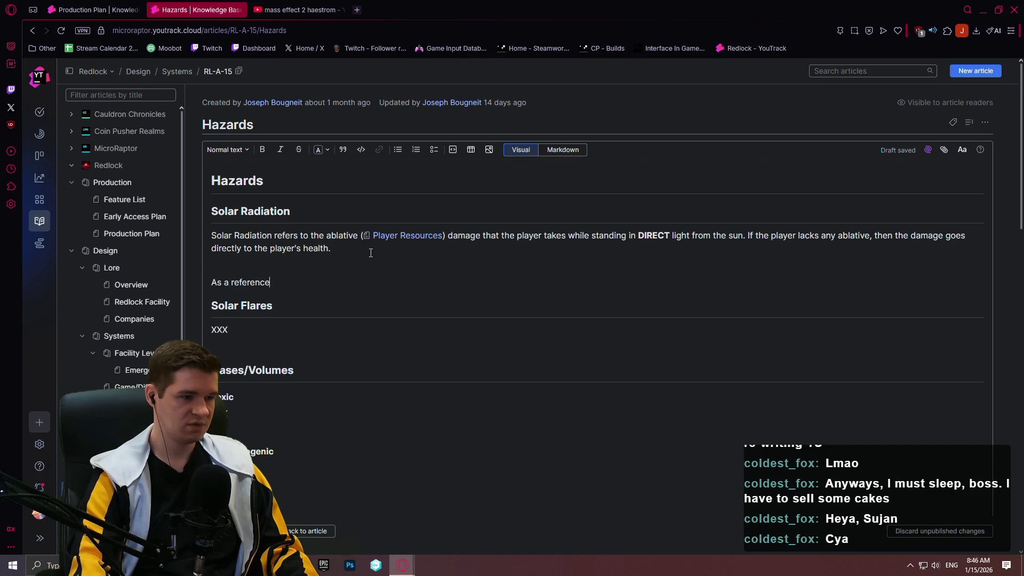
type(" similarly to the p")
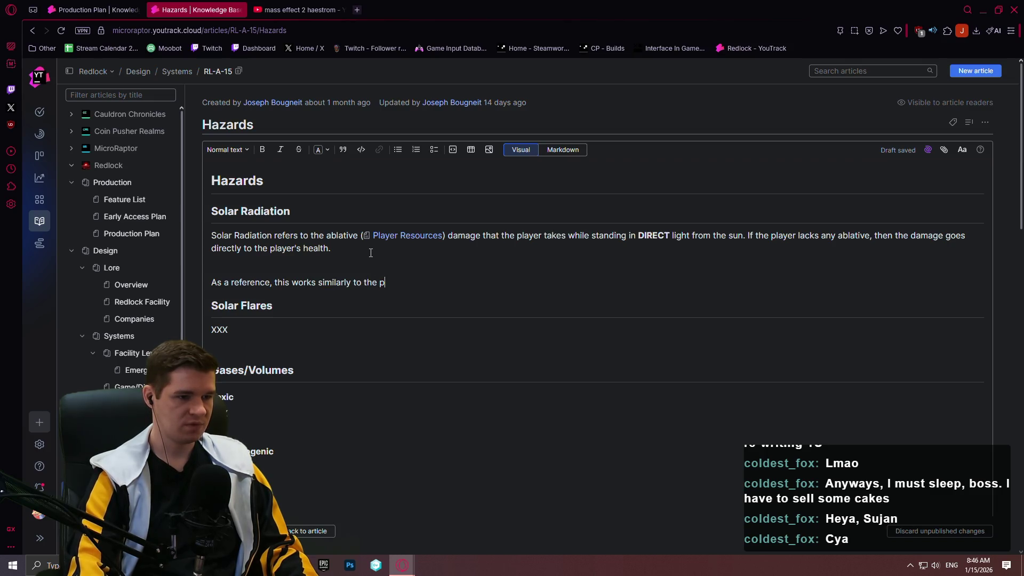
type("trom")
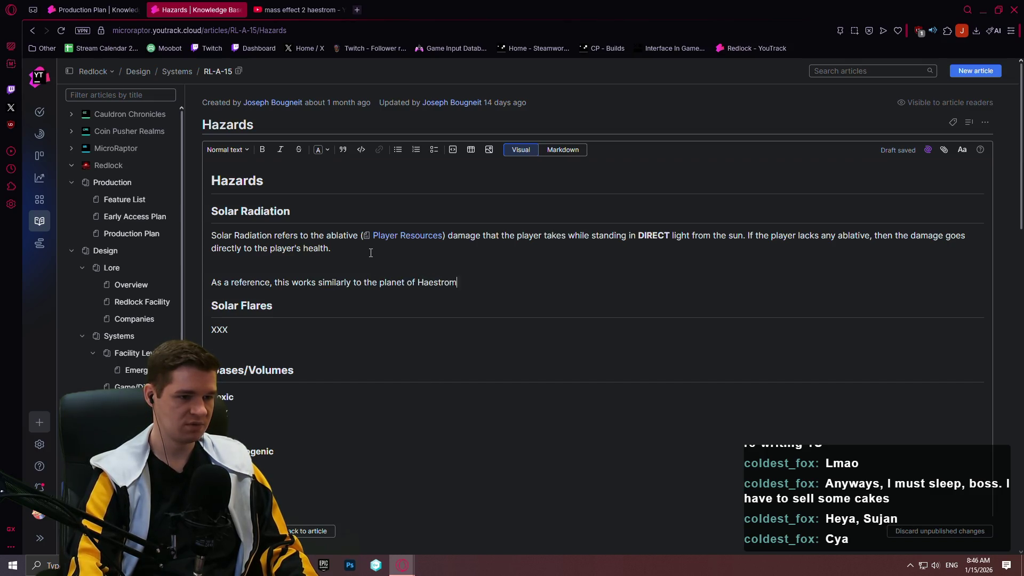
left_click(405, 282)
type("/mission")
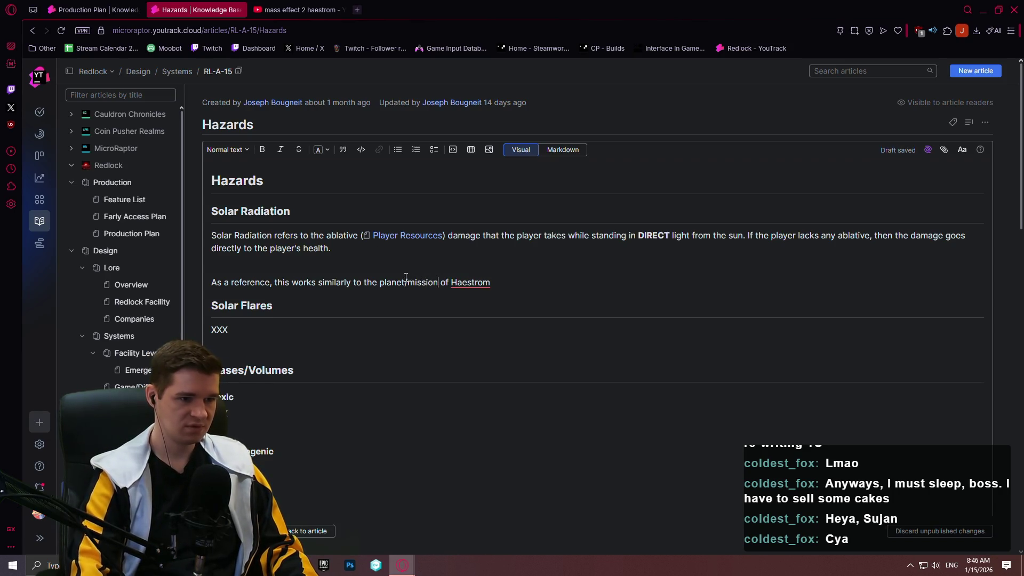
left_click(499, 279)
type("f")
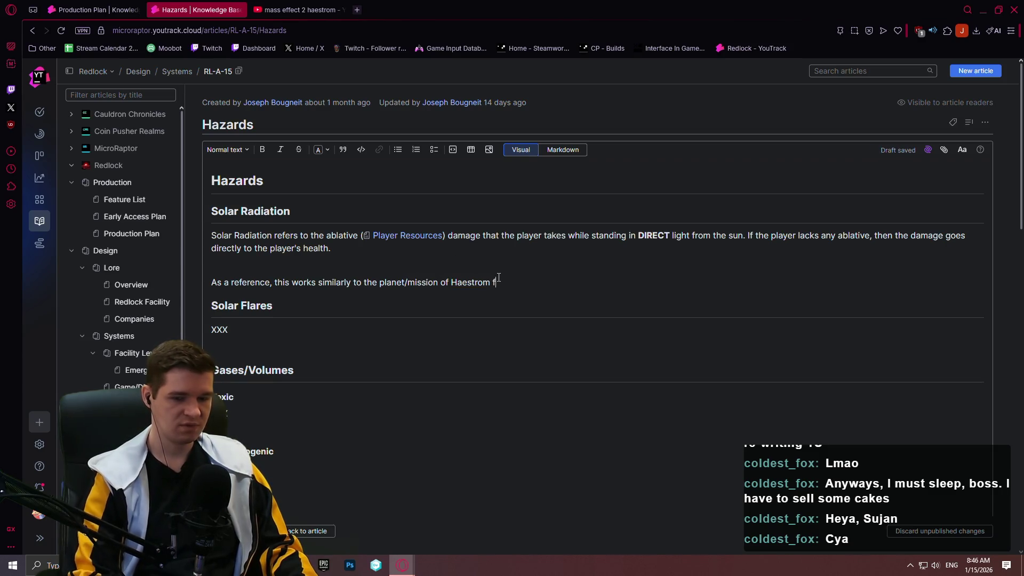
type("rom Mass ")
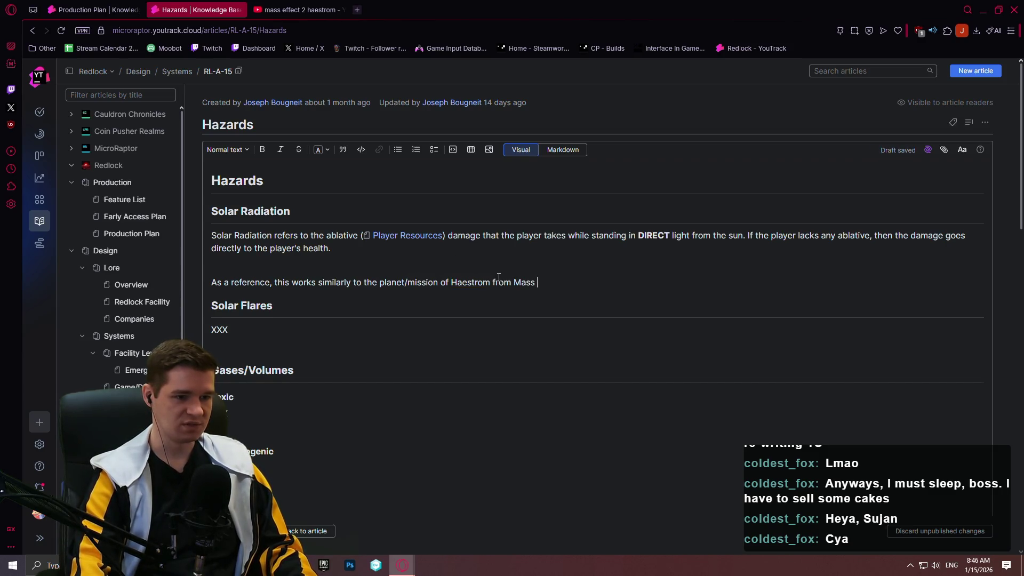
type("Effect 2.")
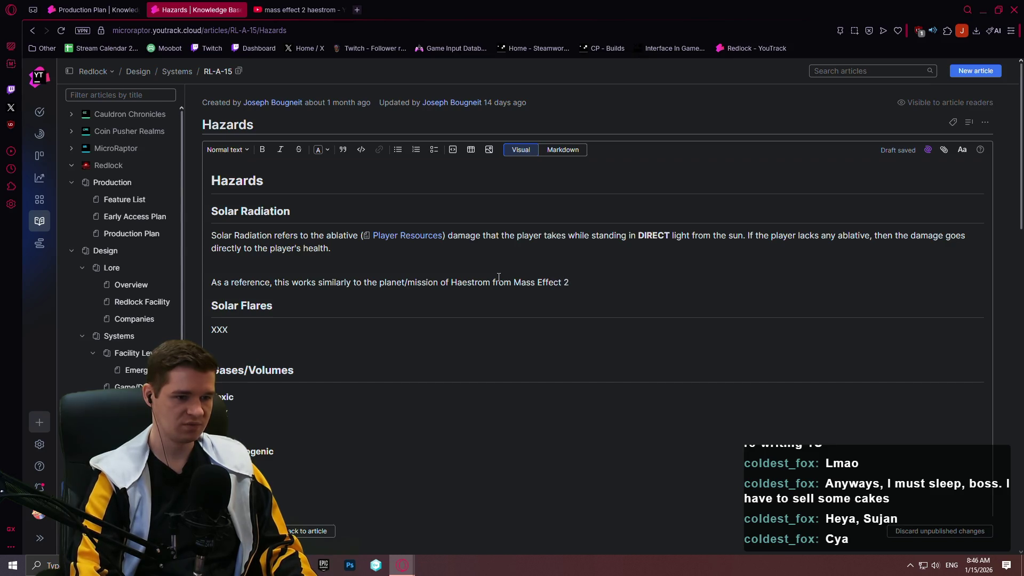
- Paste the Haestrom YouTube link on its own line with spacing below, and select its tracking tail
key("Return")
type("https://www.youtube.com/watch?v=ItBDFGkitdE&pp=ygUWbWFzcyBlZmZlY3QgMiBoYWVzdHJvbQ%3D%3D")
key("Return")
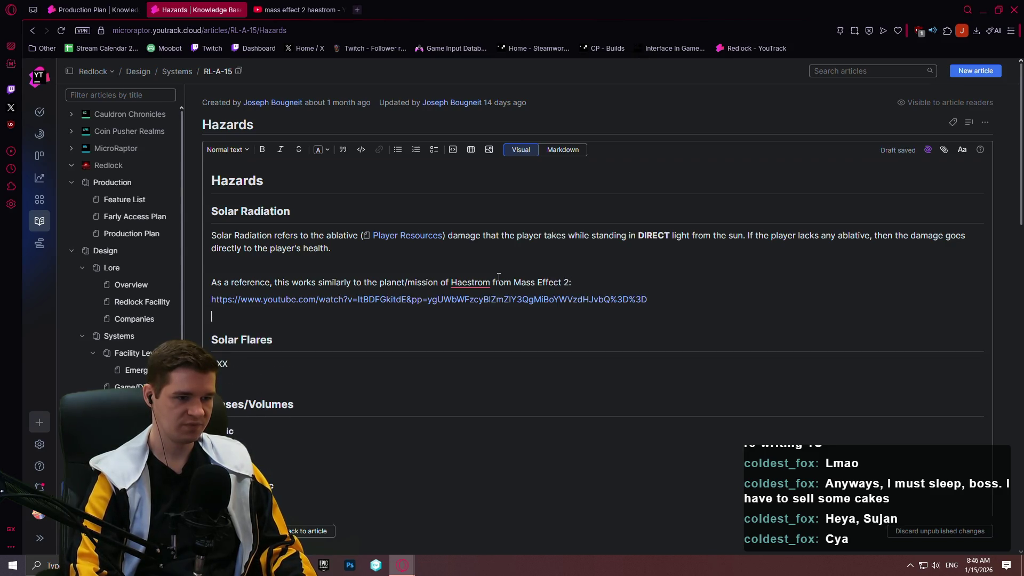
key("Return")
left_click(664, 300)
mouse_move(663, 300)
left_mouse_down()
mouse_move(407, 295)
mouse_move(665, 303)
mouse_move(448, 300)
mouse_move(501, 285)
mouse_move(656, 297)
left_mouse_up()
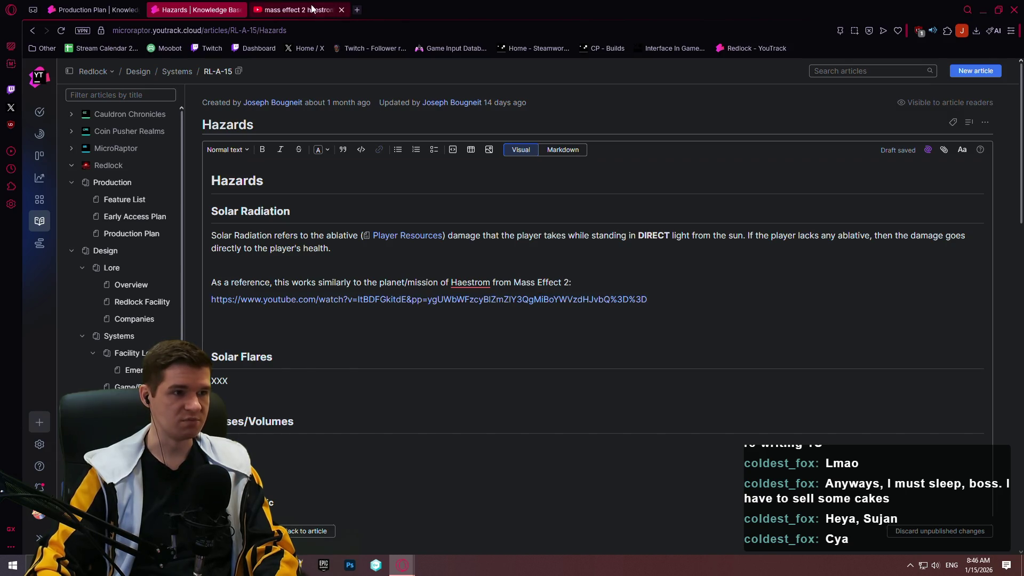
left_click(298, 9)
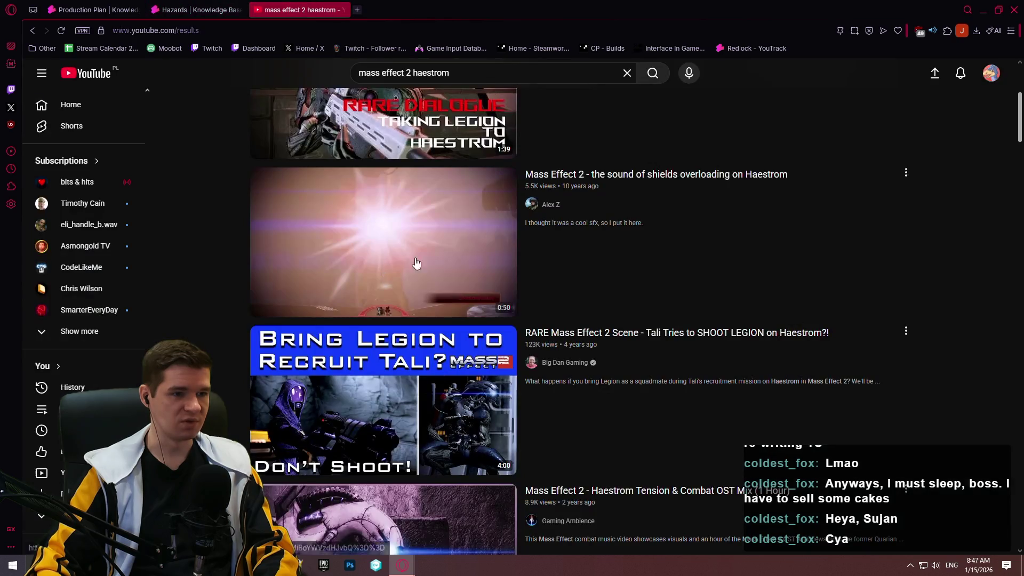
- Replace the long Haestrom video link with the video's short watch URL
left_click(576, 176)
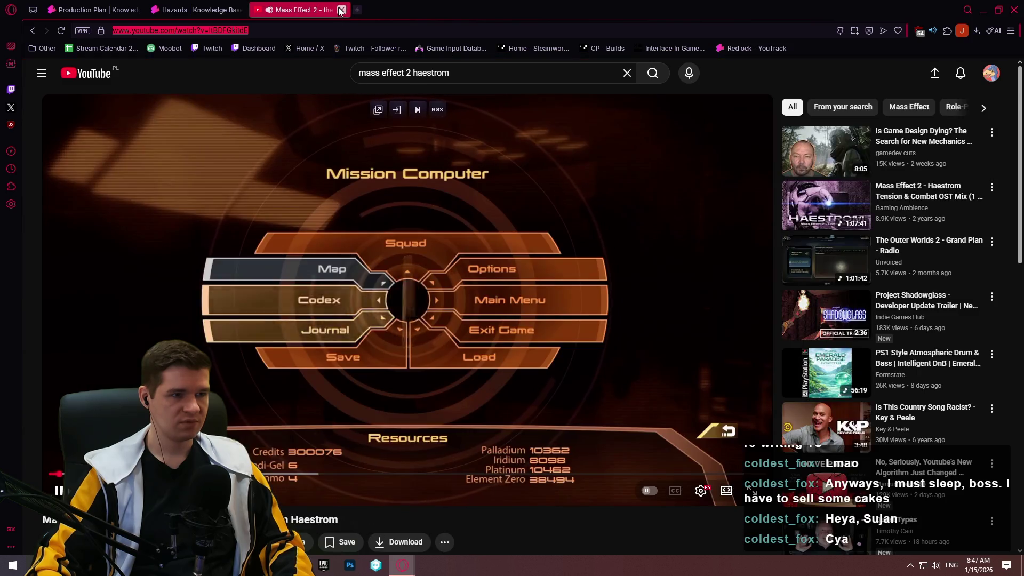
key("ctrl+w")
mouse_move(673, 299)
left_mouse_down()
mouse_move(232, 299)
mouse_move(211, 289)
left_mouse_up()
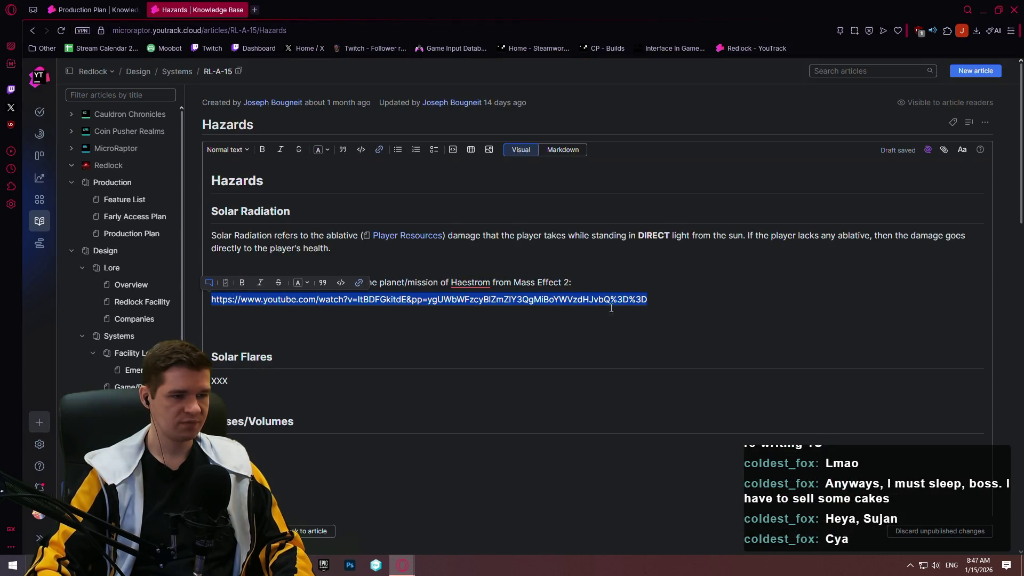
left_click(676, 288)
left_click_drag(674, 299, 181, 290)
key("BackSpace")
type("https://www.youtube.com/watch?v=ItBDFGkitdE")
- Check the raw markdown view, then publish the article and reopen it for editing
left_click(469, 327)
left_click(562, 149)
left_click(530, 153)
left_click(468, 325)
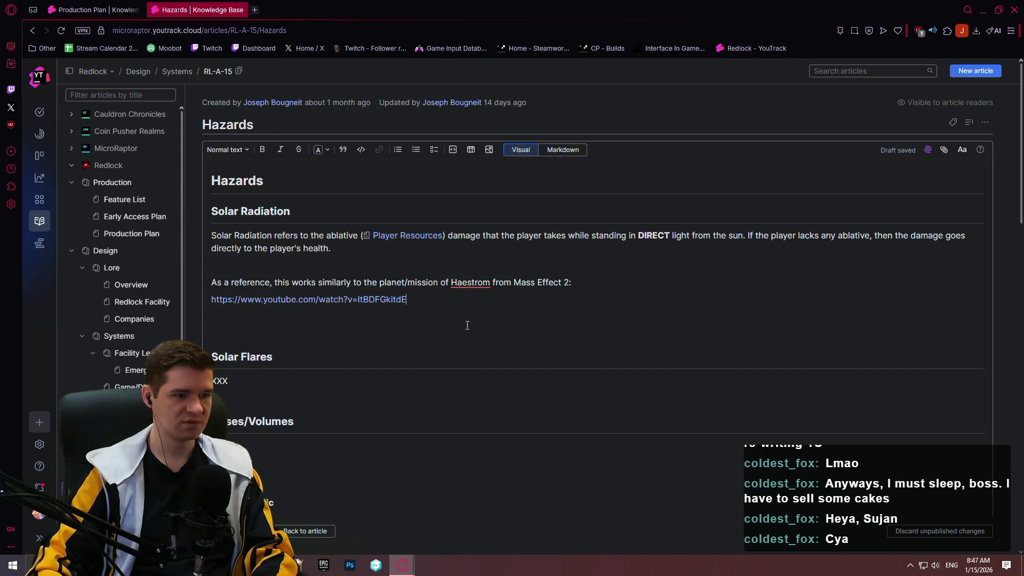
key("ctrl+Return")
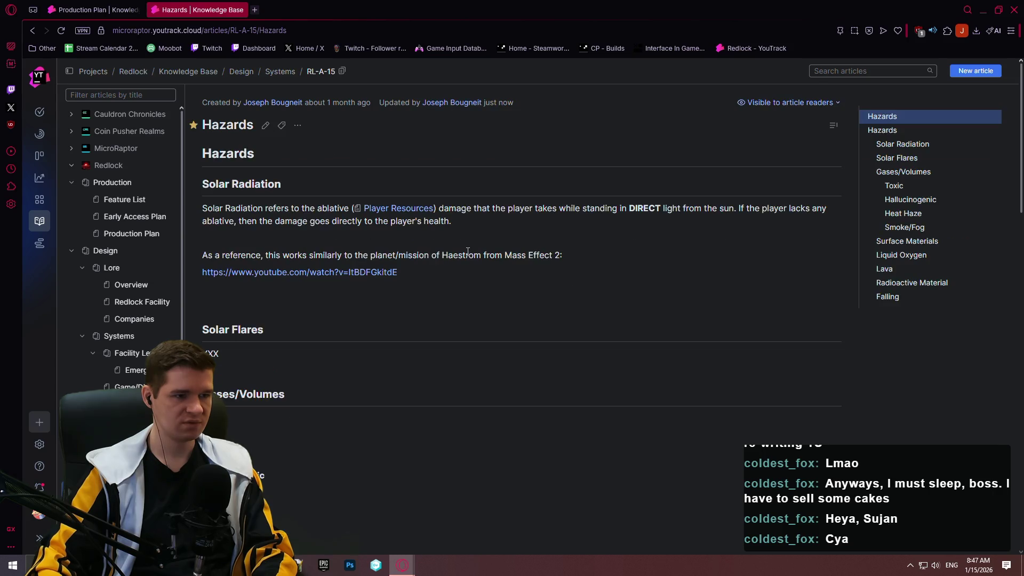
left_click(265, 125)
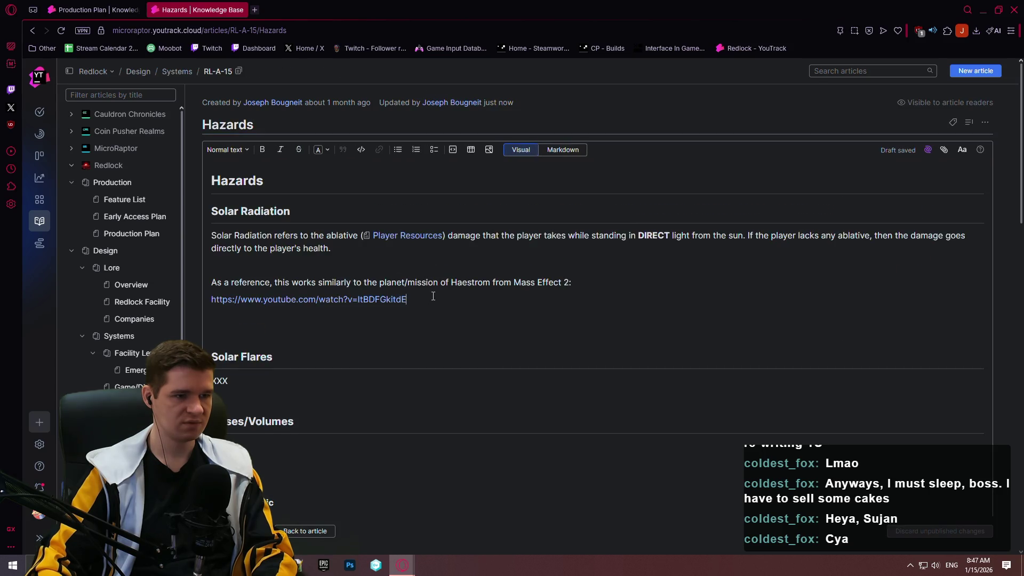
- Embed the Haestrom YouTube video as External Content below its link
key("Return")
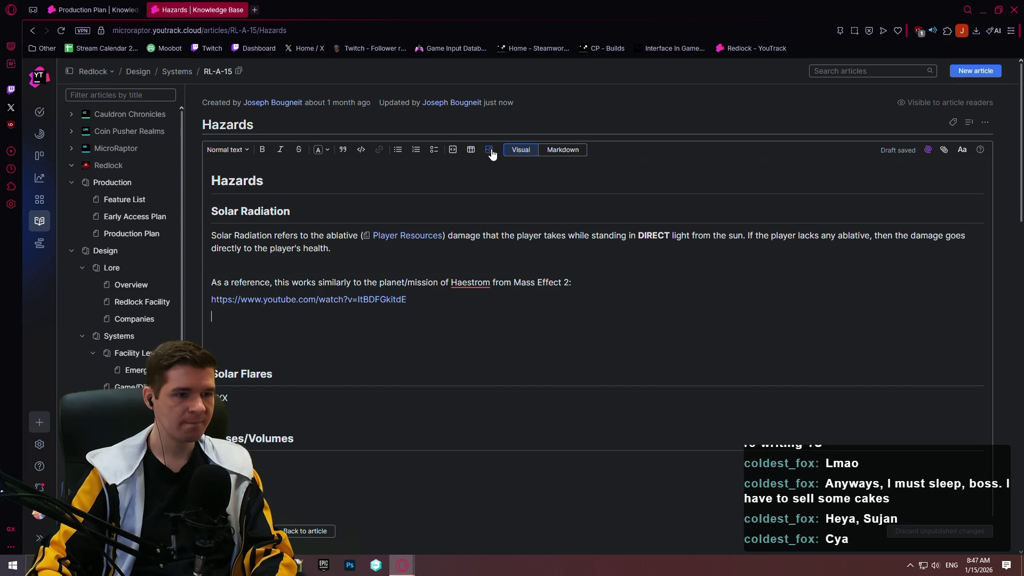
left_click(490, 151)
left_click(301, 335)
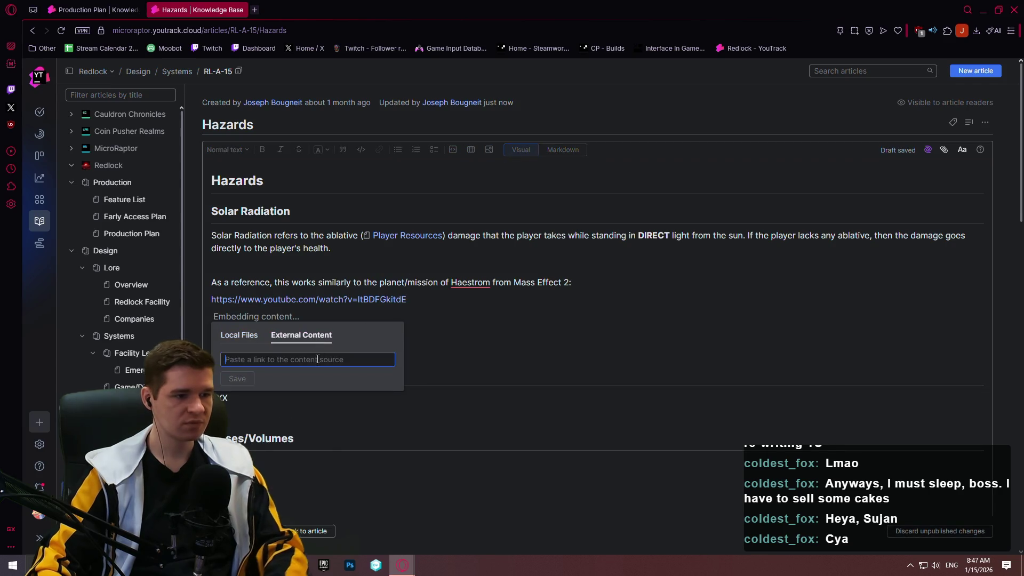
key("ctrl+v")
left_click(248, 382)
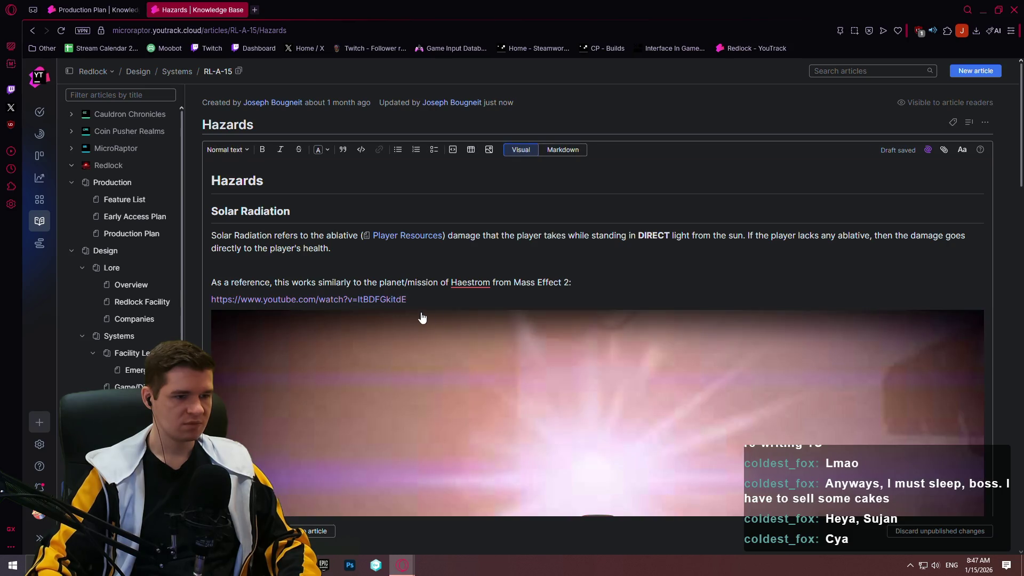
scroll(544, 279, "down", 6)
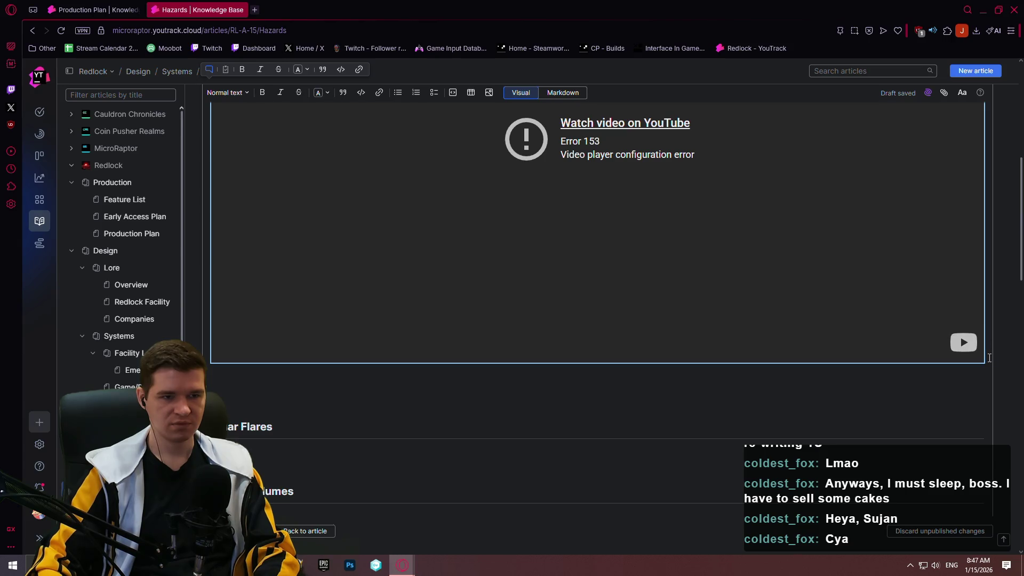
scroll(964, 296, "up", 5)
left_click(637, 227)
- Preview the Hazards article with the embedded video
left_click(305, 530)
scroll(614, 341, "up", 5)
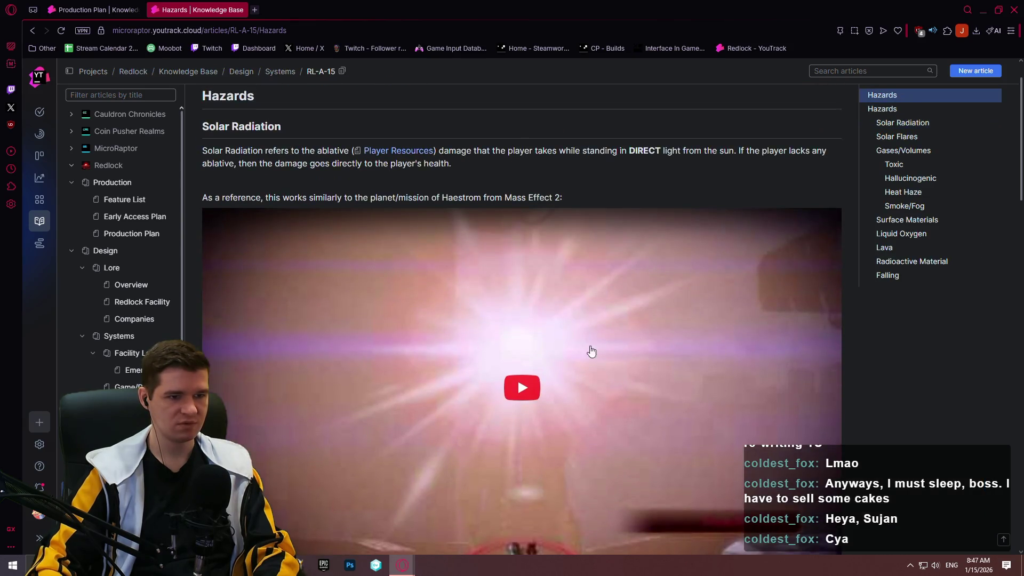
scroll(267, 458, "down", 2)
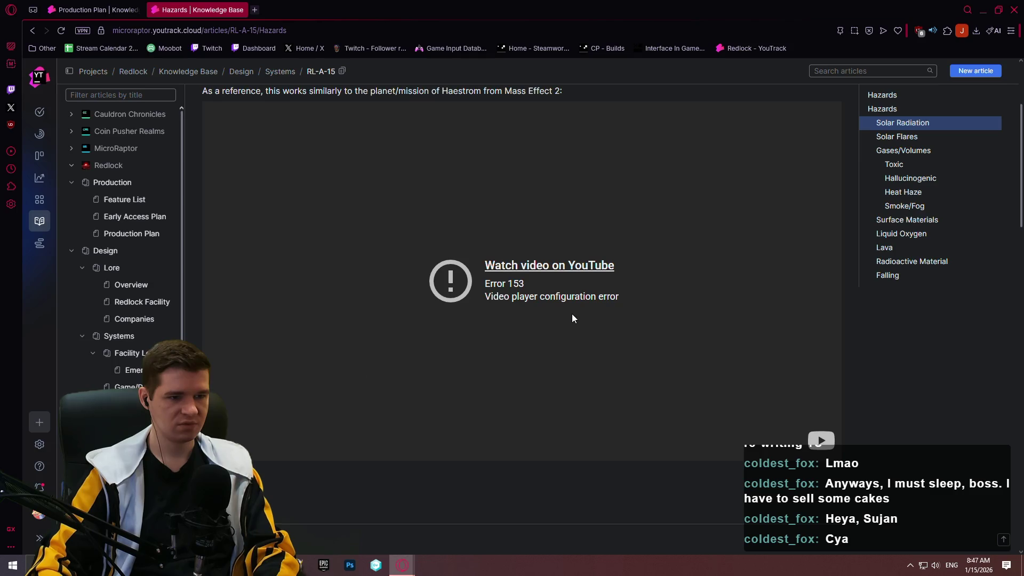
scroll(629, 325, "up", 3)
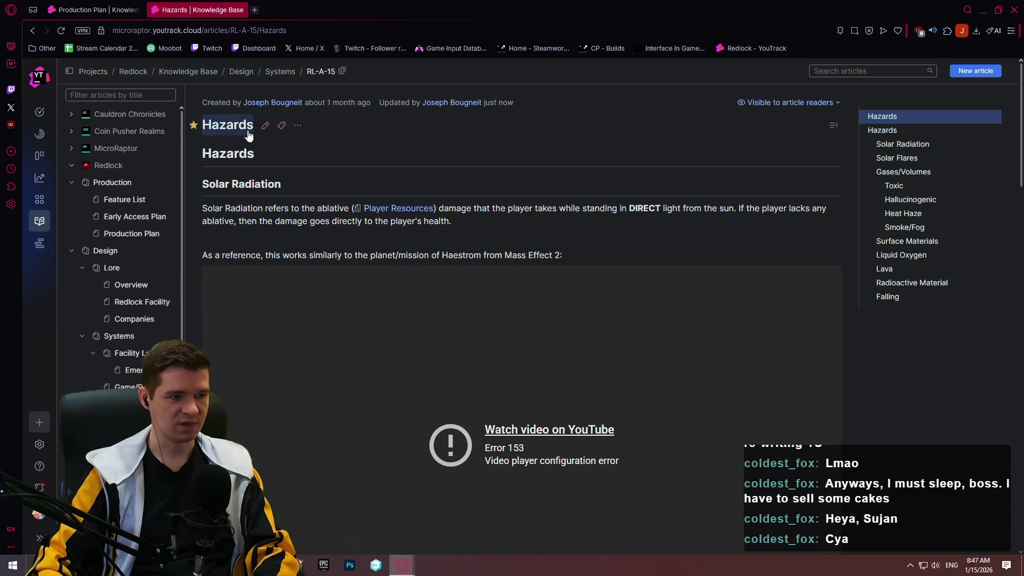
- Reopen the article and delete the extra blank line between the video and Solar Flares
left_click(266, 125)
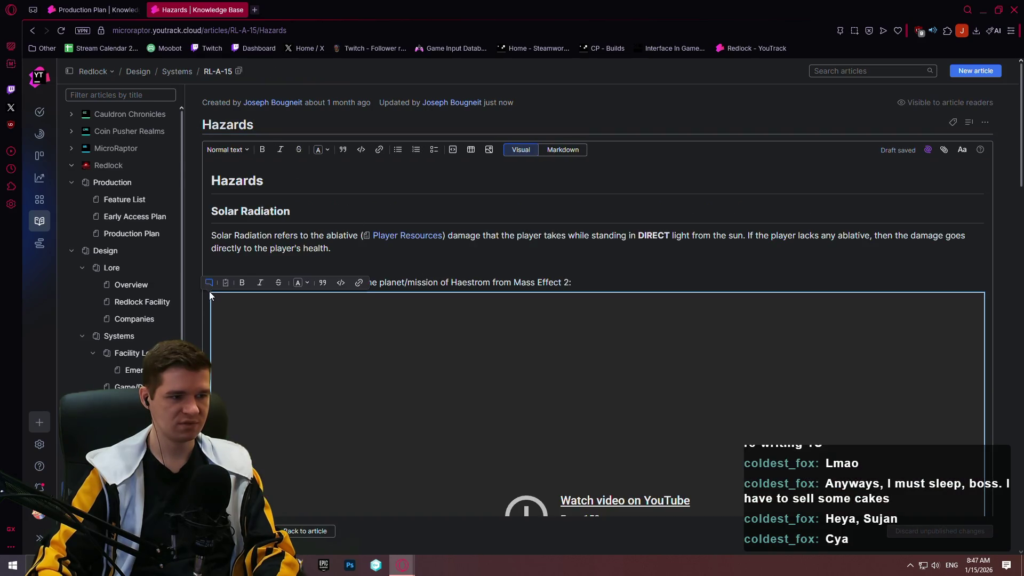
scroll(586, 310, "down", 3)
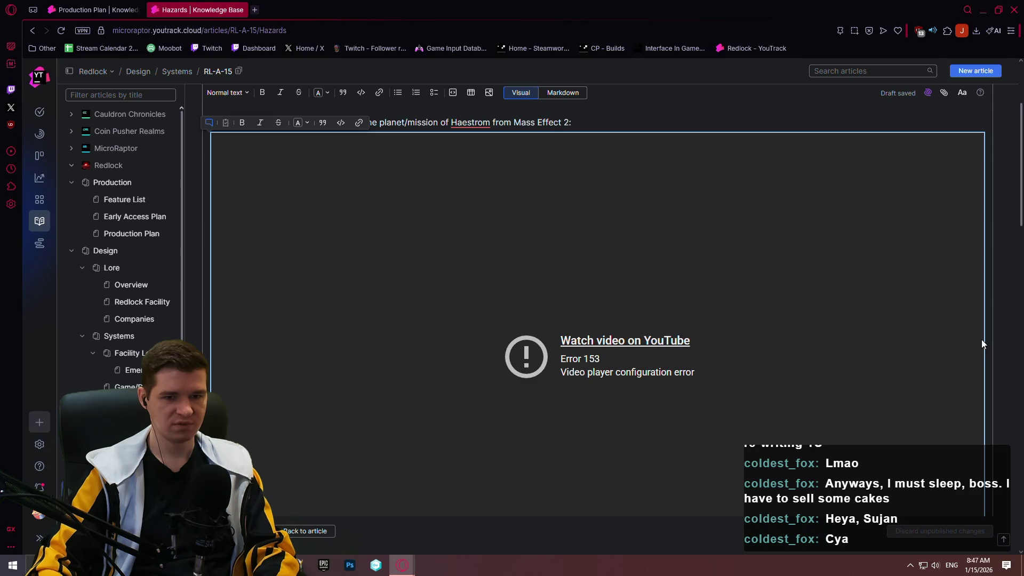
scroll(981, 338, "down", 3)
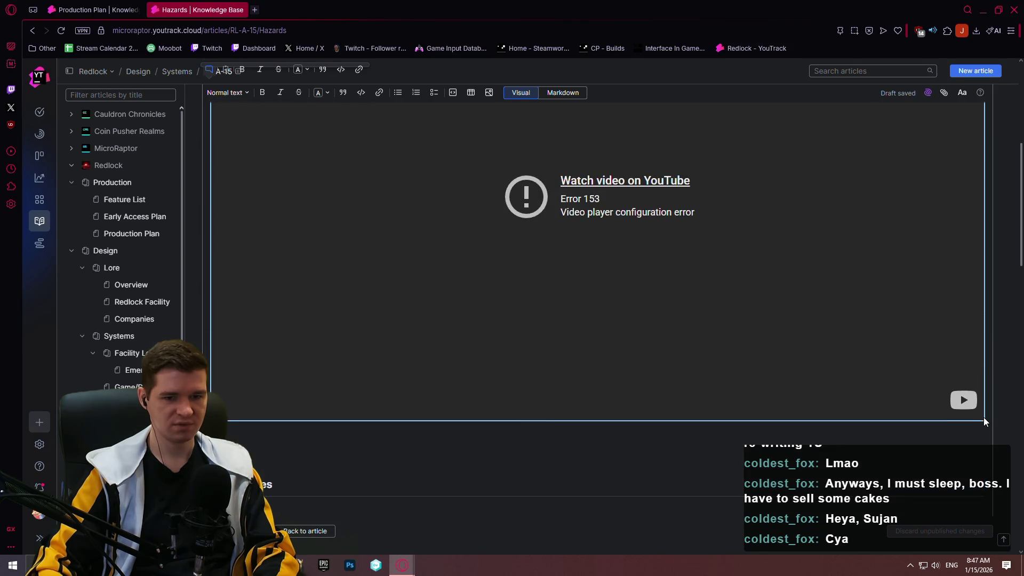
left_click(984, 424)
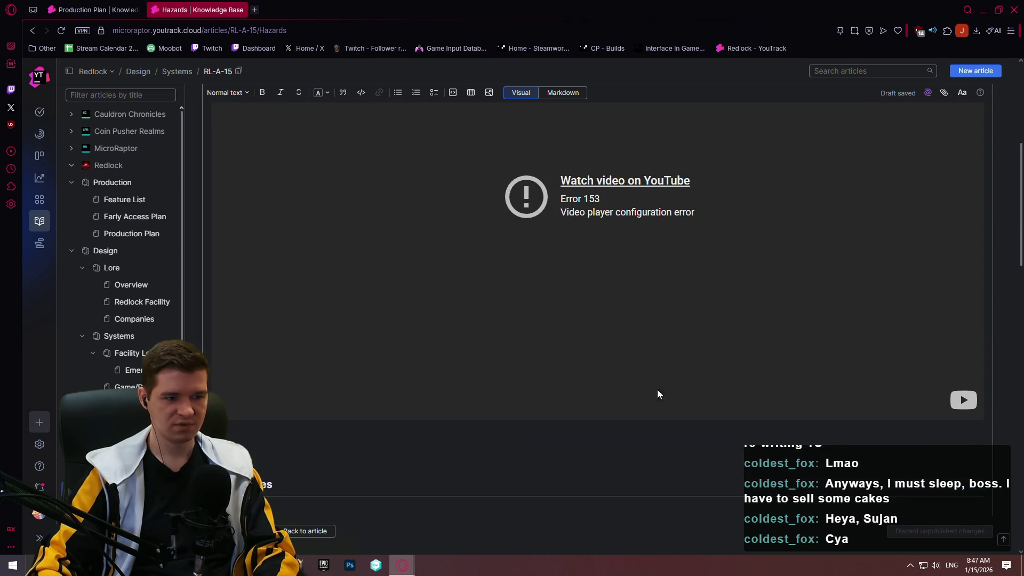
scroll(418, 307, "down", 3)
scroll(424, 277, "up", 3)
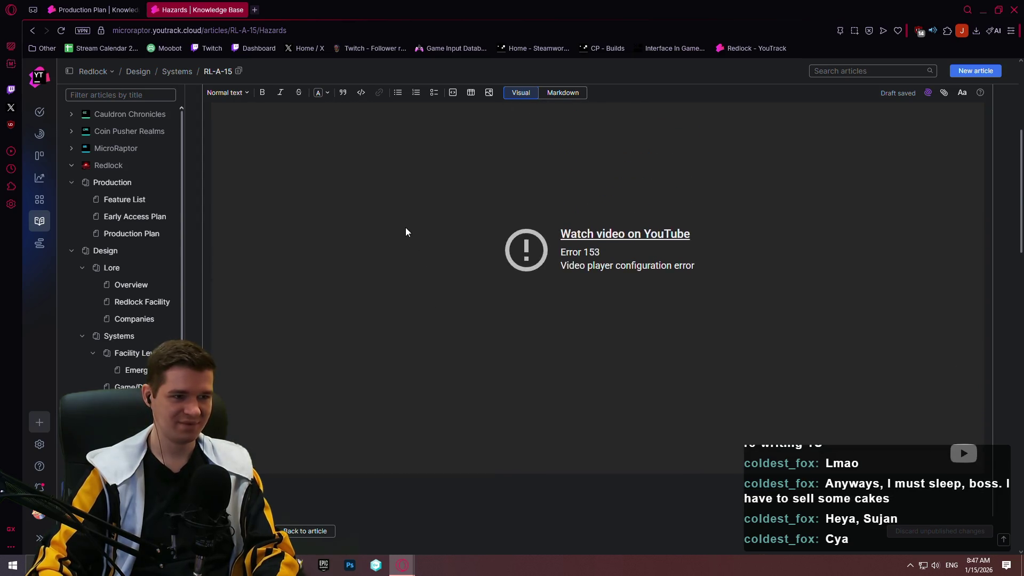
scroll(405, 229, "up", 5)
scroll(345, 181, "down", 5)
scroll(344, 182, "down", 6)
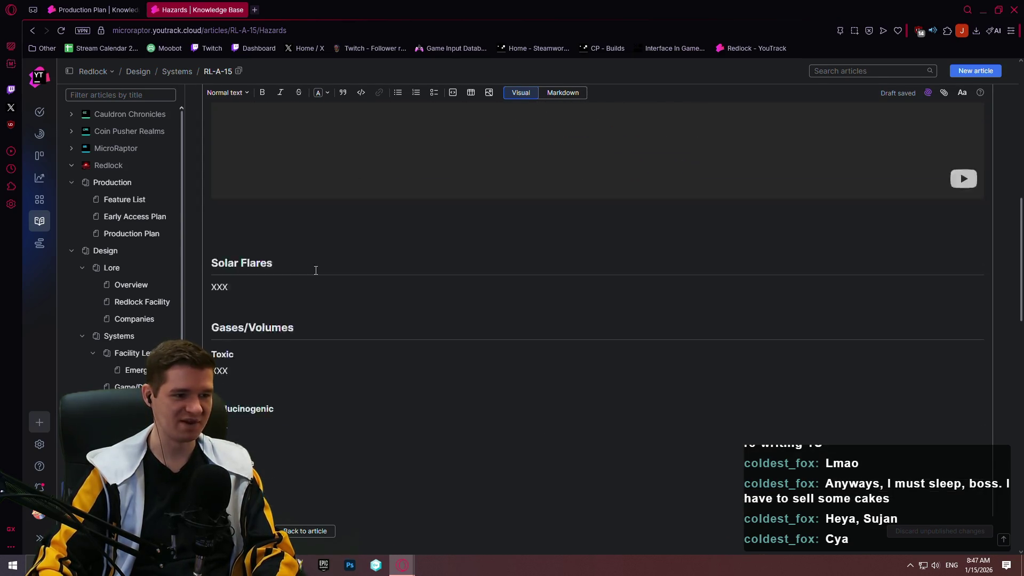
scroll(251, 155, "up", 3)
left_click(255, 290)
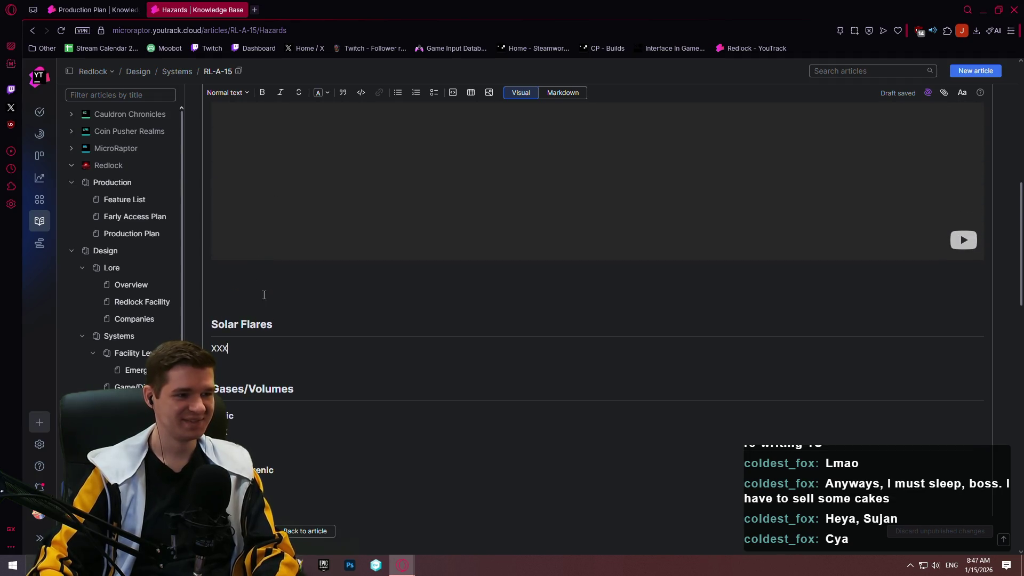
left_click(229, 304)
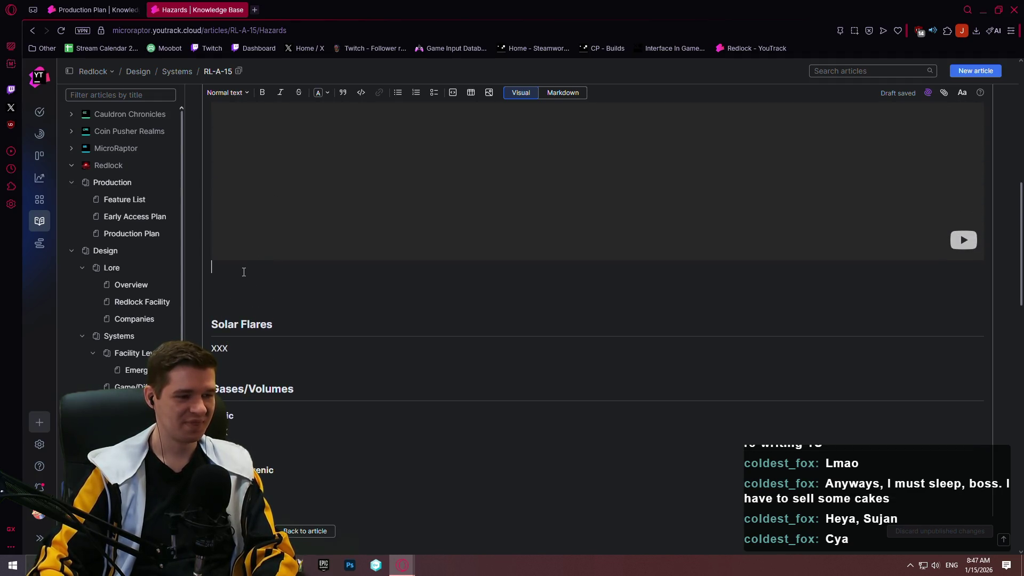
key("Delete")
scroll(312, 291, "up", 8)
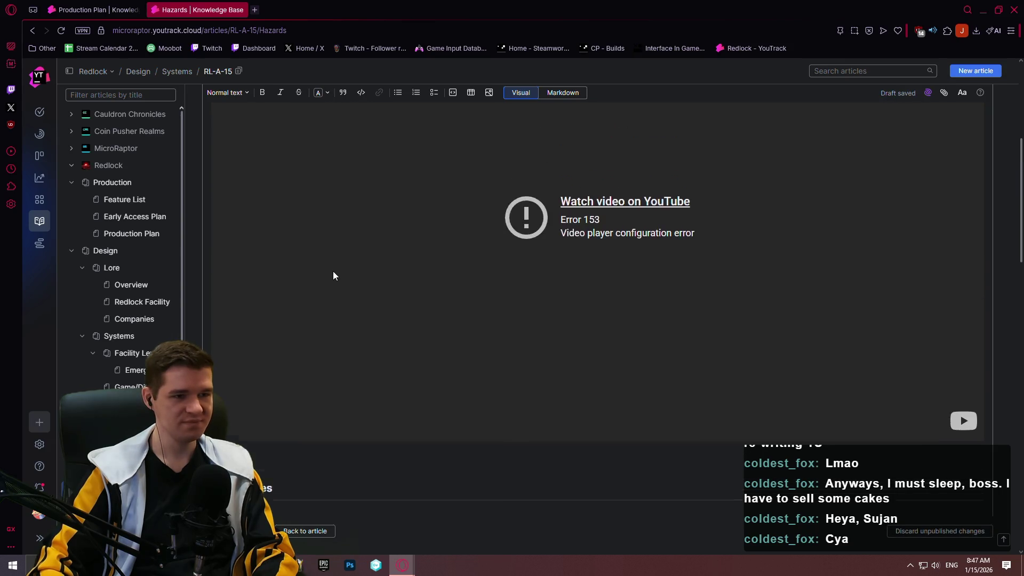
scroll(311, 265, "down", 8)
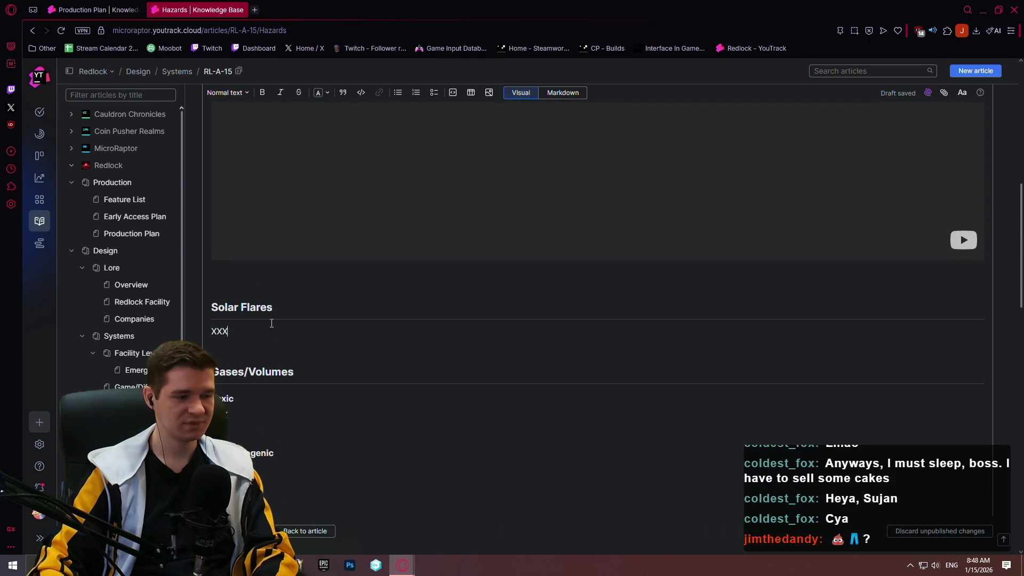
- Replace the Solar Flares XXX with the flare-up description, correcting the spelling to 'Occasionally'
key("BackSpace")
key("BackSpace")
key("BackSpace")
type("Oc")
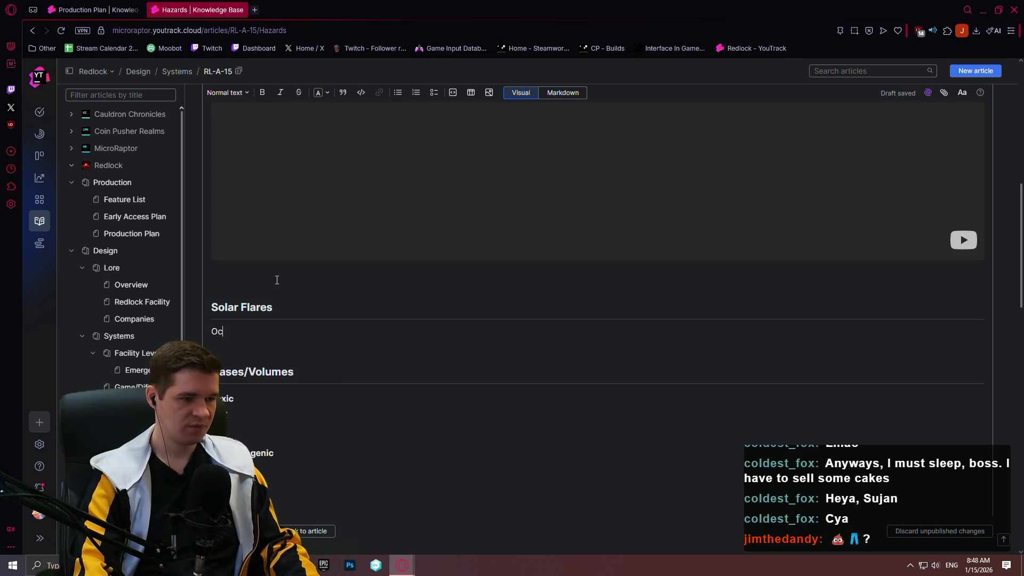
type("cassionally,")
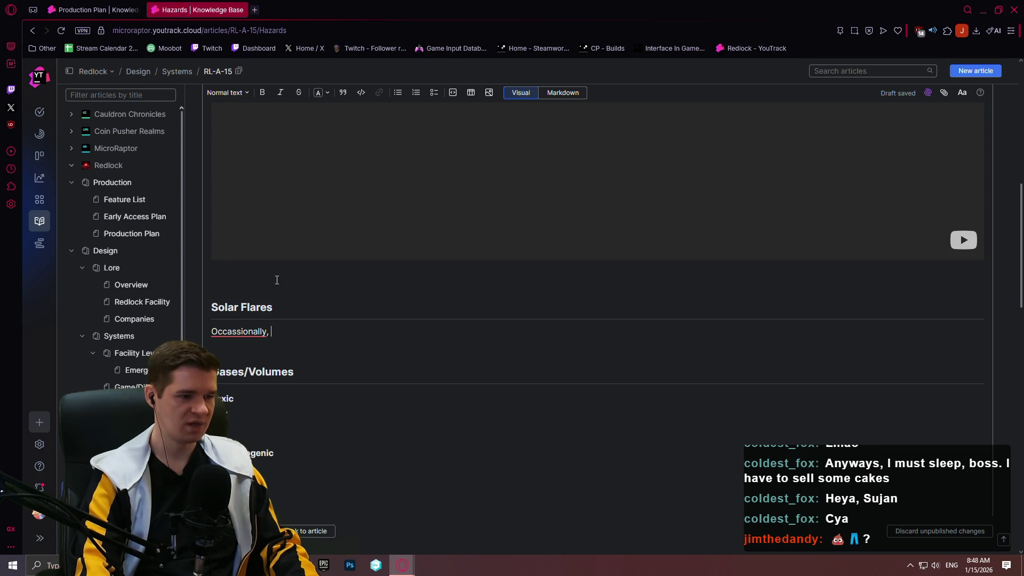
left_click(224, 332)
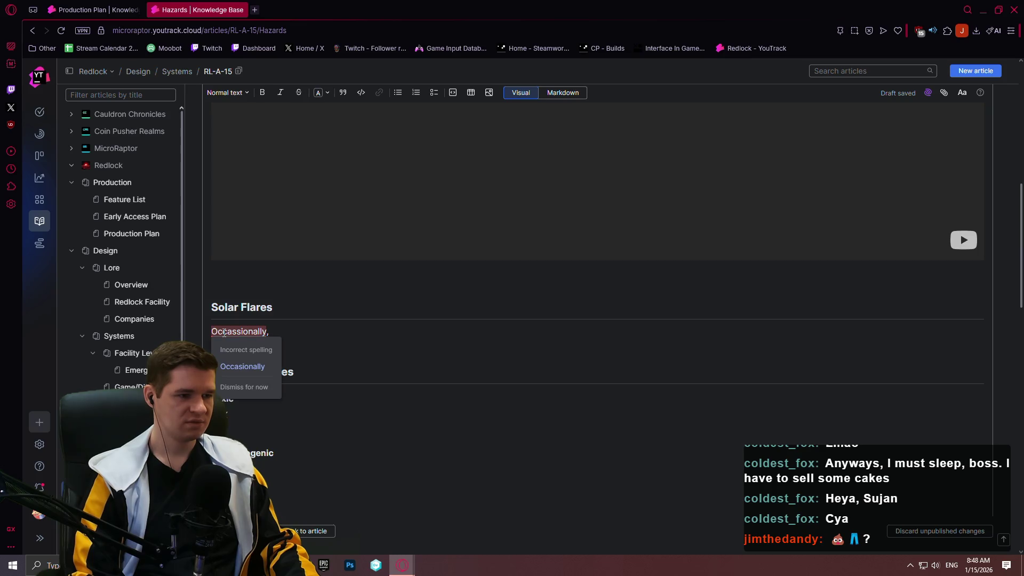
left_click(243, 366)
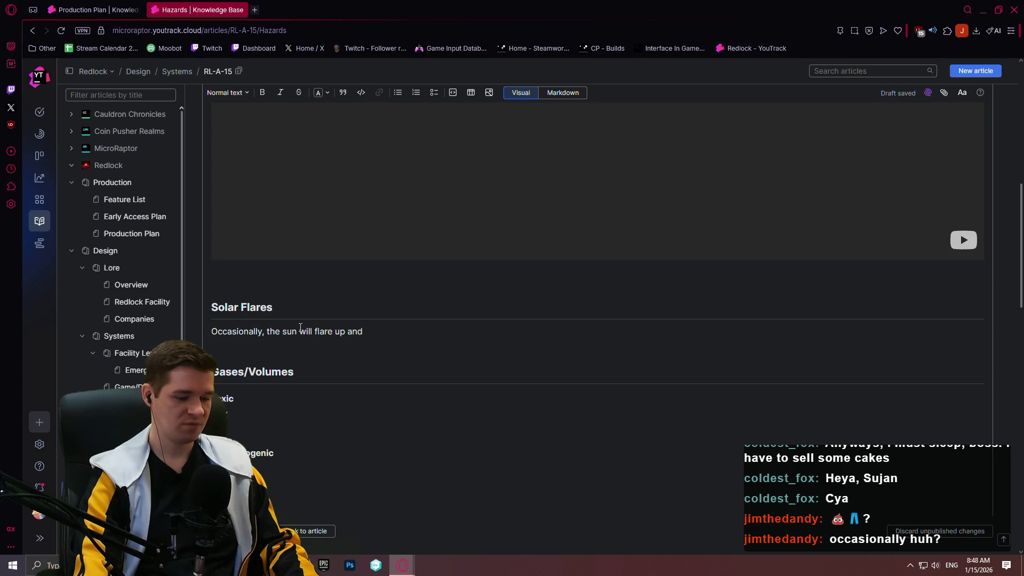
type("c")
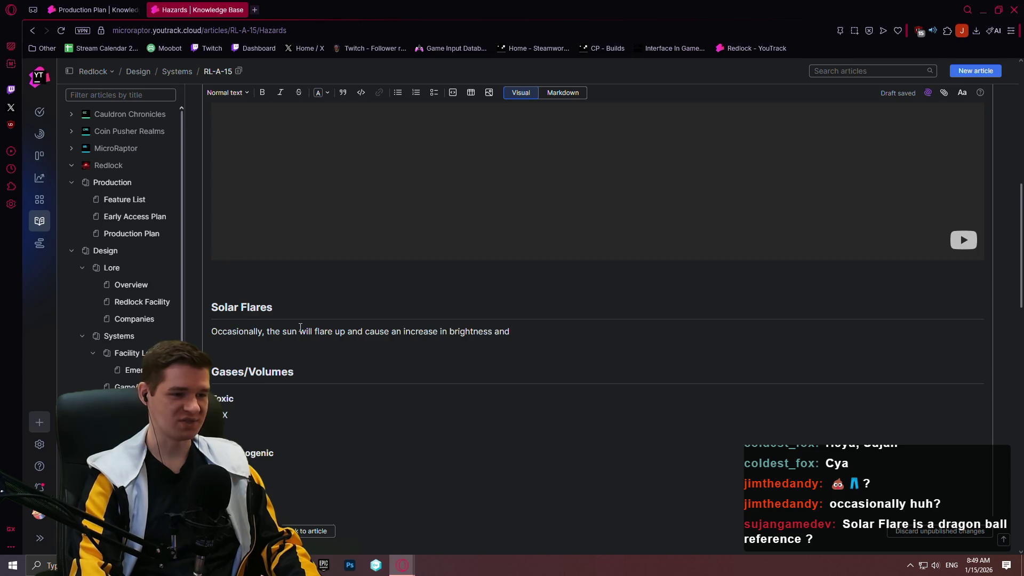
type("solar radia")
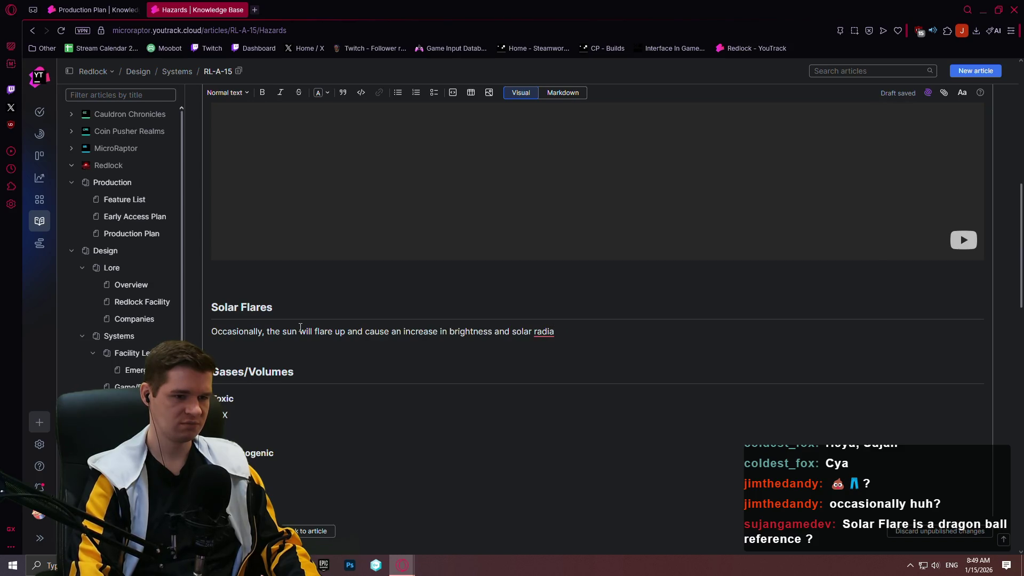
type("tion damage")
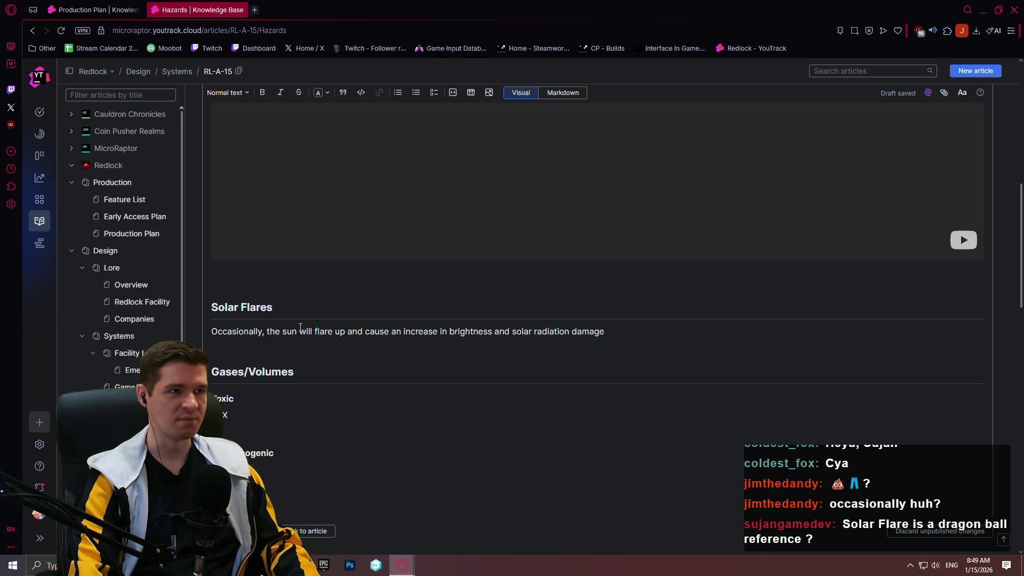
- Extend the Solar Flares paragraph with increased ablative damage and health damage in direct light
type(". This")
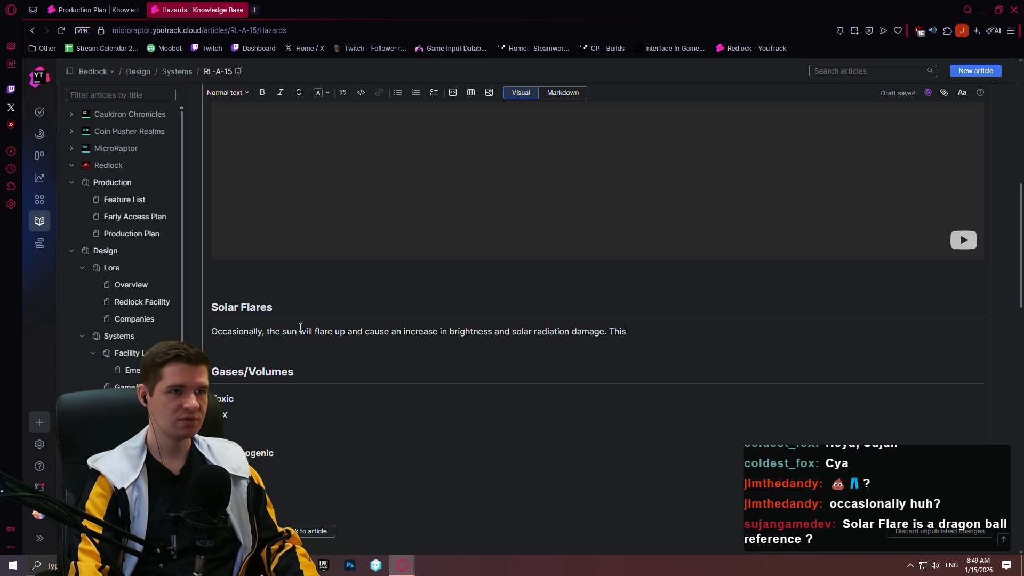
type(" increases th")
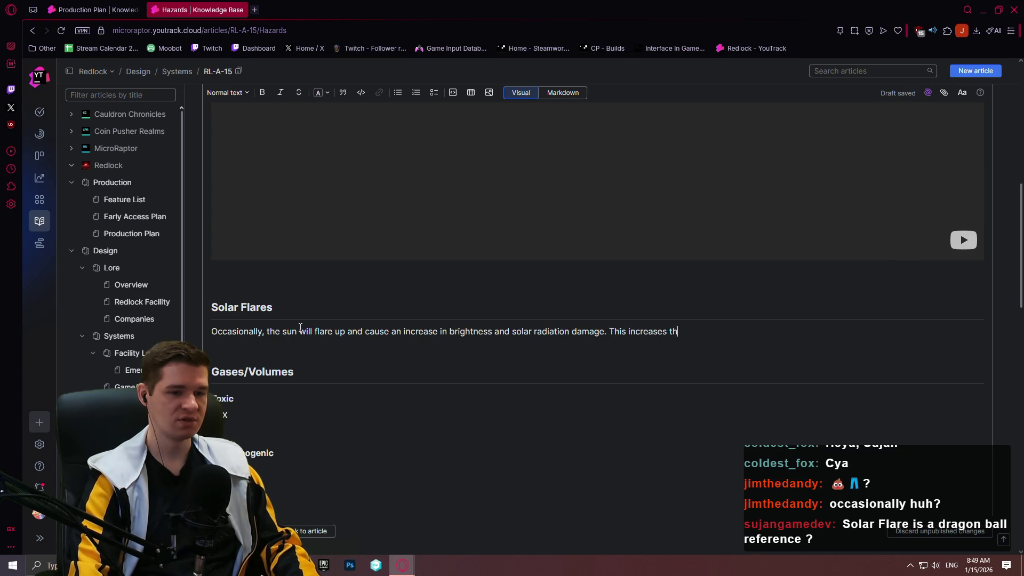
type("e amount of a")
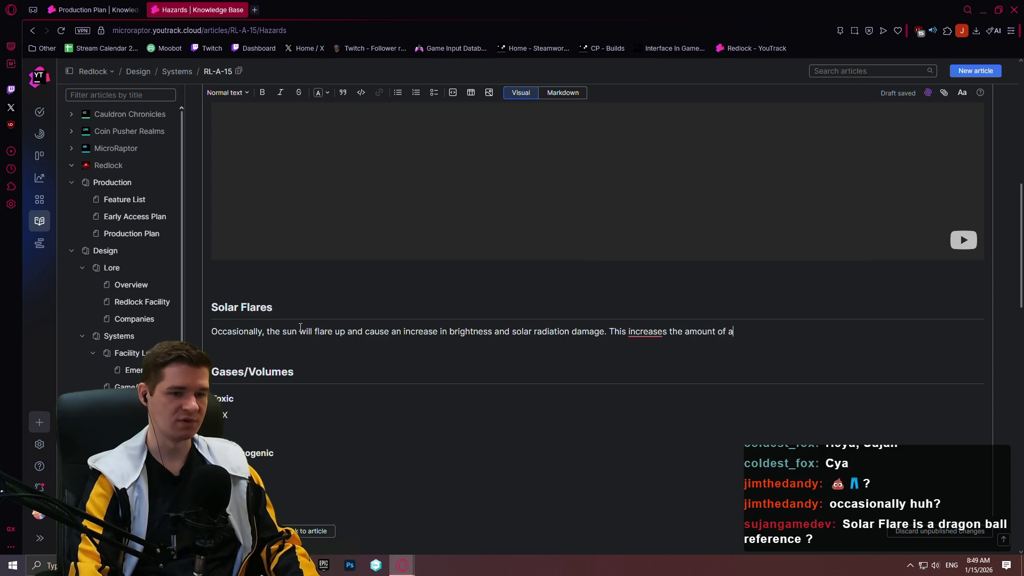
type("v")
type("ati")
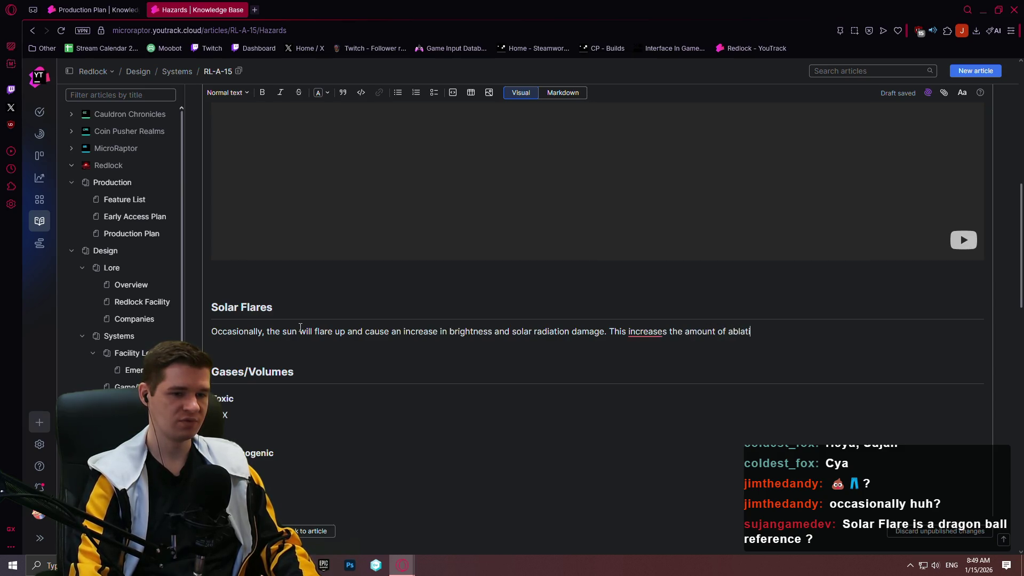
type("ve damag that")
type(" occurs")
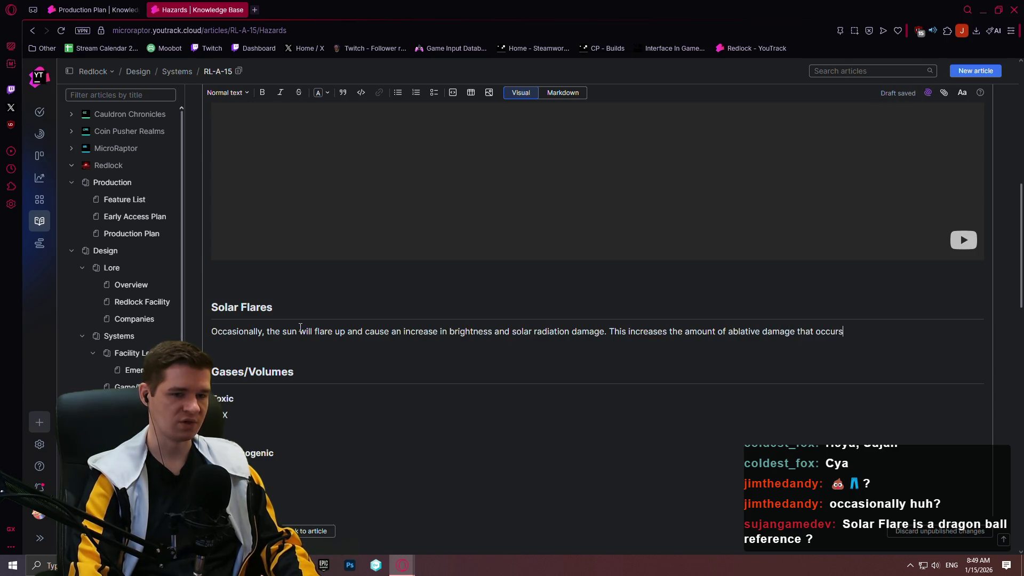
type("er has ablative")
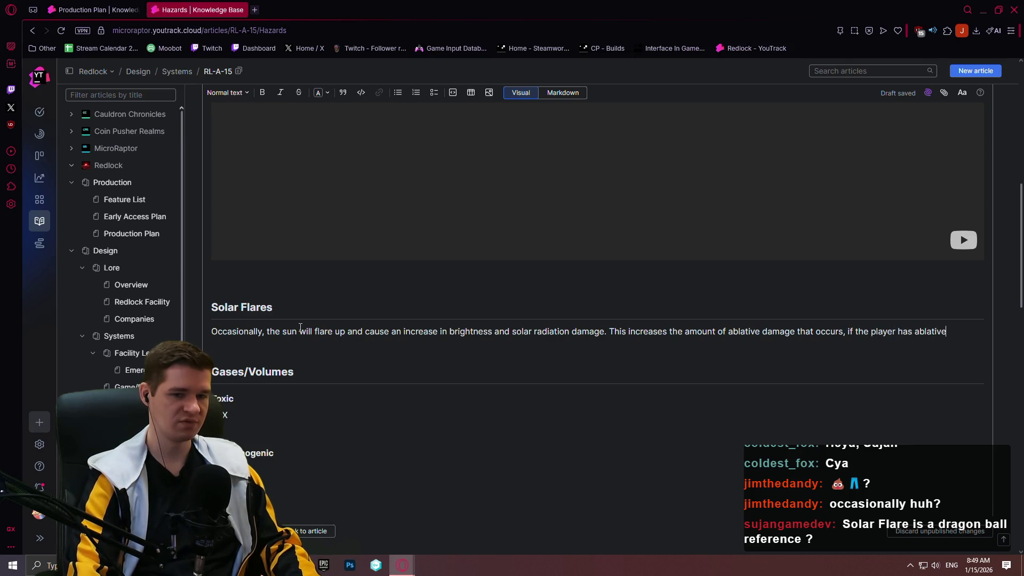
type(", a")
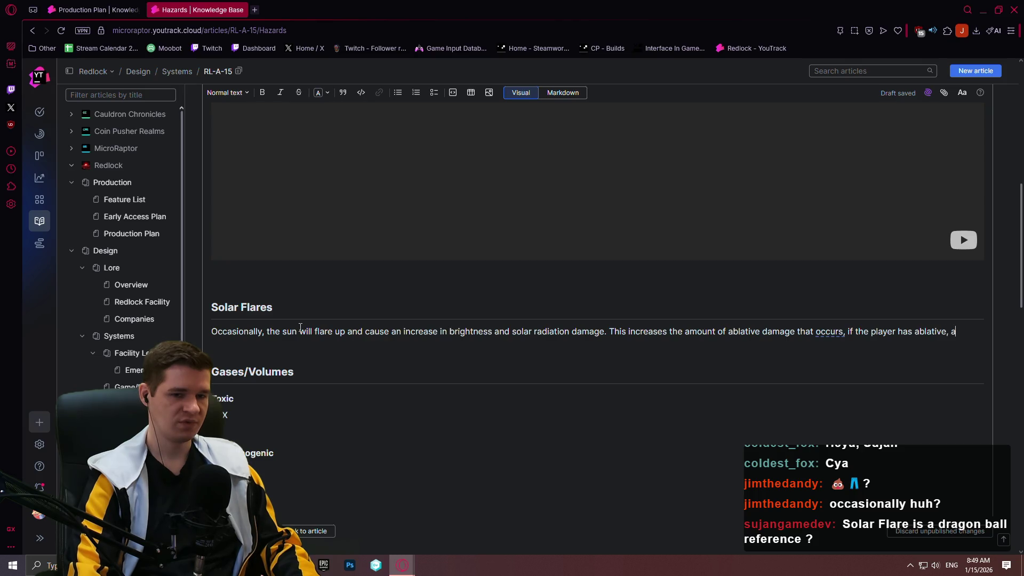
type("s well as health")
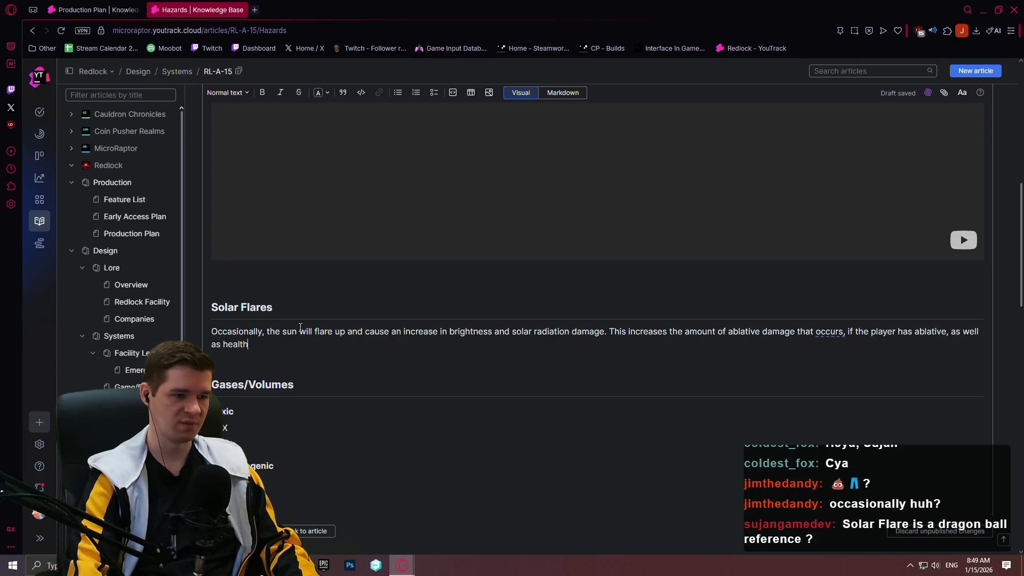
type(" damage when")
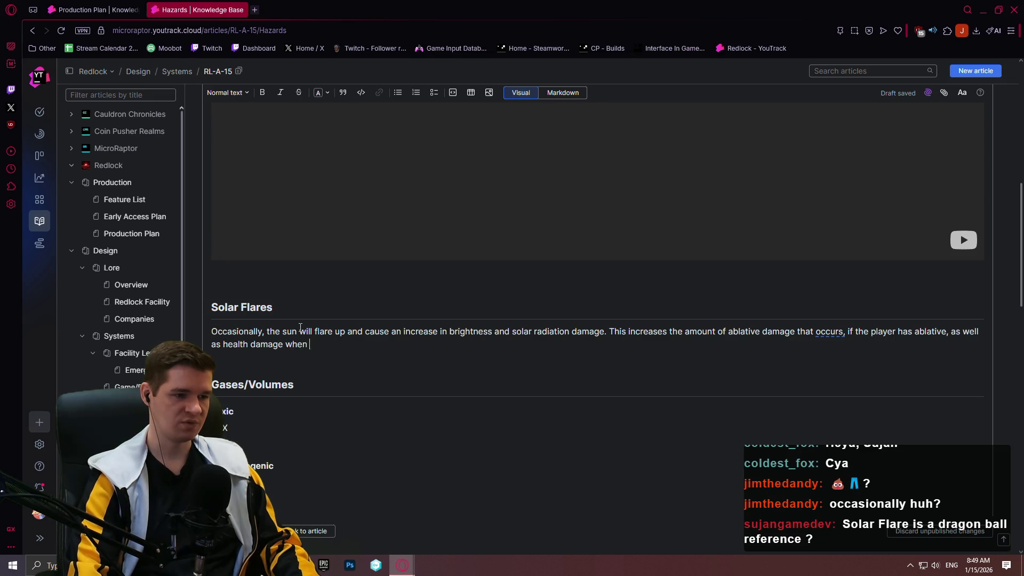
type("in direc")
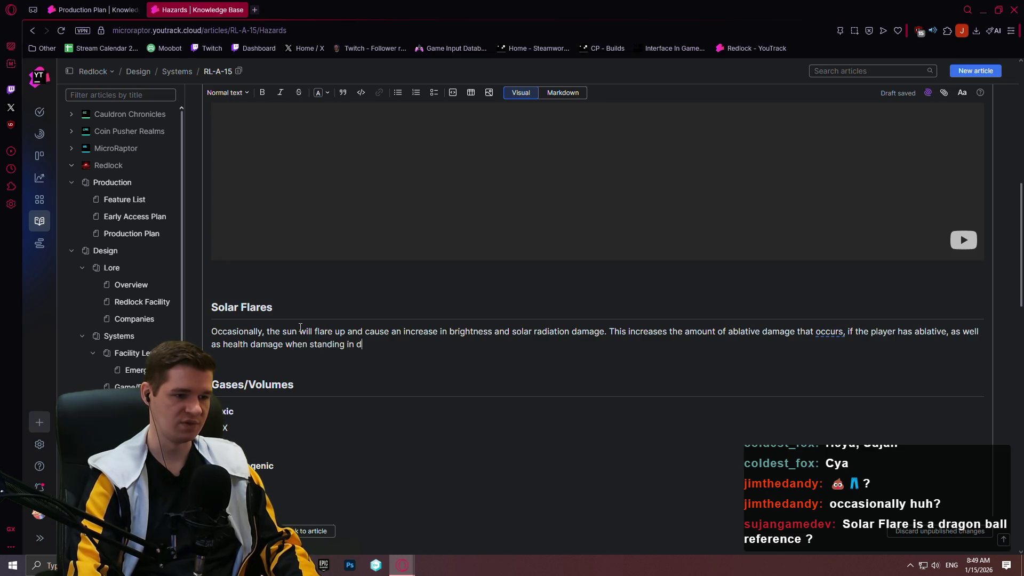
key("BackSpace")
key("BackSpace")
type("light.")
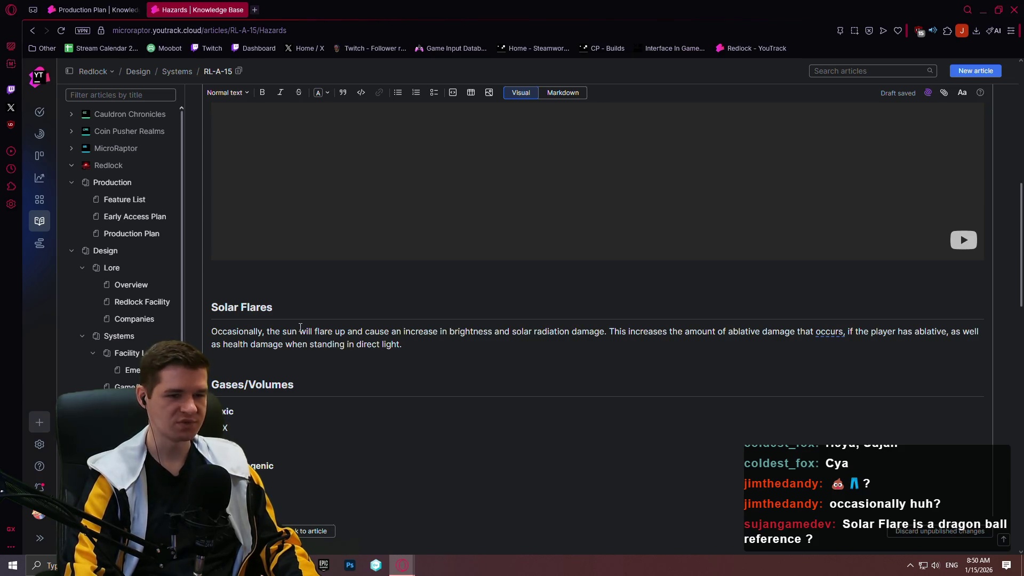
key("Return")
- Type 'Solar Flares do NOT occur on a random' as a new line
type("Solar Flares do N")
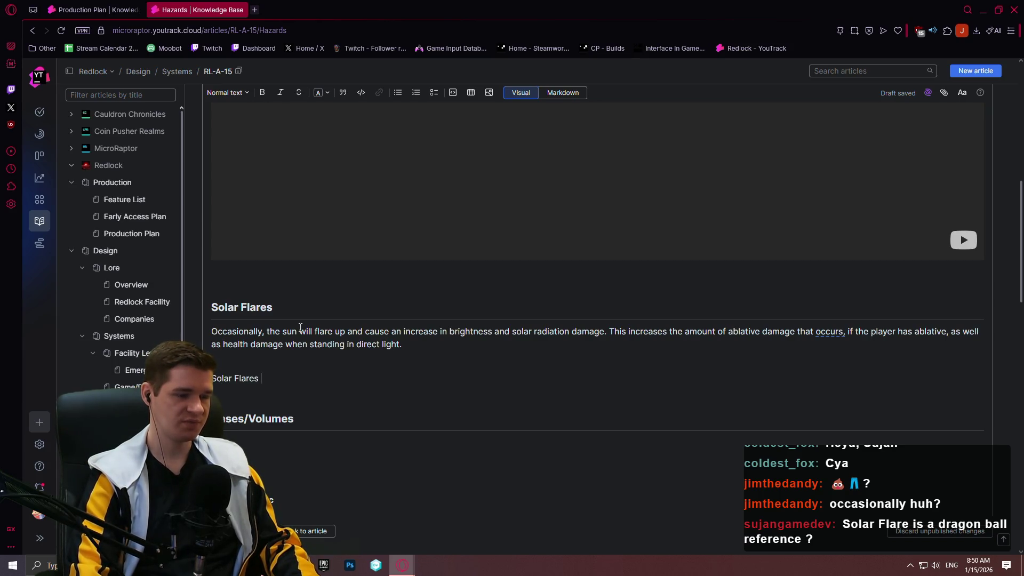
type("OT occu")
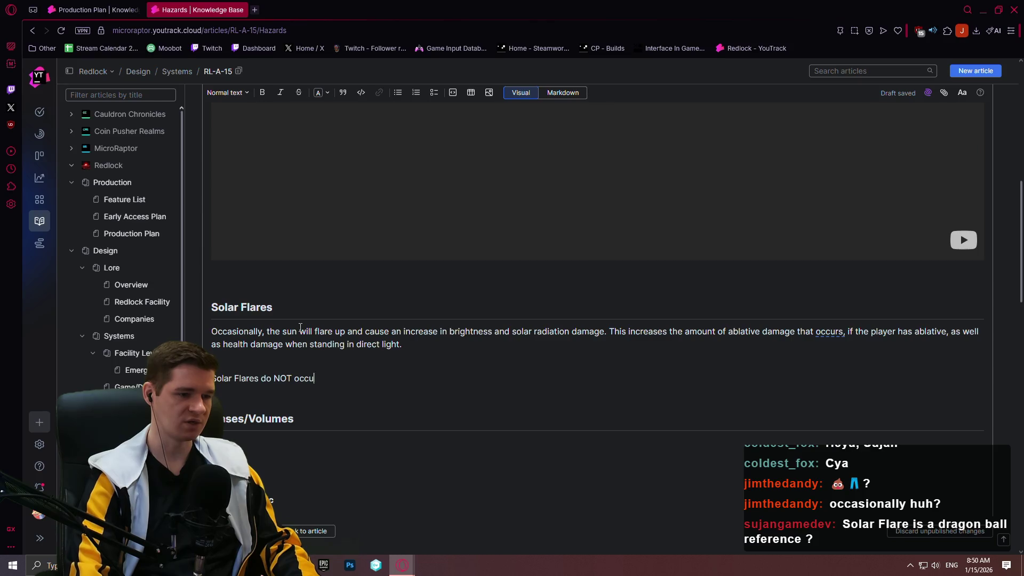
type("r on a ")
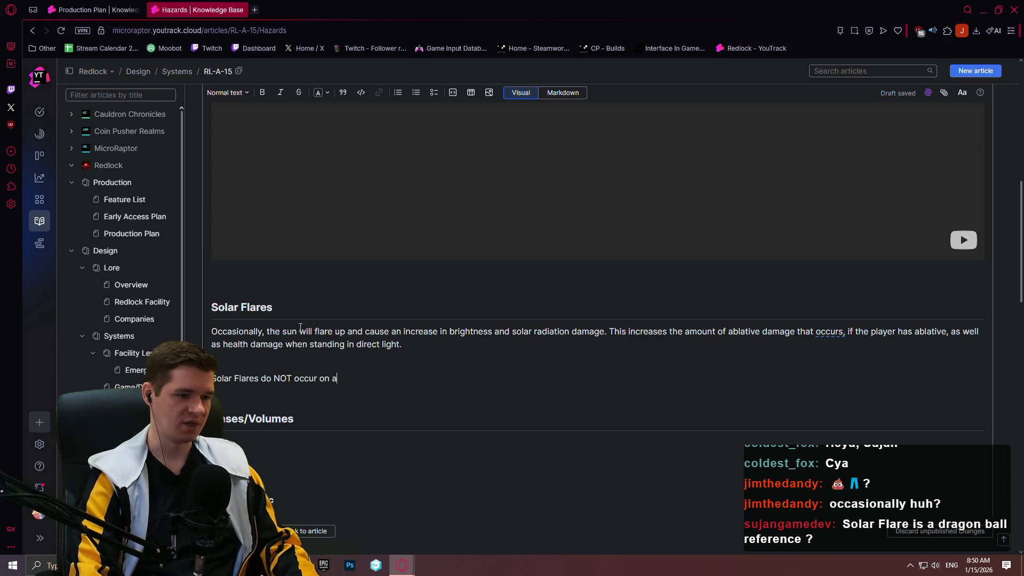
type("random ba")
key("BackSpace")
key("BackSpace")
key("BackSpace")
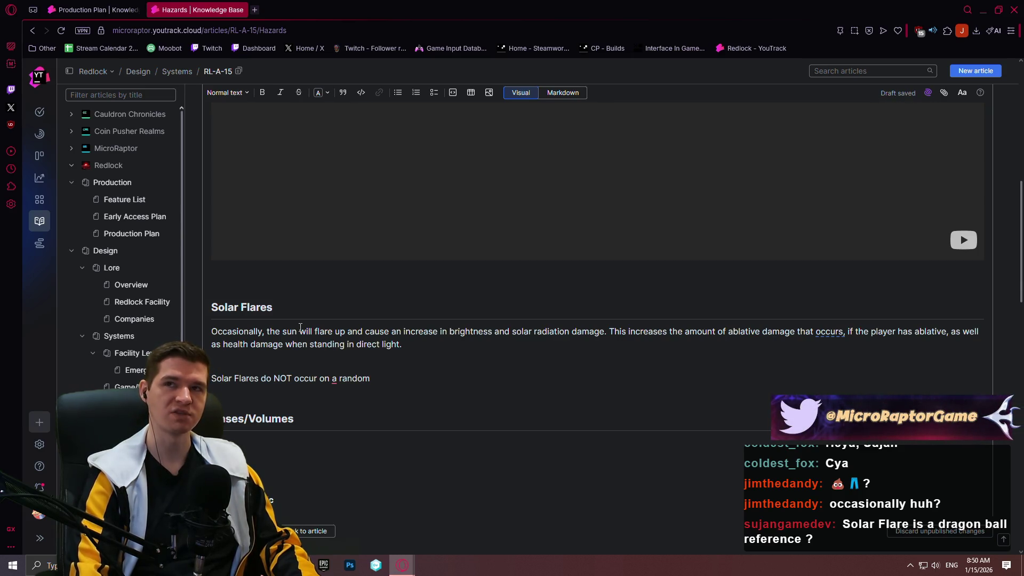
left_click(123, 386)
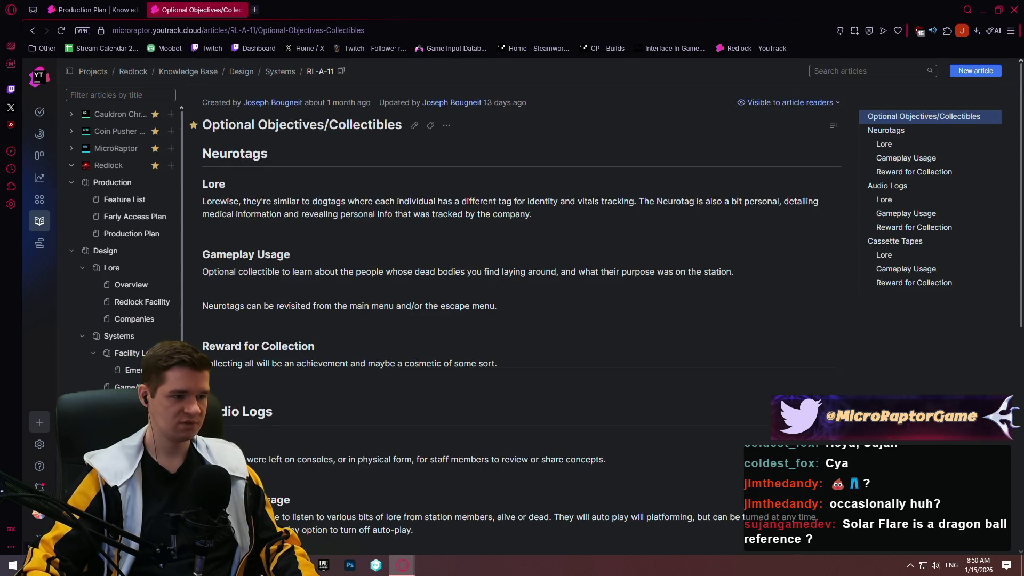
left_click(124, 386)
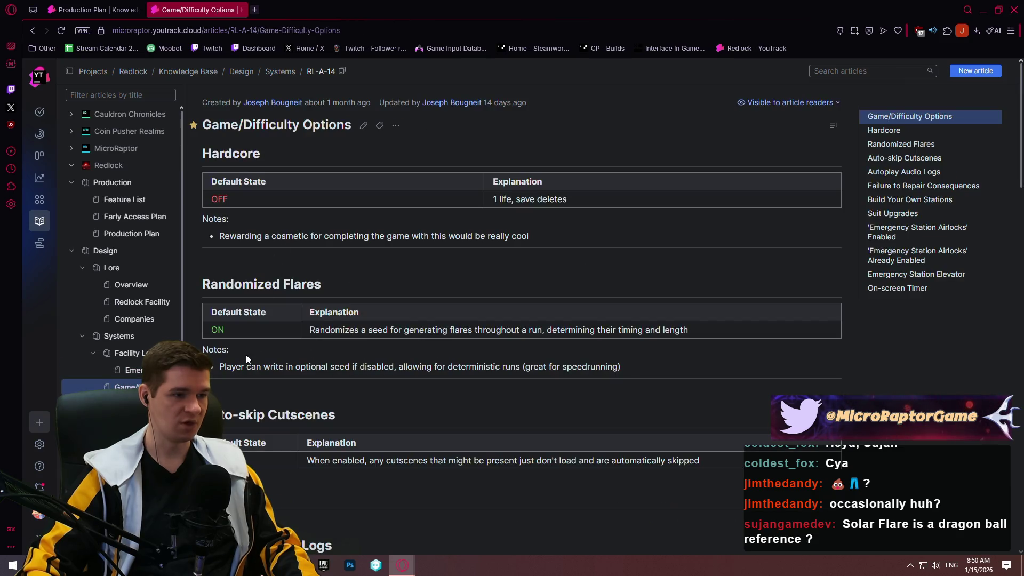
left_click(124, 404)
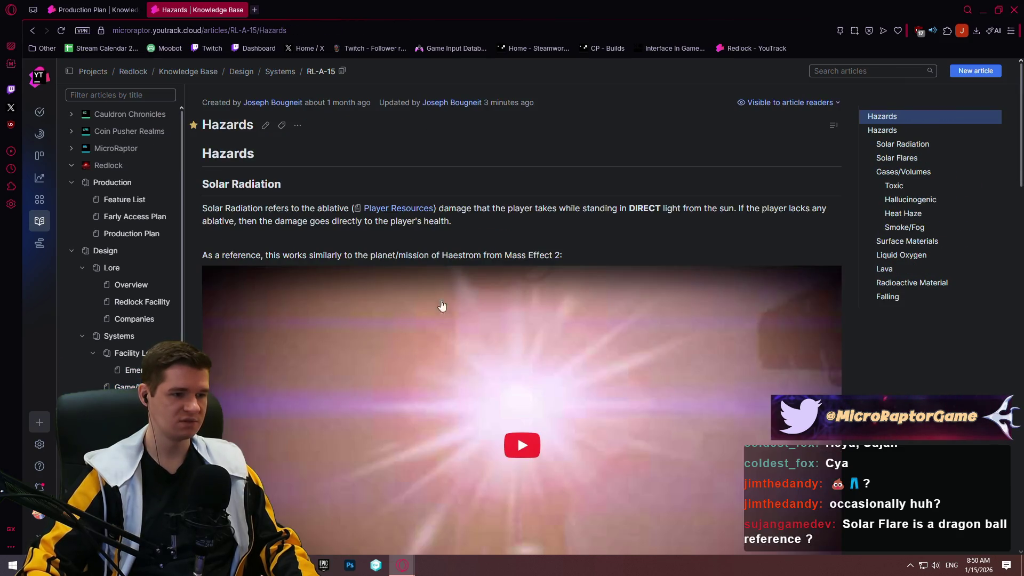
left_click(264, 126)
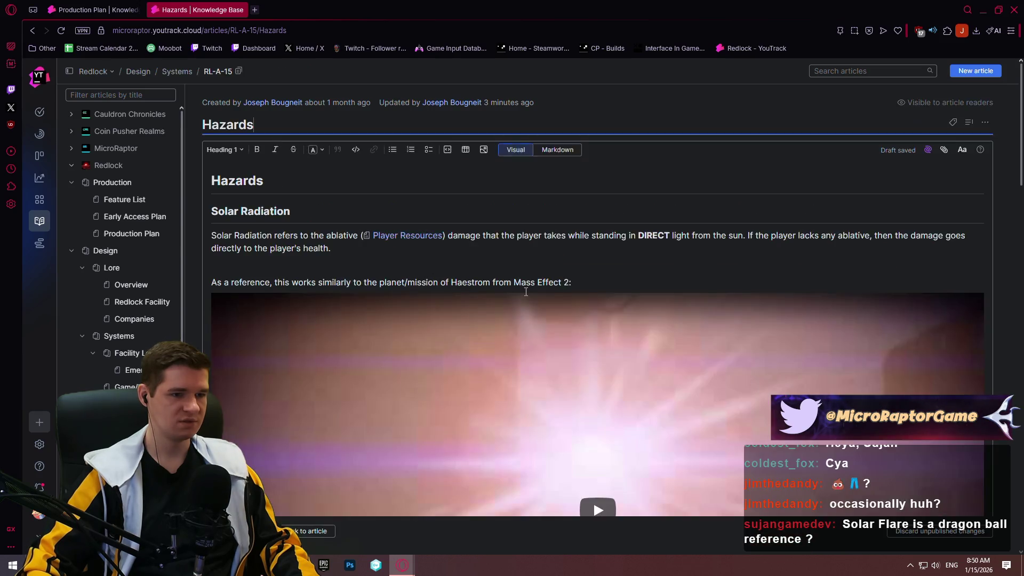
scroll(525, 292, "down", 10)
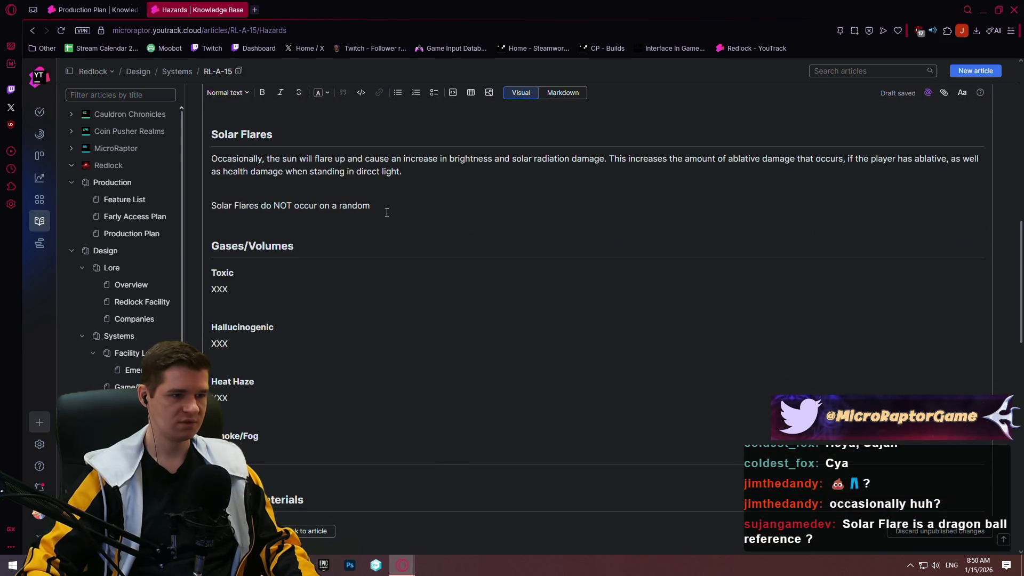
left_click_drag(293, 205, 260, 205)
key("BackSpace")
key("BackSpace")
- Continue the line with 'basis by default, but can be set to non-random via' Game/Difficulty Options and RL-14
left_click(372, 206)
type("basi")
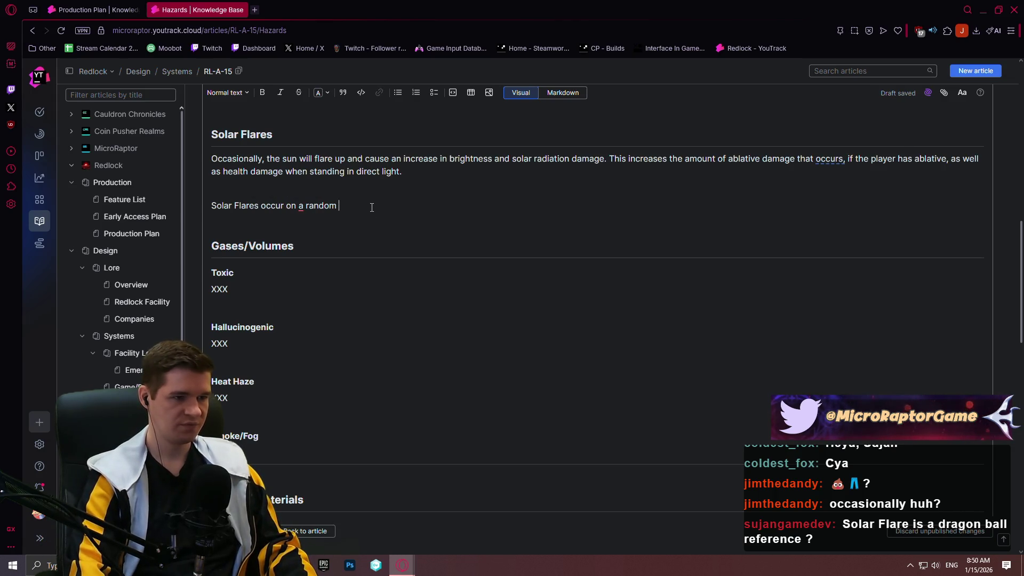
type("s by de")
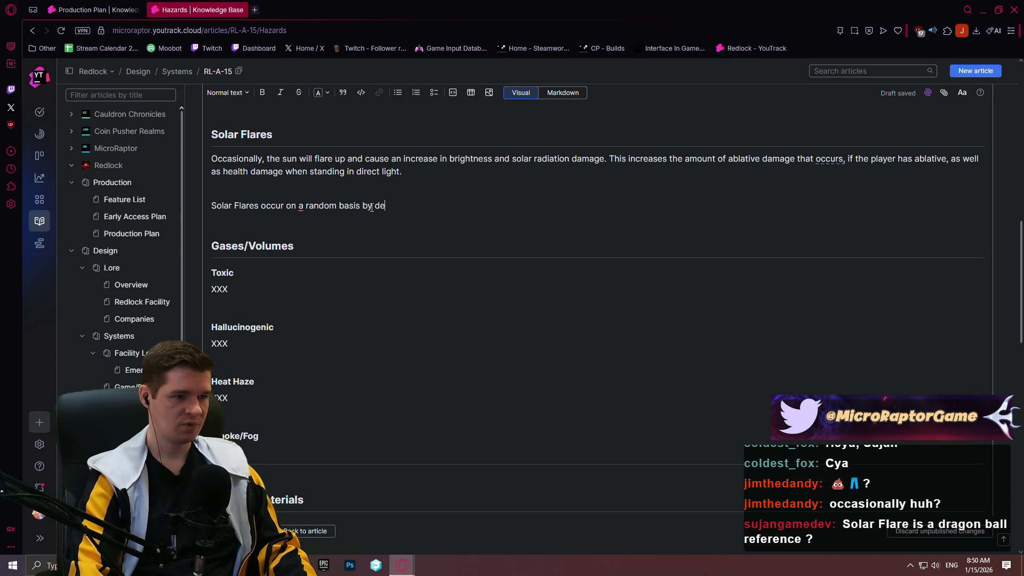
type("fault, buyt")
type("t can be set to no")
type("n-random")
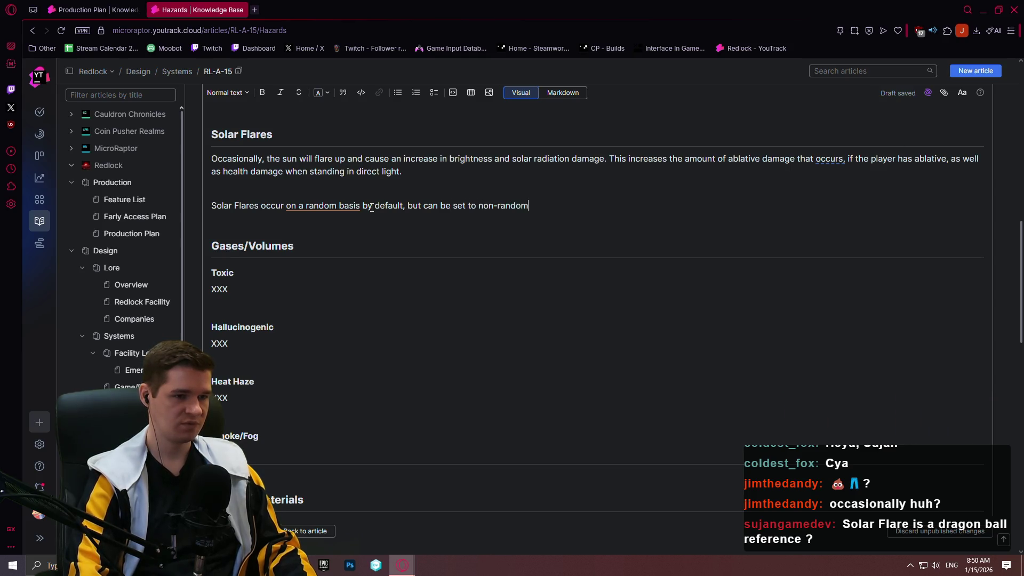
type("Game/Dio")
key("BackSpace")
key("BackSpace")
key("BackSpace")
key("BackSpace")
key("BackSpace")
key("BackSpace")
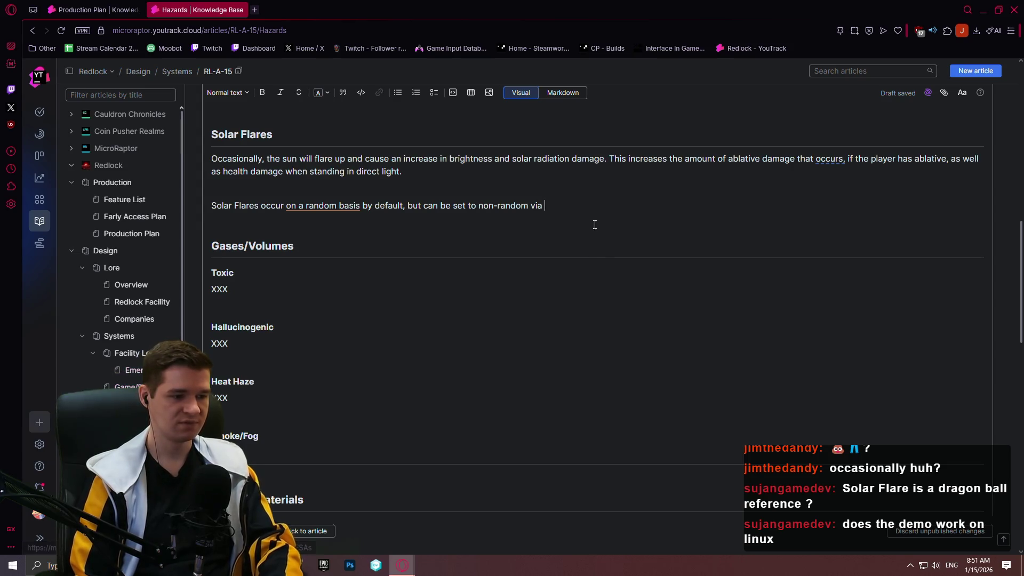
type("RL-")
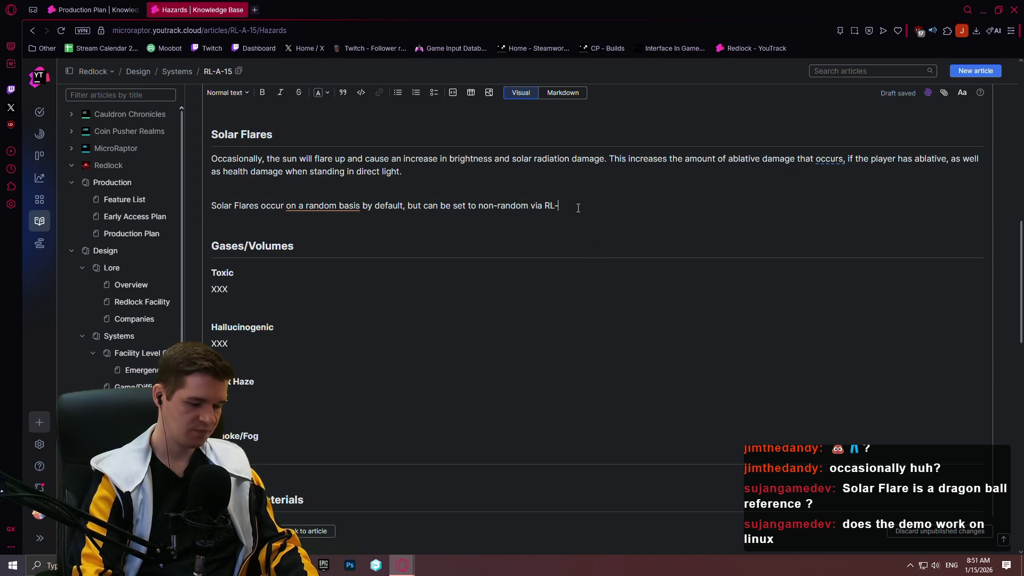
type("14 ")
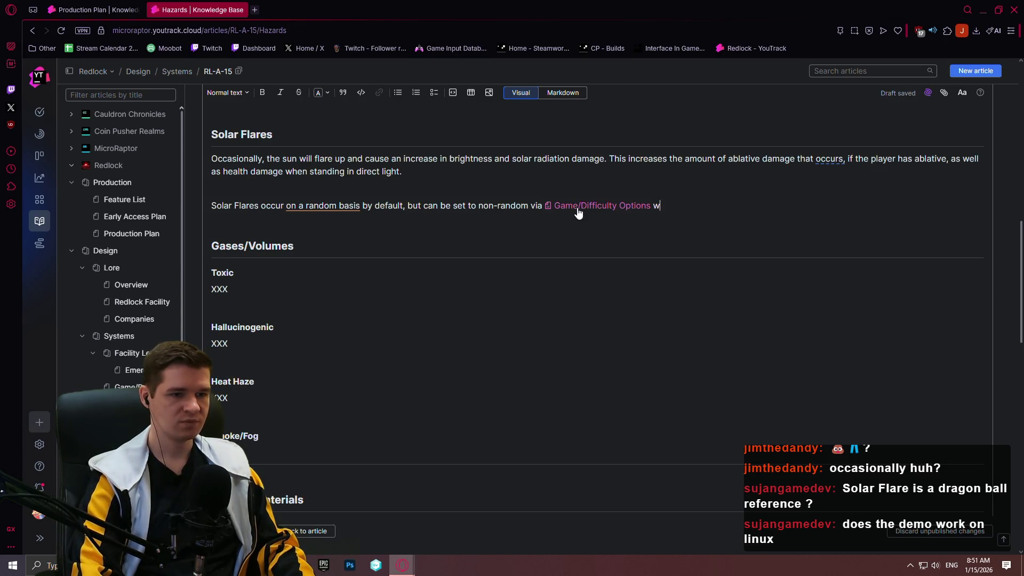
type("eed being used to ")
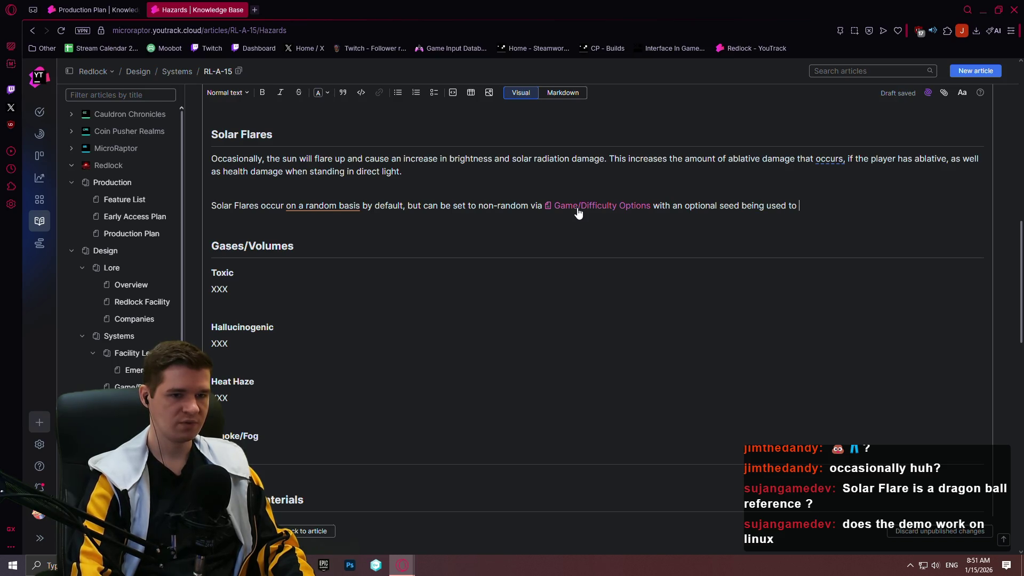
- Add that the seed creates a specific determination affecting flare starting times as well as flare length
type("create sp")
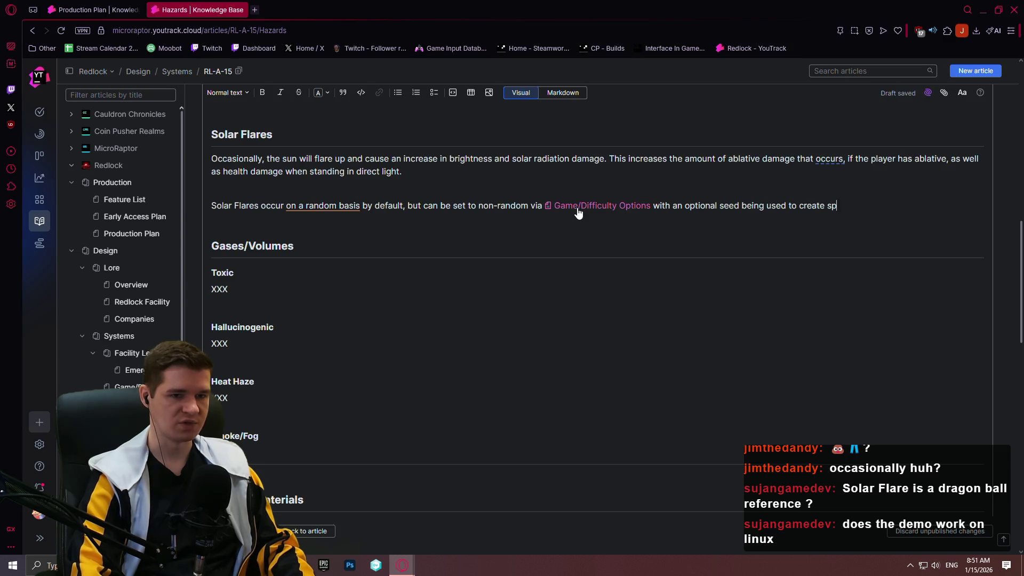
type("ecific determination. ")
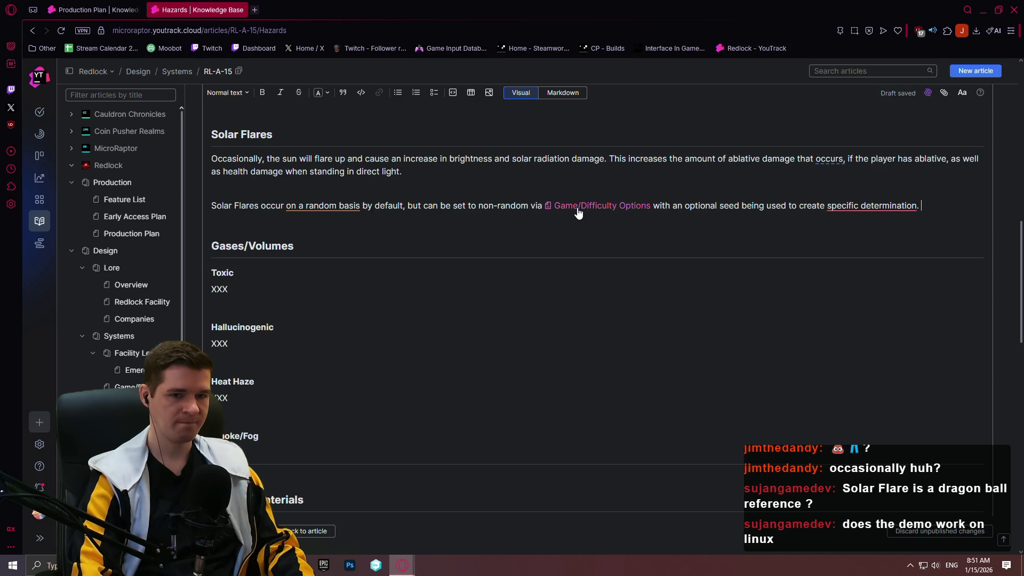
type("This seed affe")
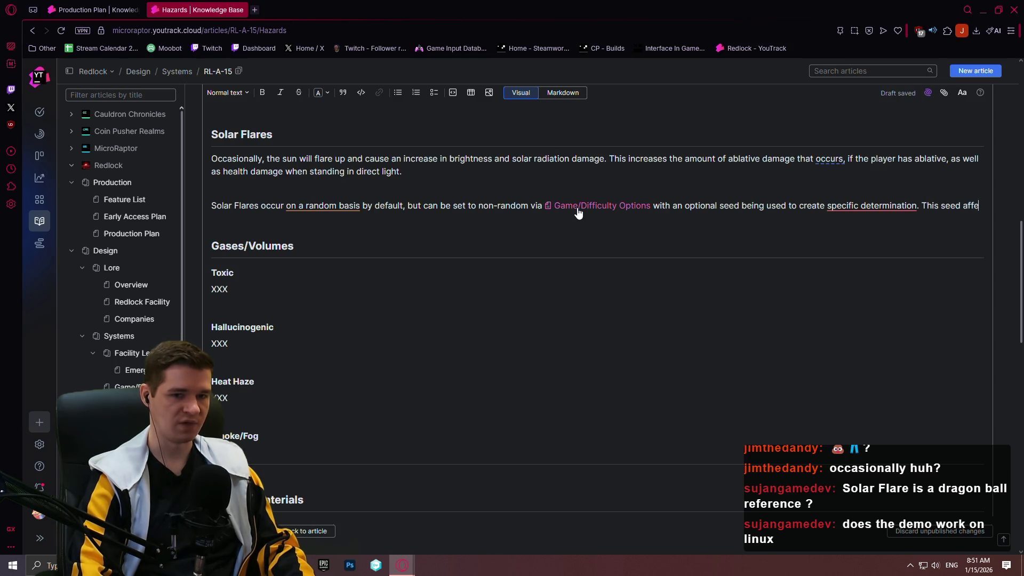
type("cts both")
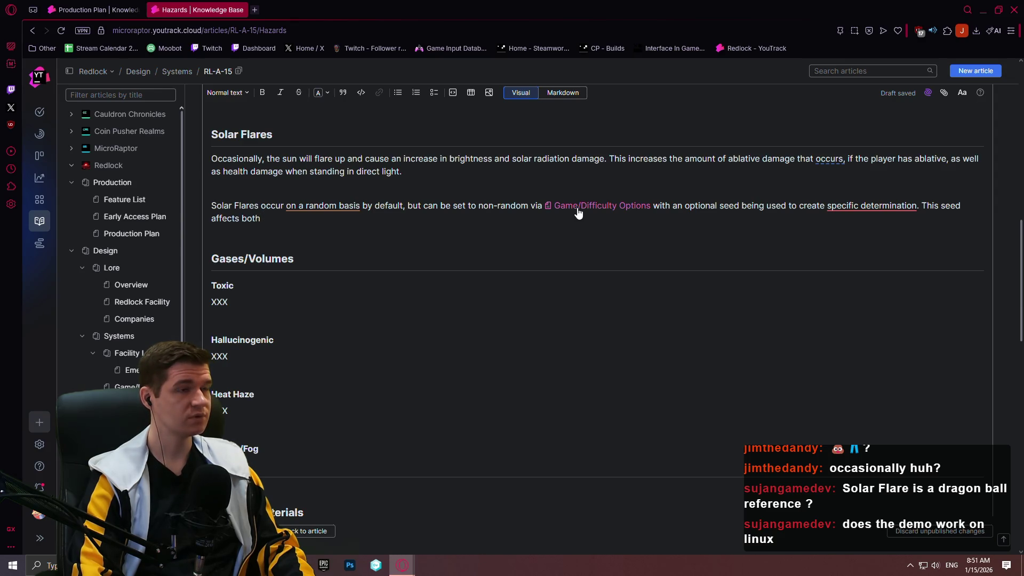
type(" flare")
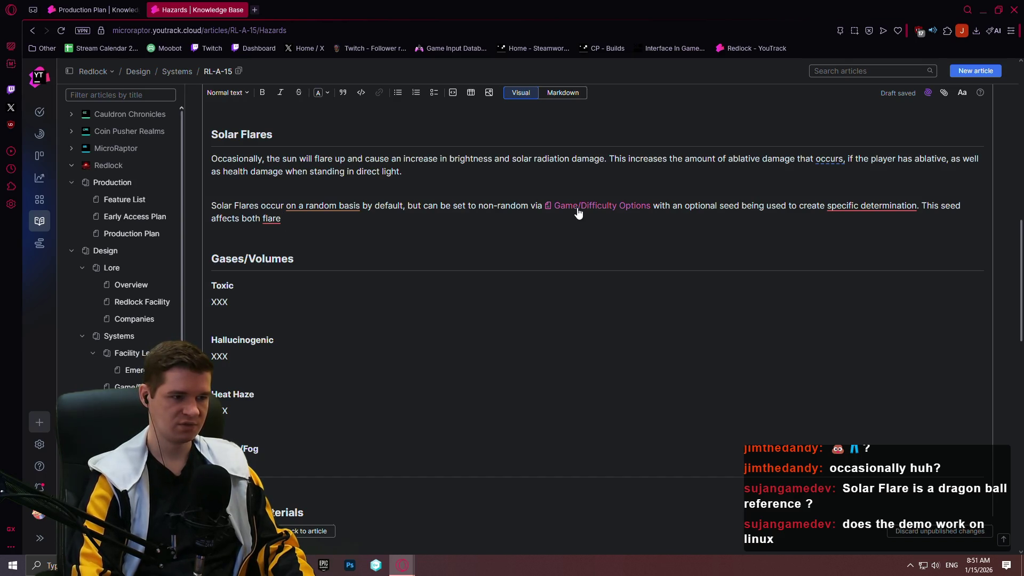
type("starting times and we")
key("BackSpace")
key("BackSpace")
key("BackSpace")
type("s wel")
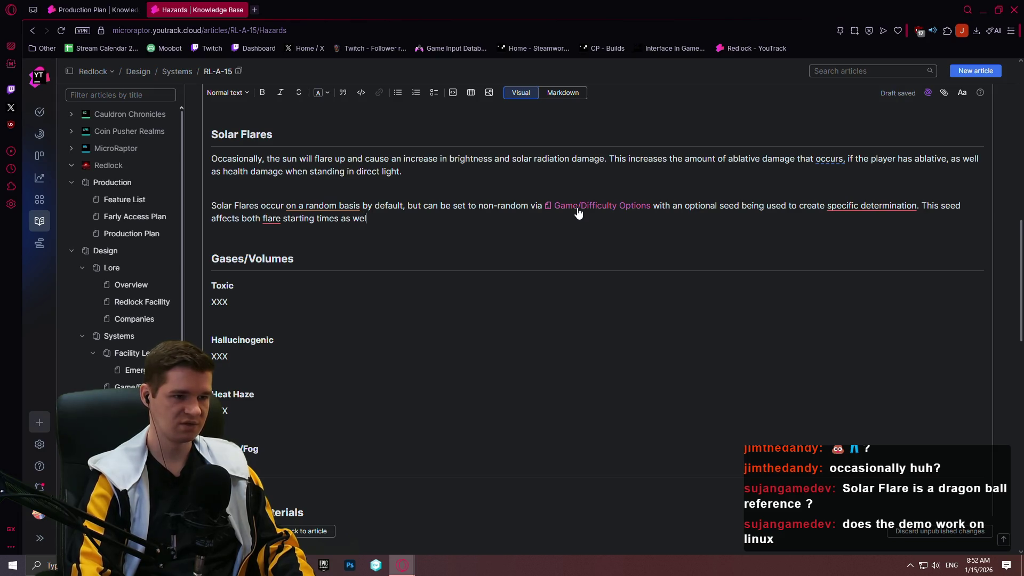
type("l as flare length")
type(".")
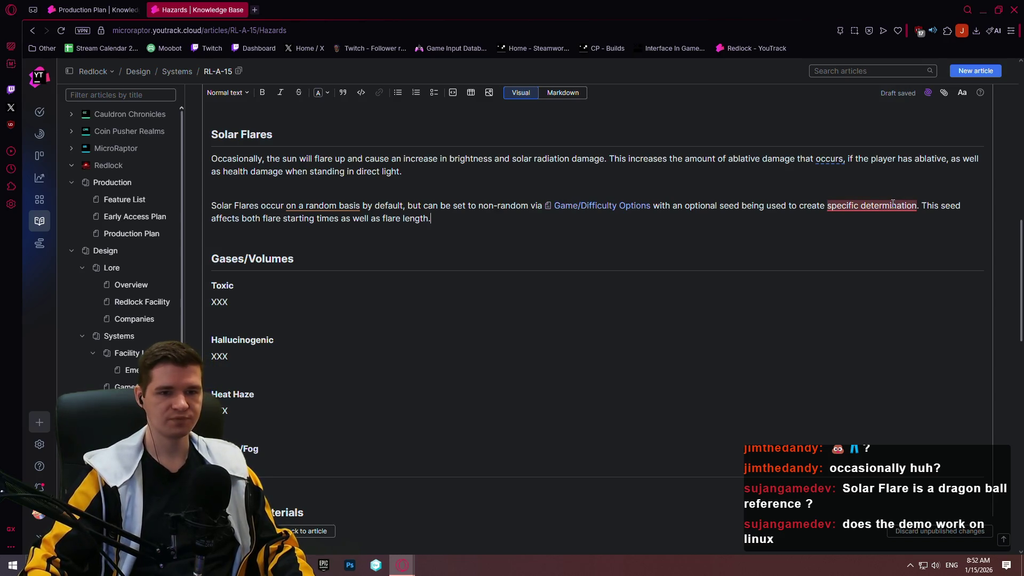
- Replace 'a specific determination' with 'non-randomized runs'
mouse_move(892, 204)
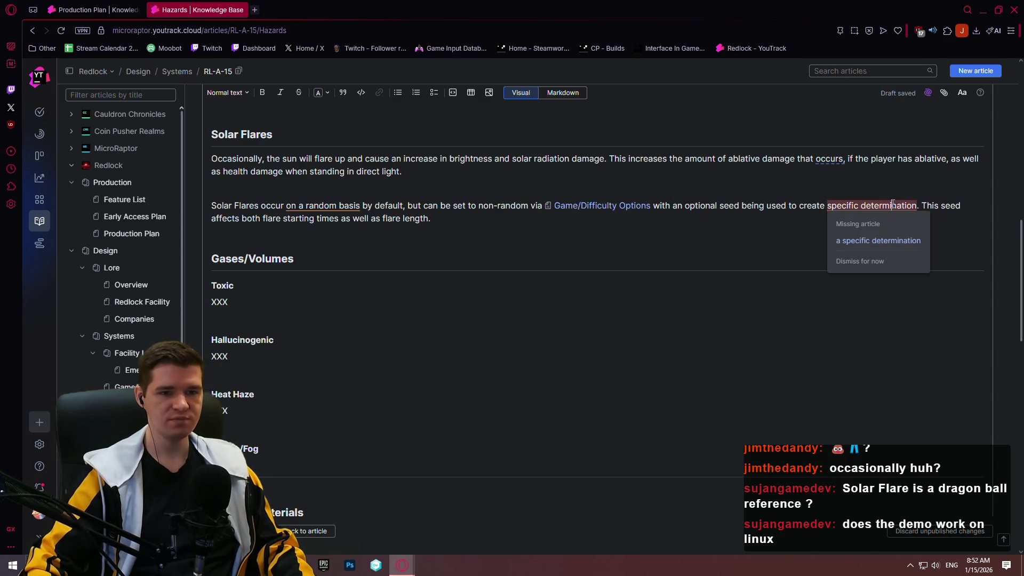
left_click(881, 241)
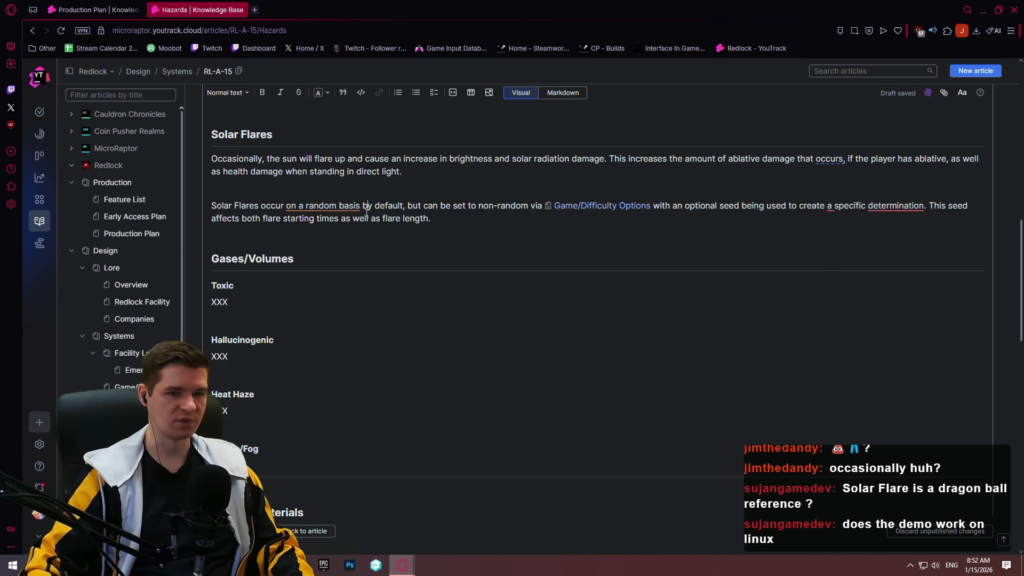
mouse_move(311, 208)
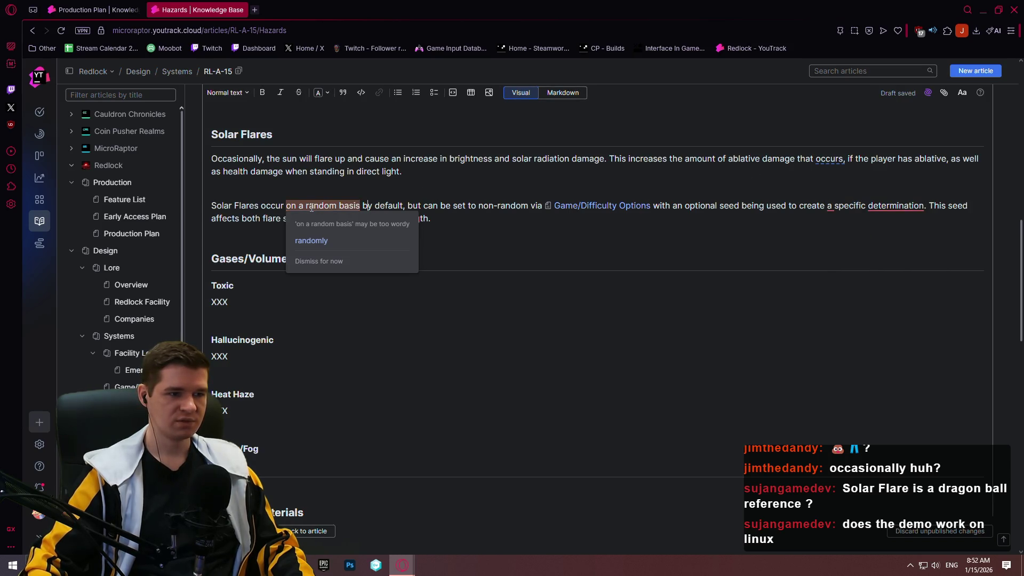
mouse_move(835, 206)
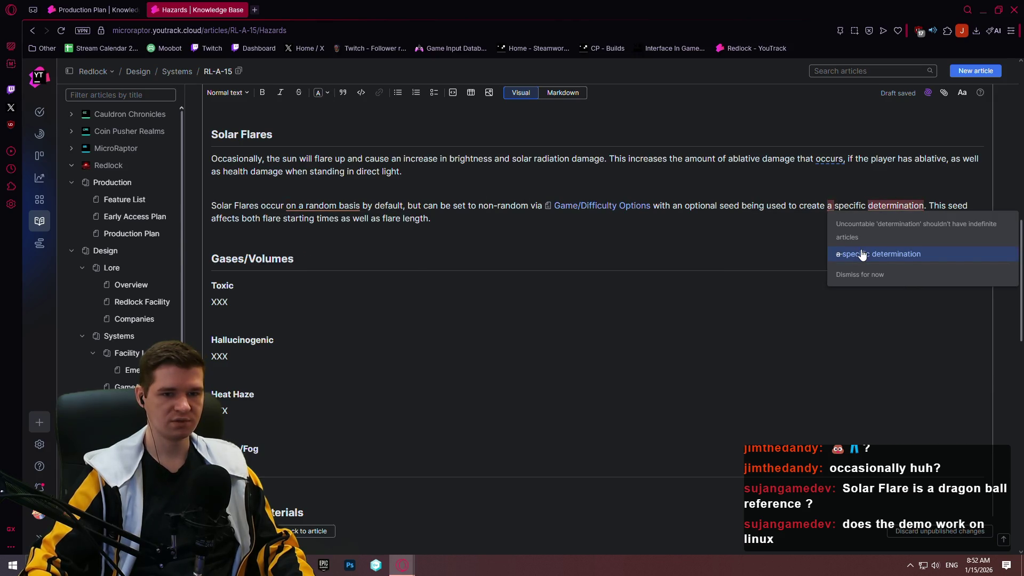
mouse_move(924, 207)
left_mouse_down()
mouse_move(733, 199)
mouse_move(435, 218)
mouse_move(829, 210)
left_mouse_up()
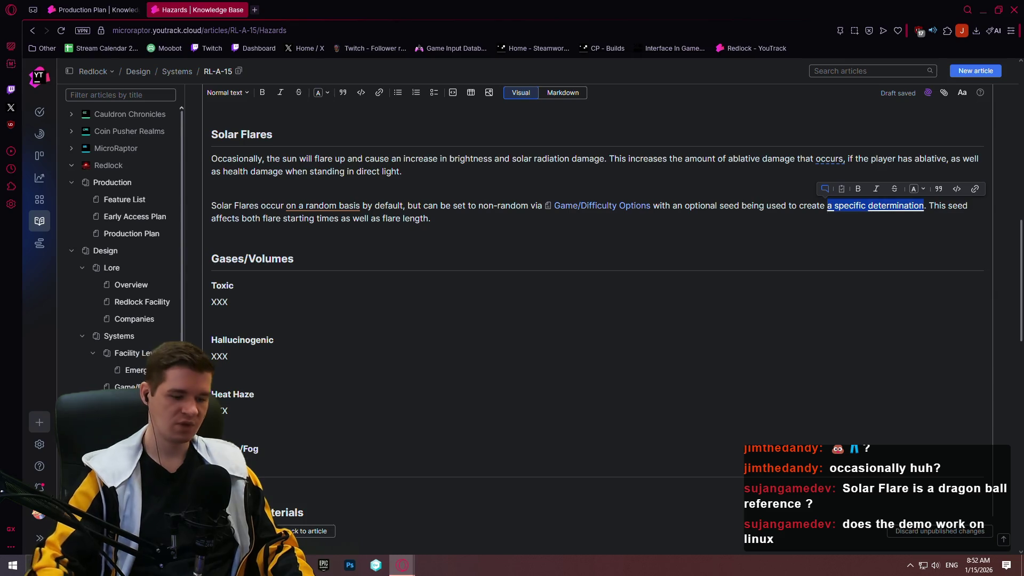
type("non-ra")
type("ndomized run")
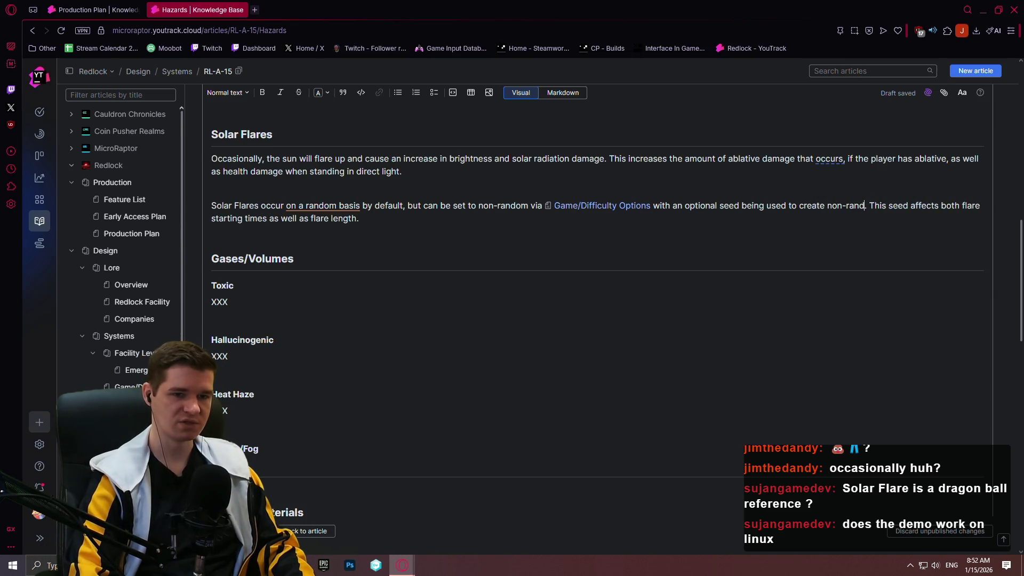
type("s")
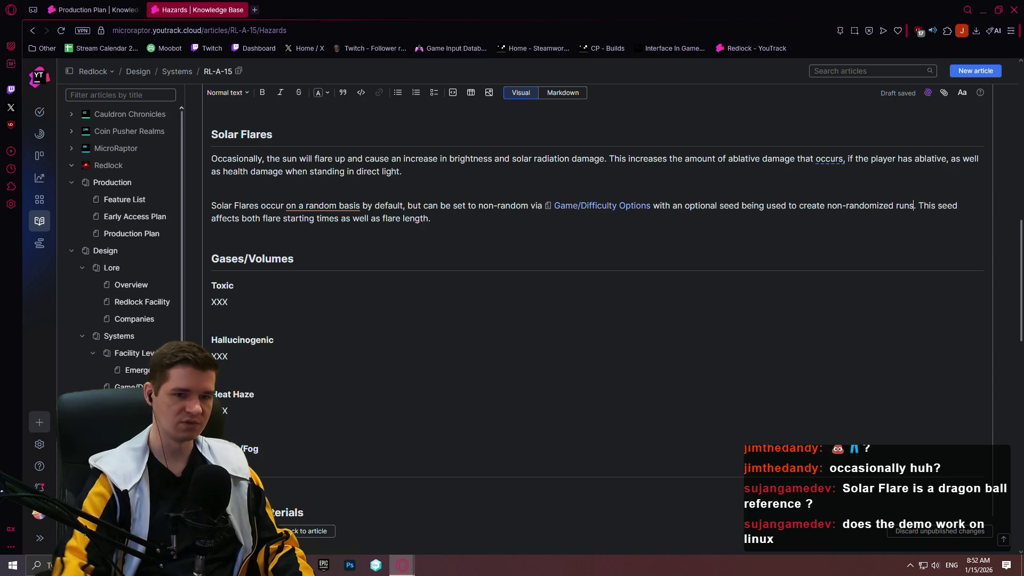
key("Down")
key("Down")
key("Up")
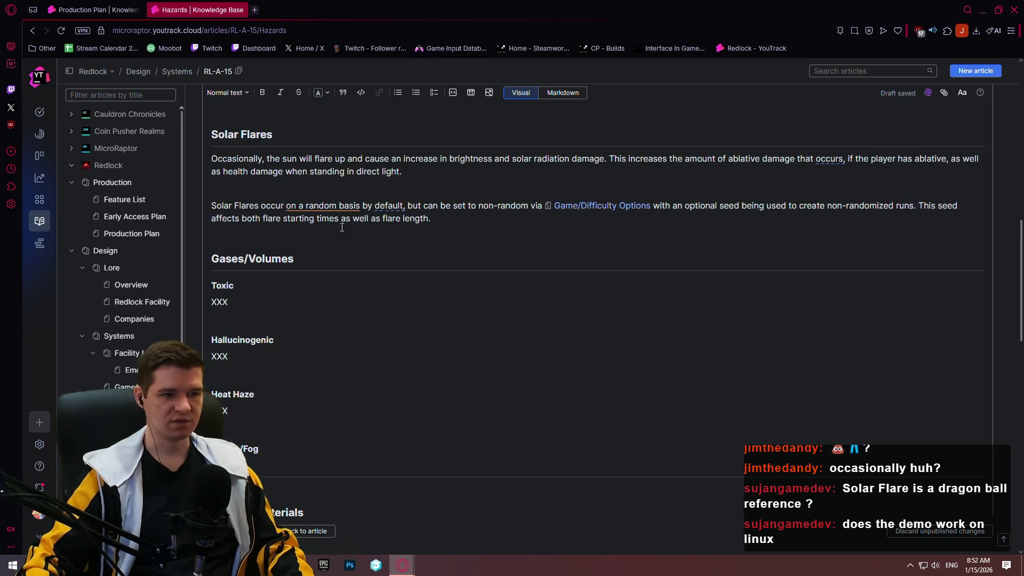
scroll(523, 266, "up", 3)
scroll(538, 277, "down", 3)
scroll(442, 246, "down", 9)
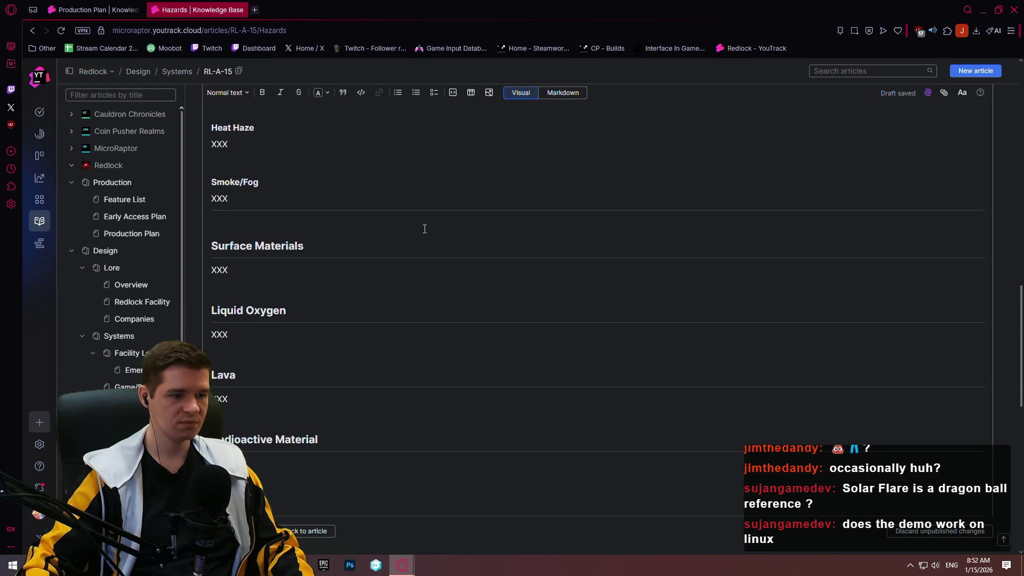
scroll(366, 412, "down", 2)
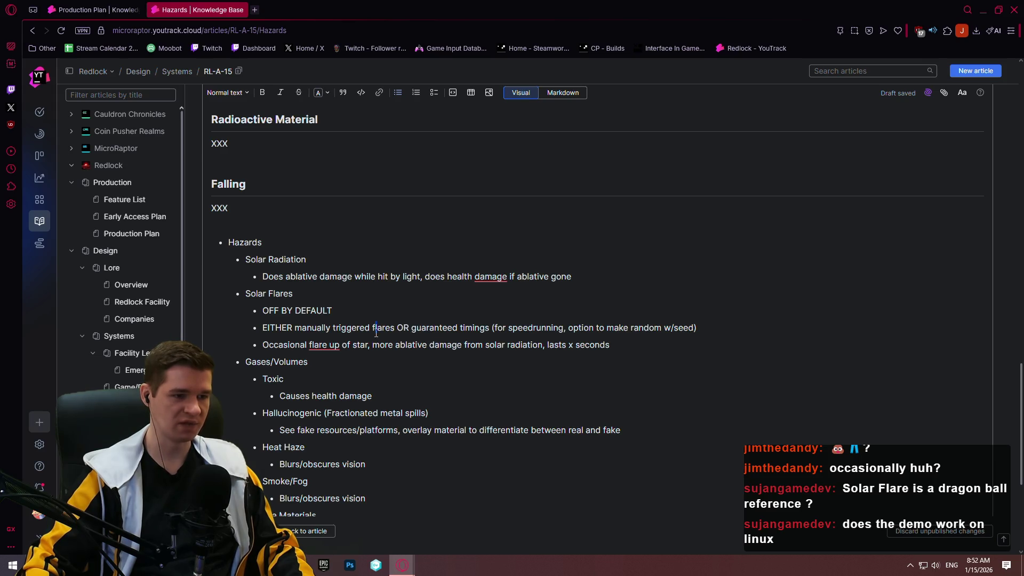
left_click_drag(395, 328, 295, 324)
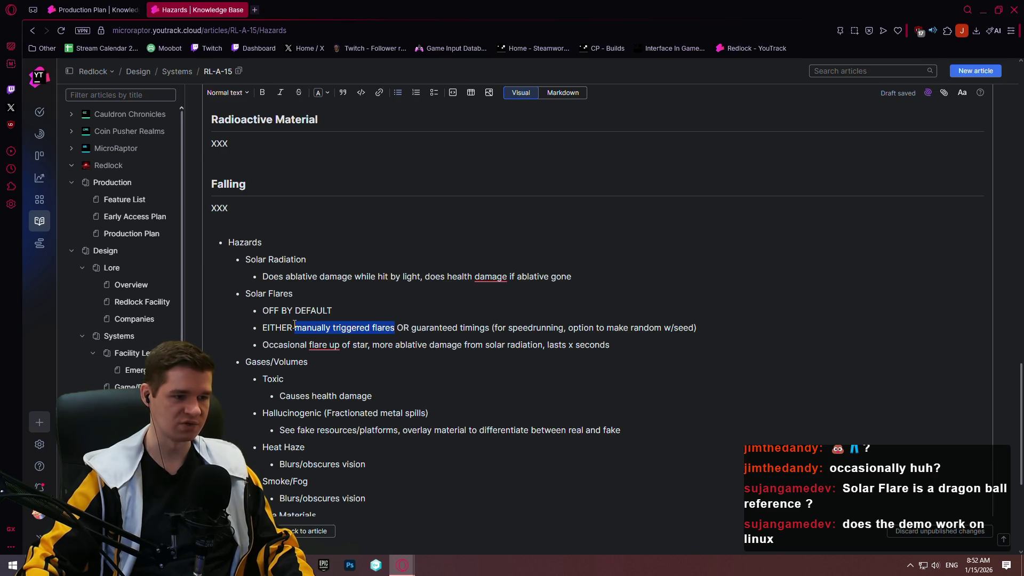
left_click(379, 346)
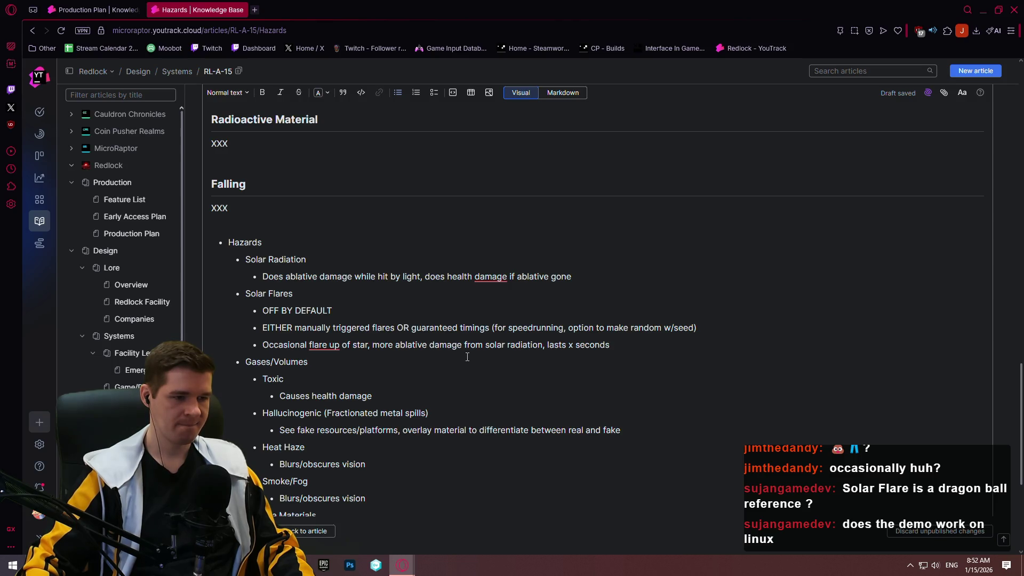
mouse_move(628, 342)
left_mouse_down()
mouse_move(262, 326)
mouse_move(242, 293)
left_mouse_up()
left_click(263, 327)
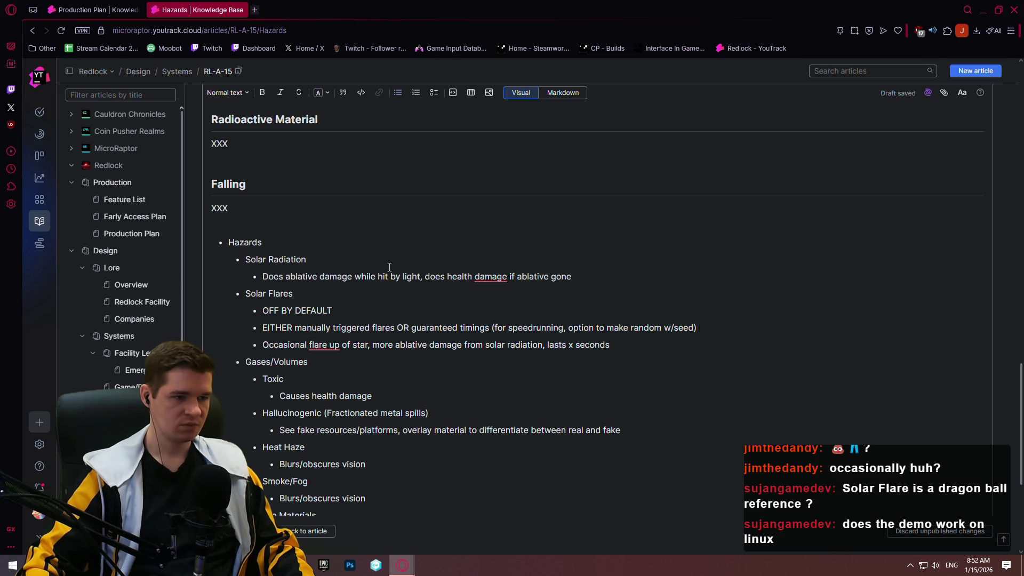
scroll(424, 319, "down", 2)
scroll(496, 206, "up", 5)
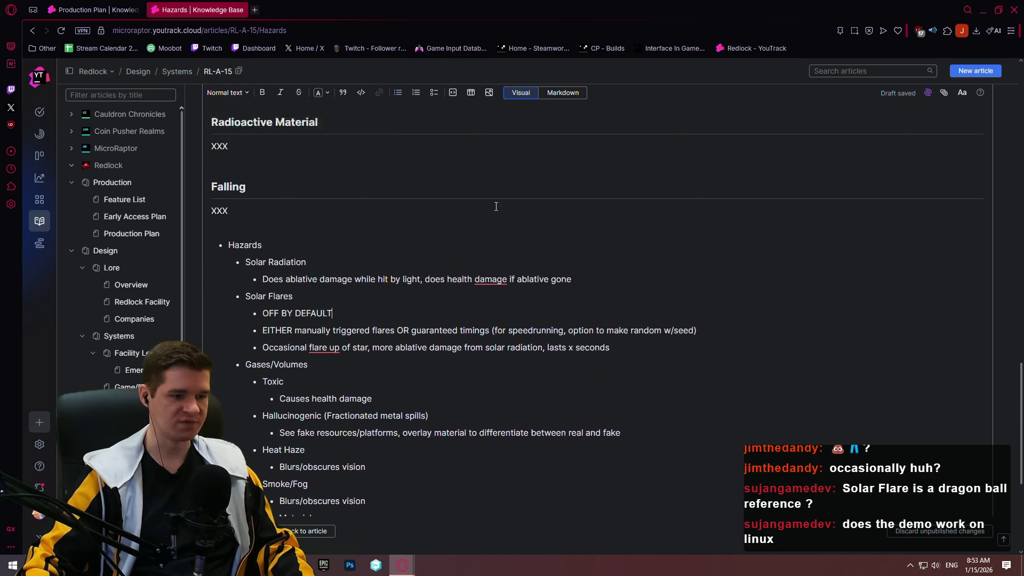
left_click(332, 471)
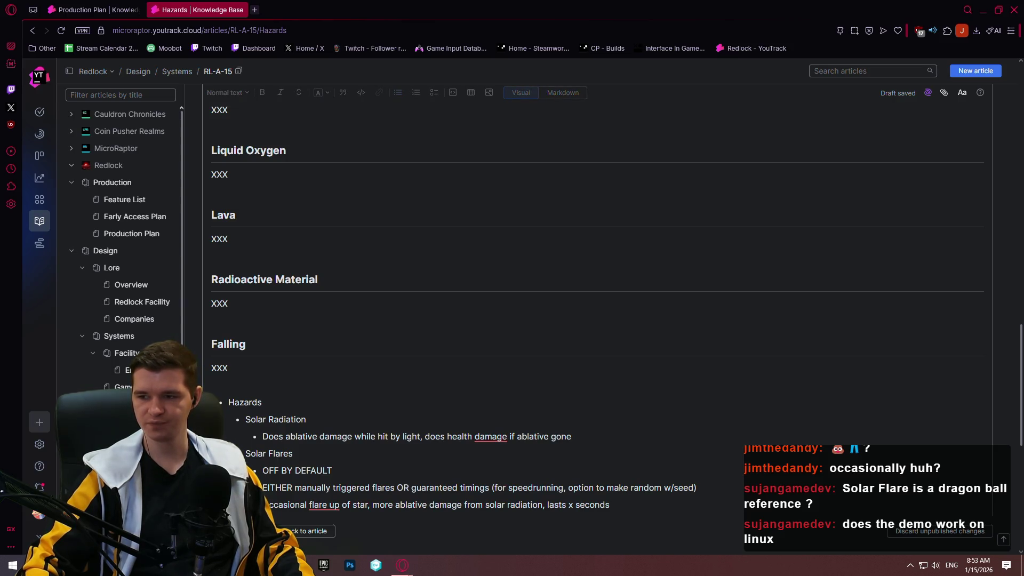
left_click(286, 303)
scroll(286, 303, "up", 9)
key("Down")
key("Down")
left_click(314, 531)
scroll(408, 102, "up", 8)
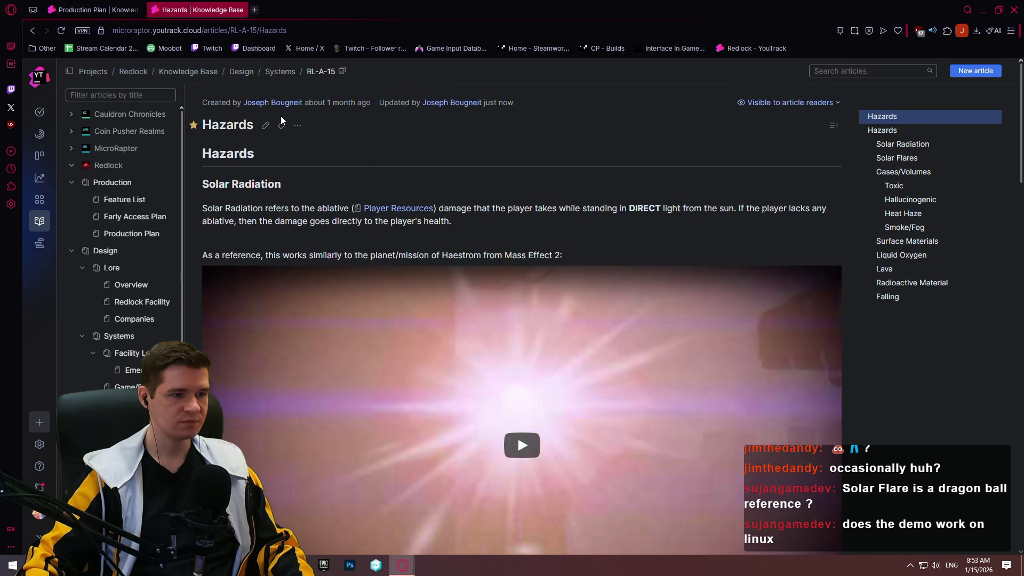
left_click(265, 108)
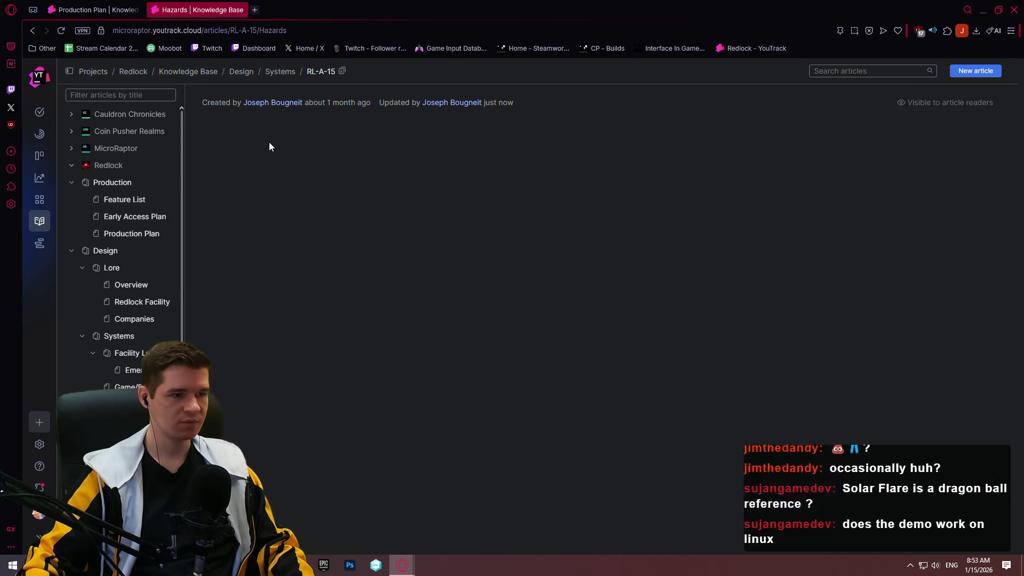
scroll(407, 228, "down", 3)
scroll(408, 228, "down", 6)
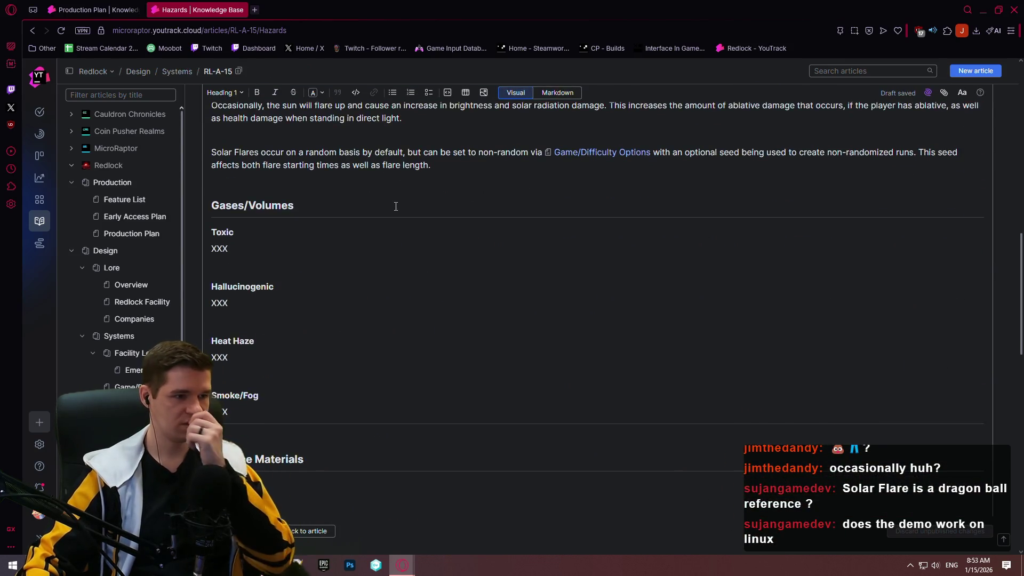
- Insert an 'Overview' level-3 heading above the Toxic heading under Gases/Volumes
left_click(252, 244)
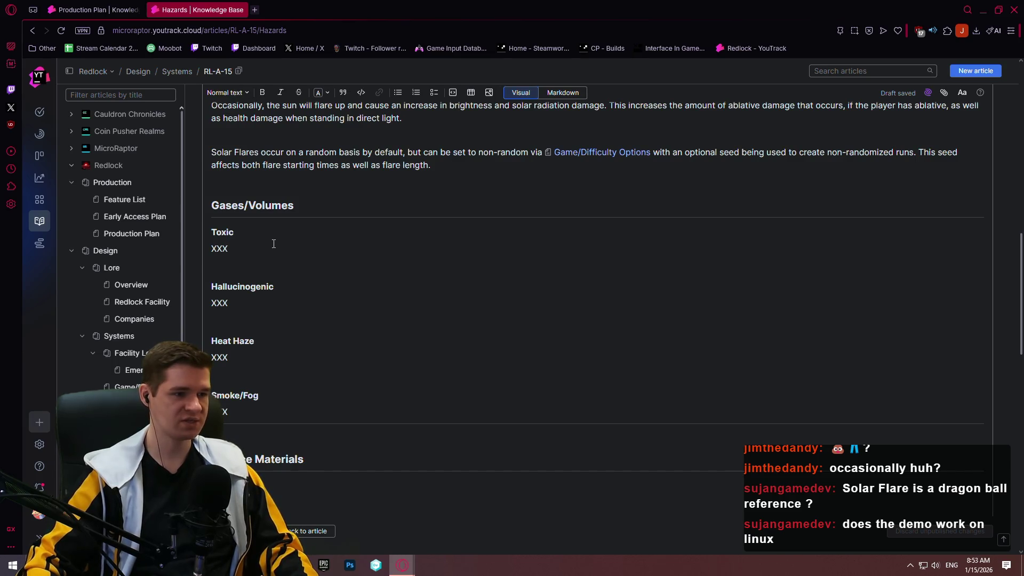
left_click(212, 231)
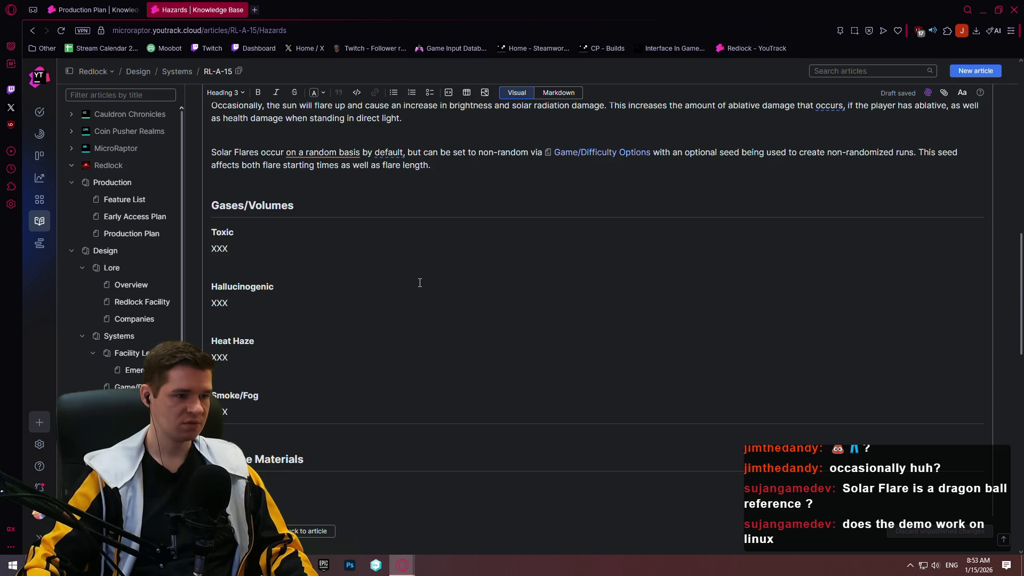
key("Return")
key("Return")
key("Up")
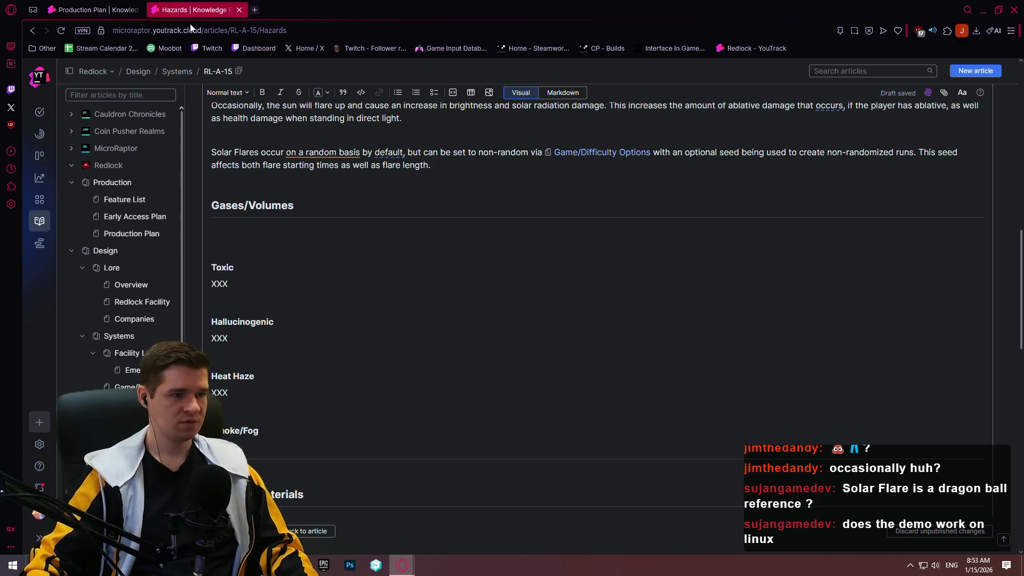
left_click(241, 92)
left_click(268, 184)
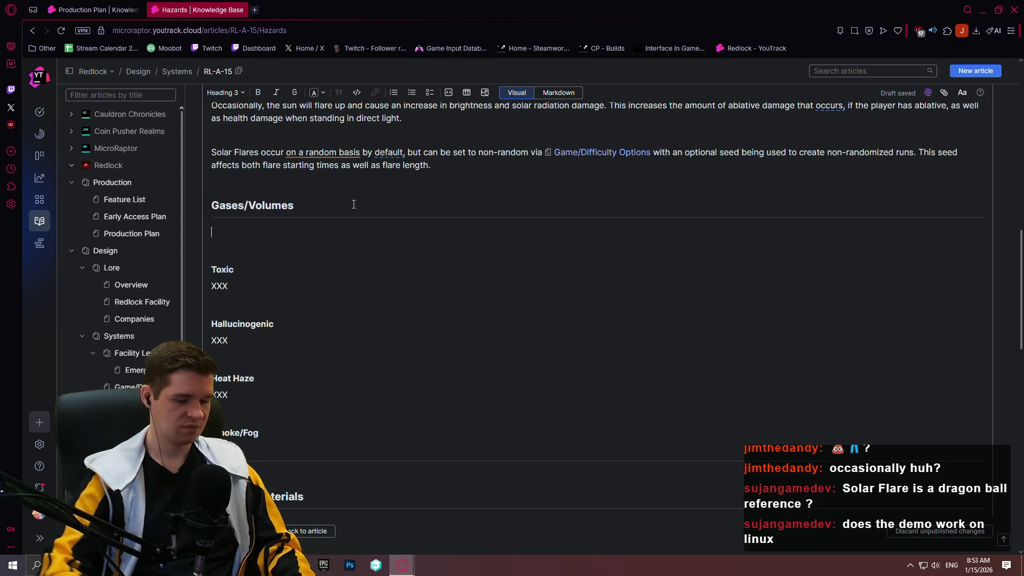
type("Overview")
- Write the Overview text: gases are volumetric areas obstructing the player, usually their view
key("Return")
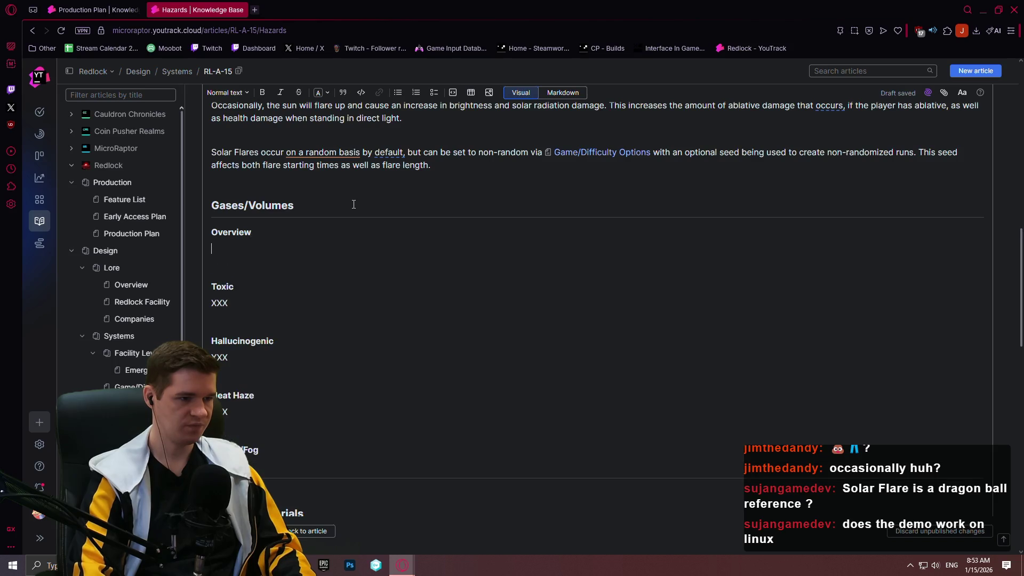
type("All ")
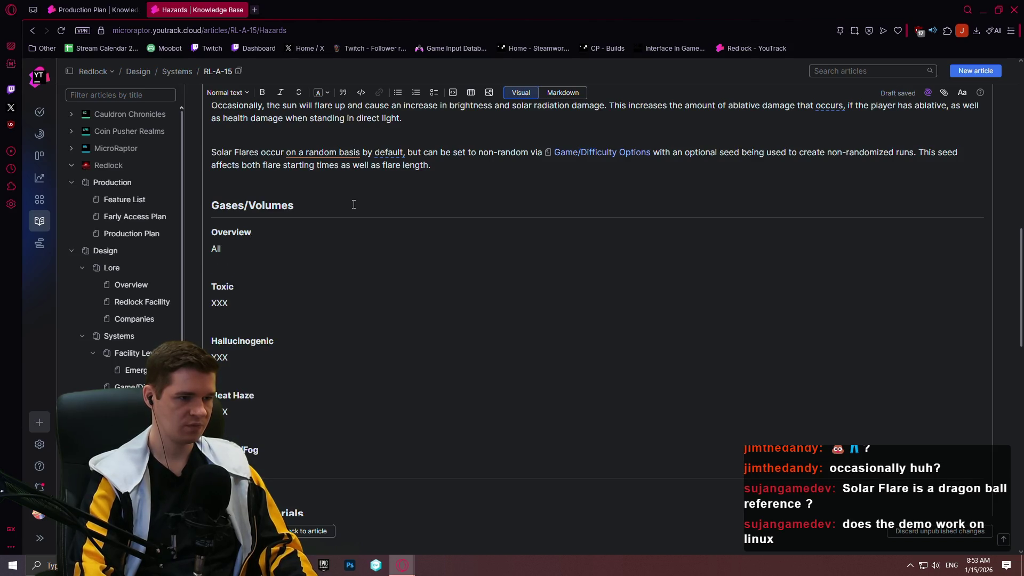
type("gases ")
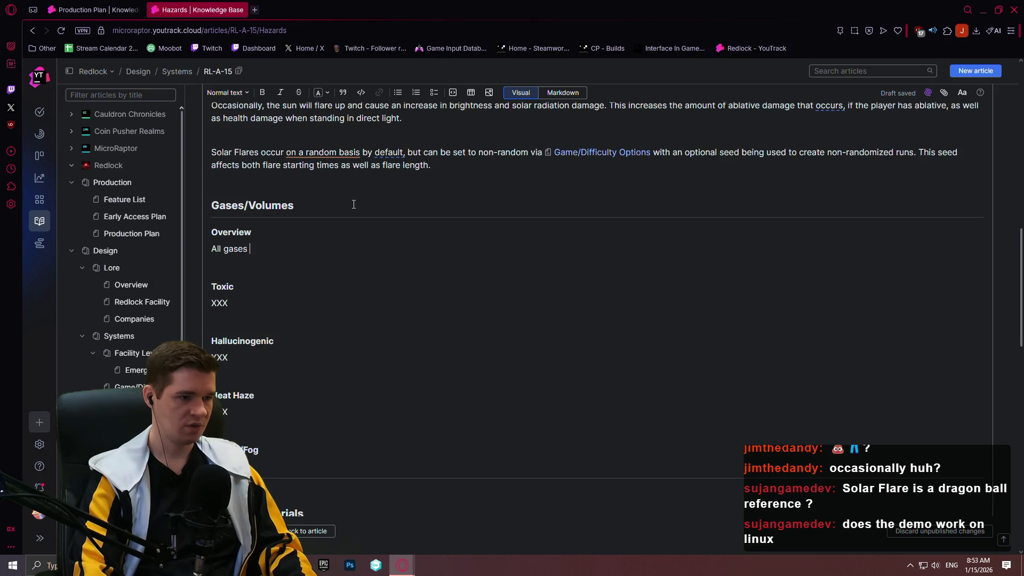
type("are meano be ")
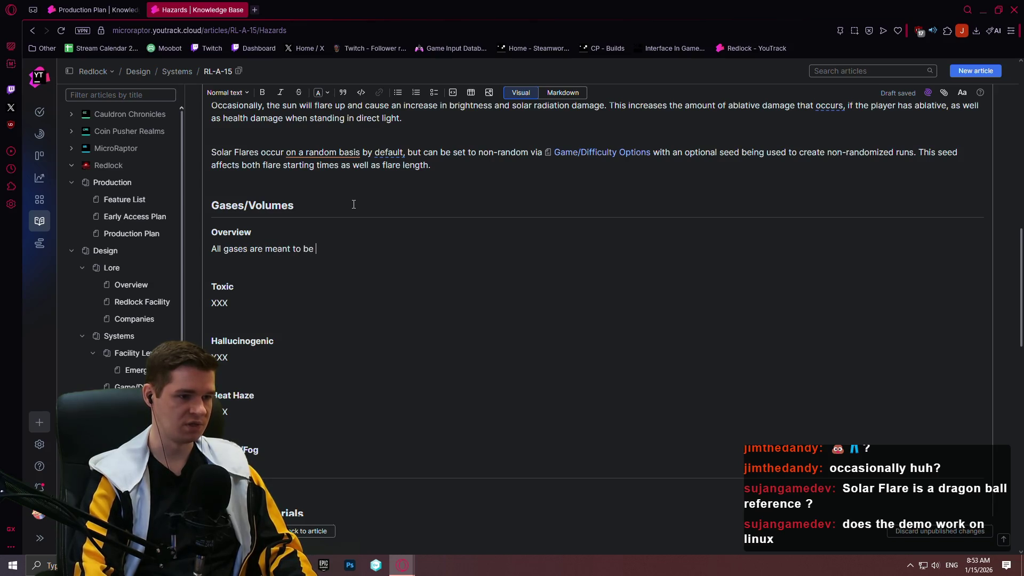
type("olumet")
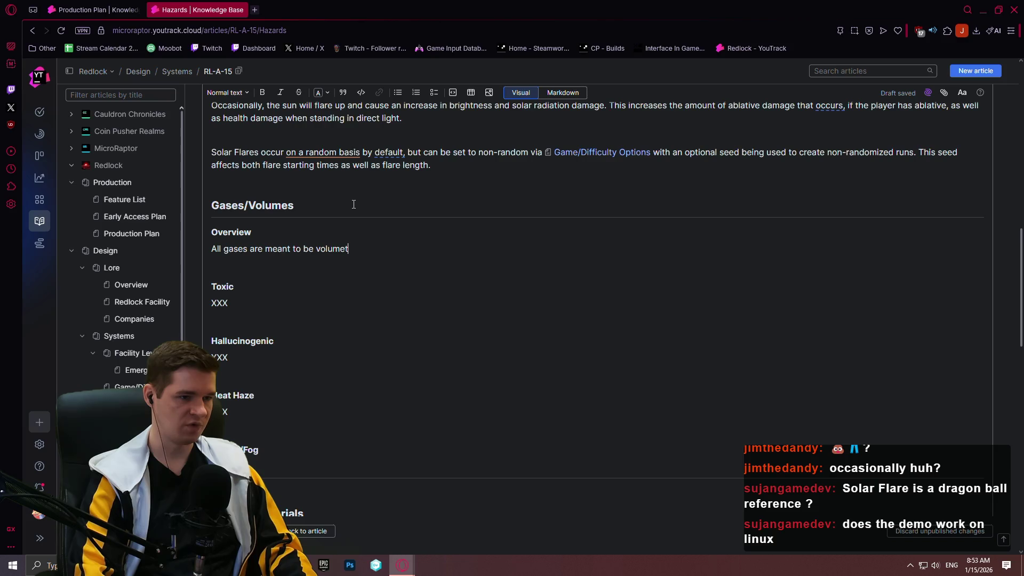
type("ric areas within level")
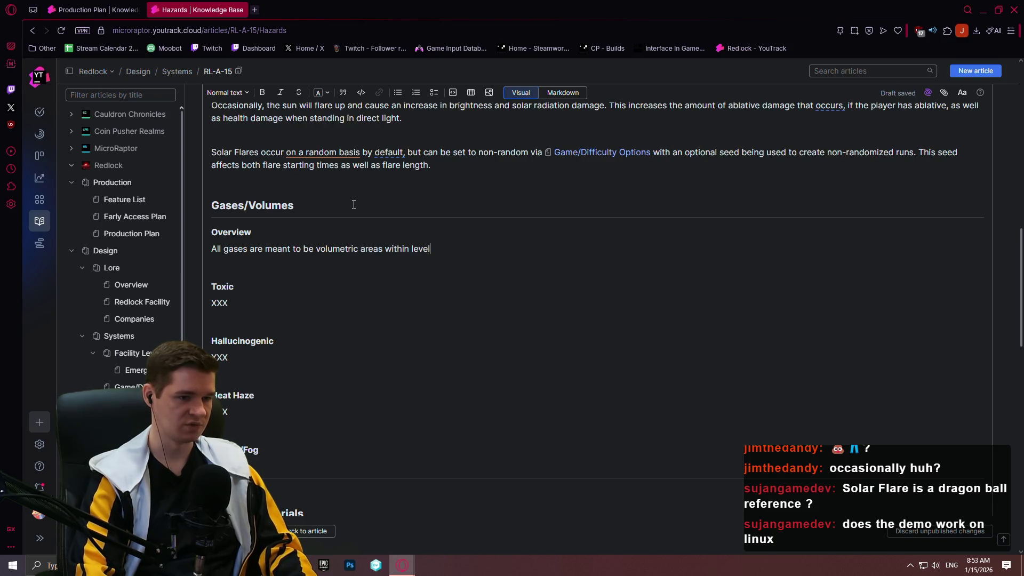
type("s that ")
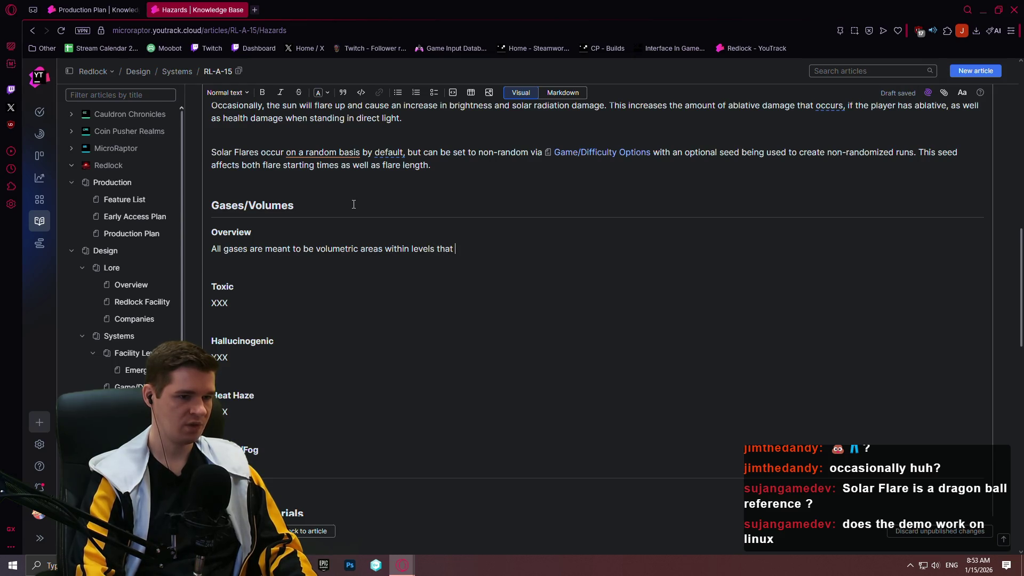
type("either ")
type("y effectsor exist ")
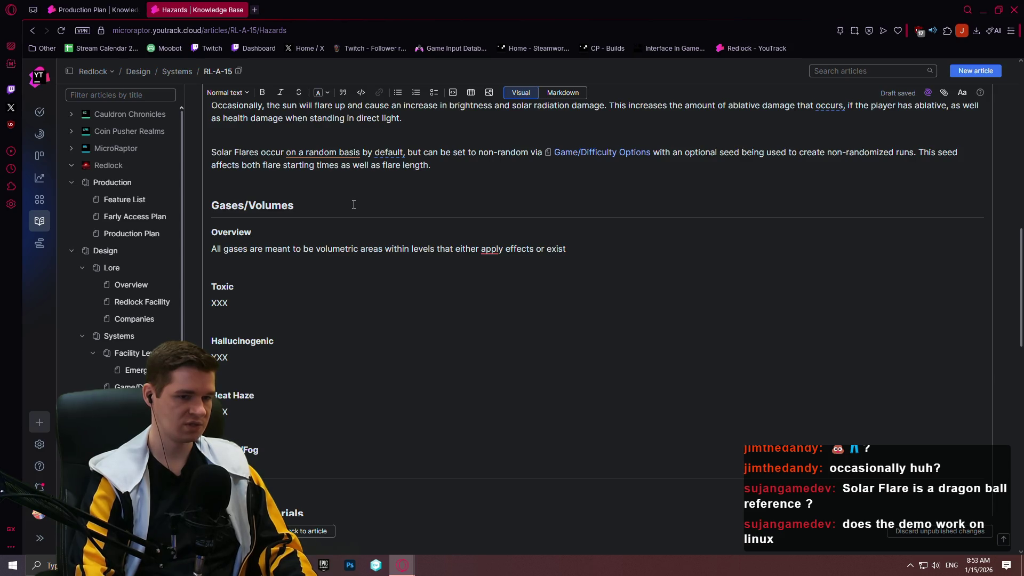
type("with mater")
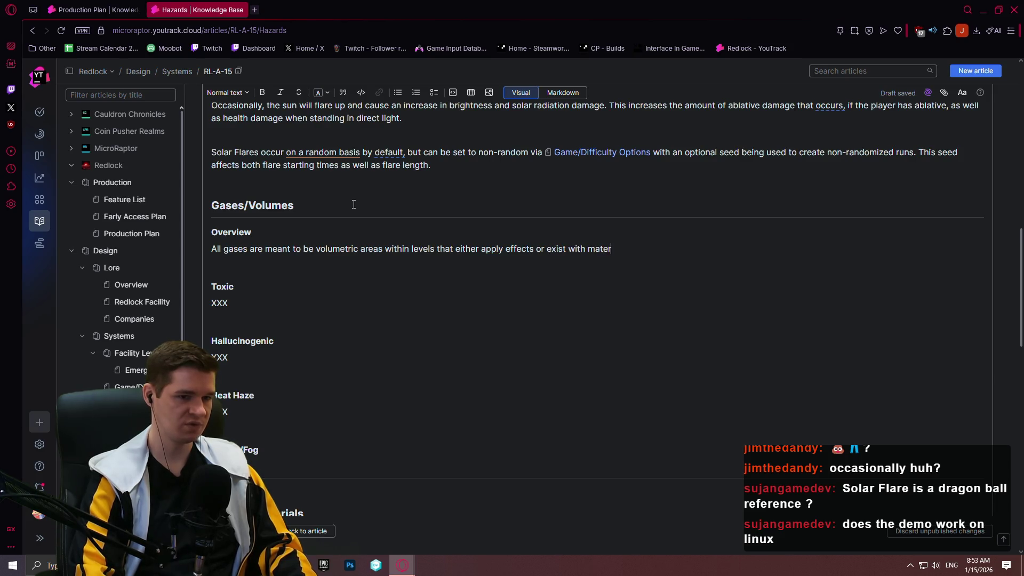
type("ials as means")
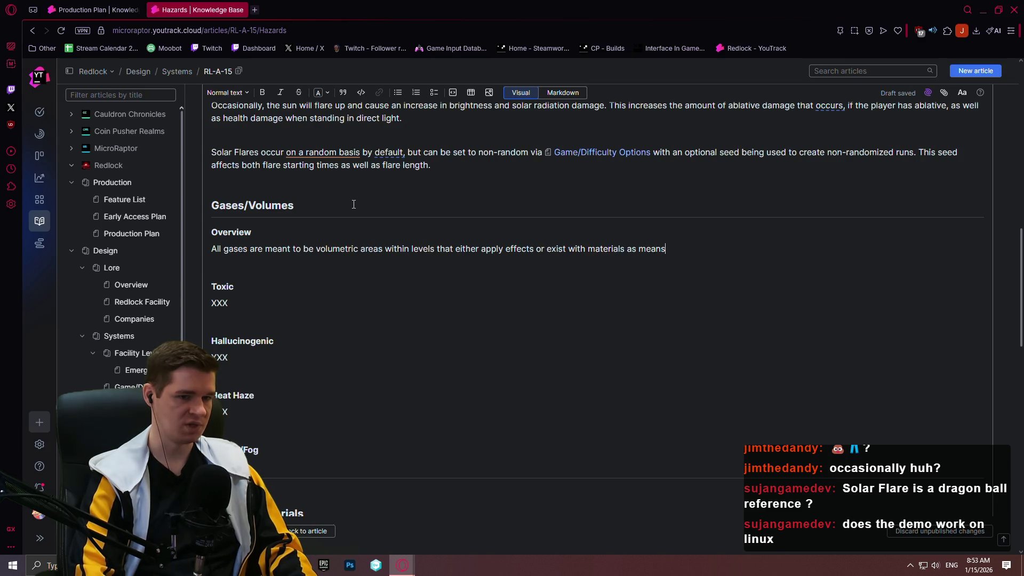
type(" of obs")
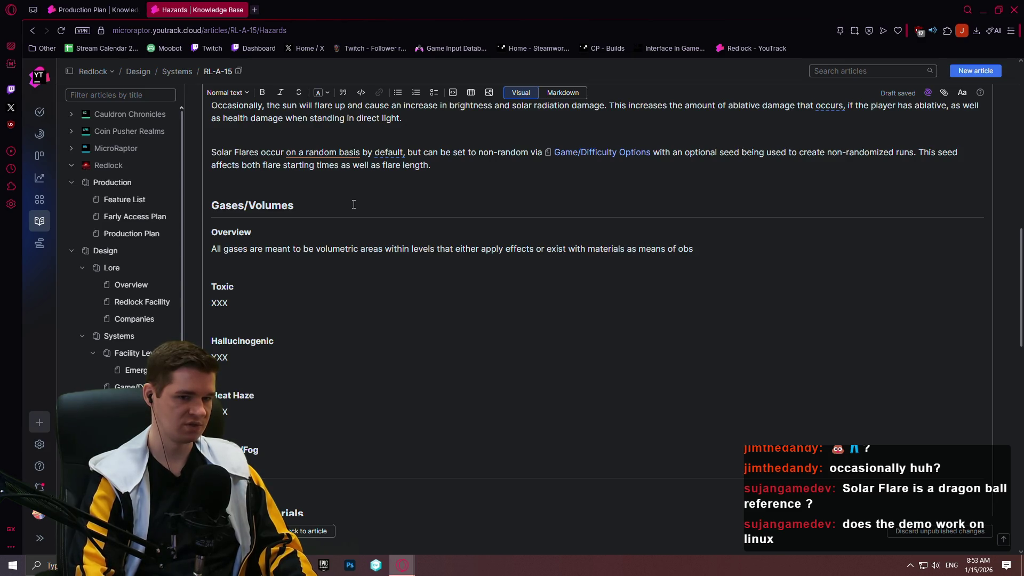
type("uucting the p")
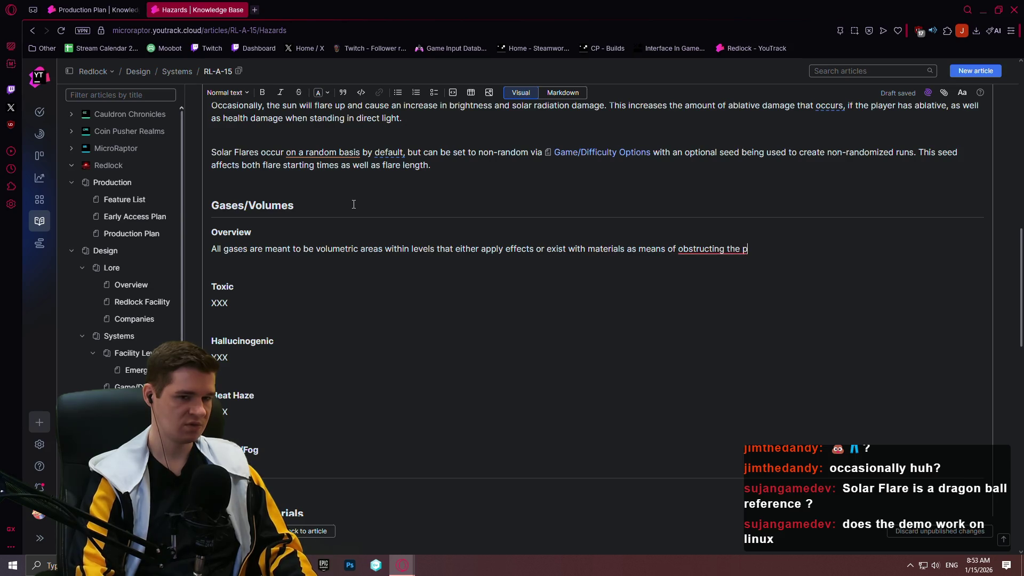
type("layer in some way")
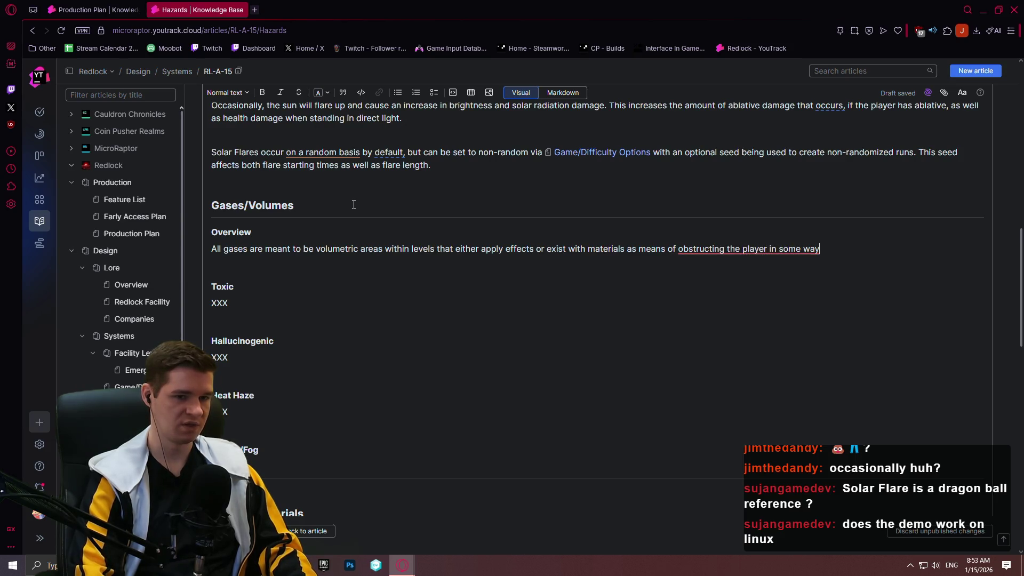
type(", usually their view.")
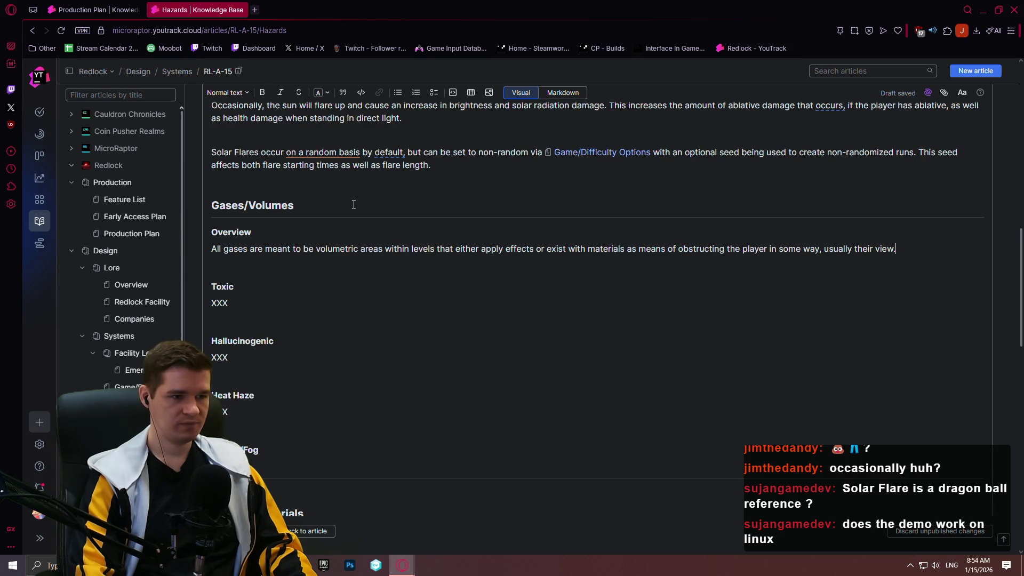
key("Down")
key("Down")
key("BackSpace")
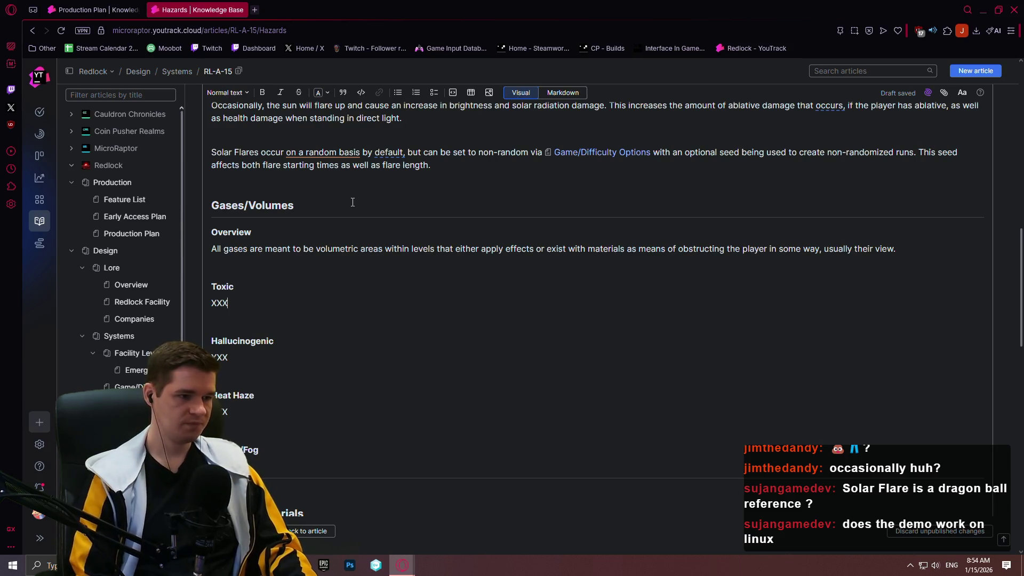
- Describe toxic gases as damaging health directly, bypassing ablative, then begin the Hallucinogenic text
key("BackSpace")
key("BackSpace")
type("T")
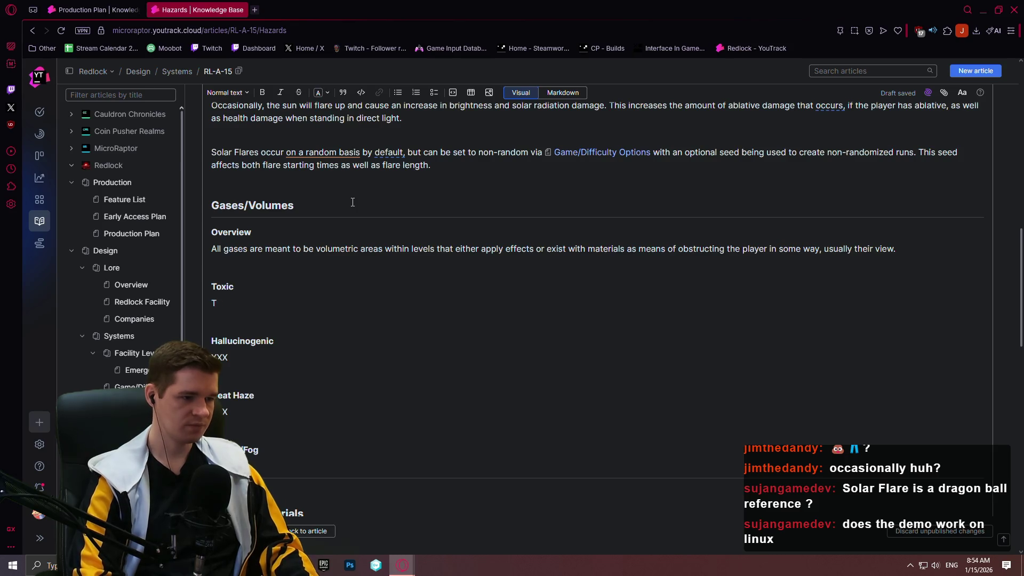
type("oxic ga")
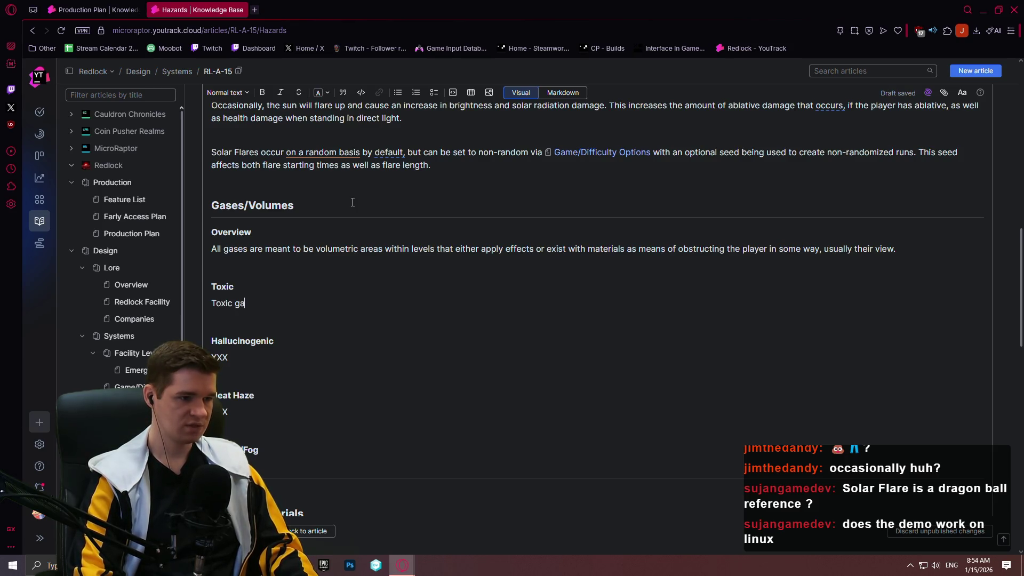
type("ses are c,")
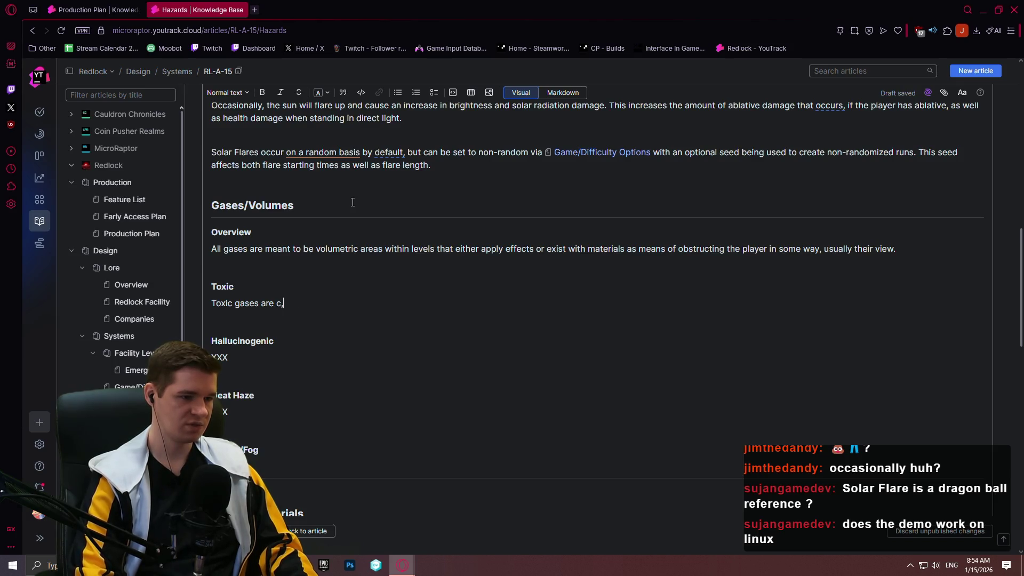
key("BackSpace")
type("louds that deal d")
type("amage directly")
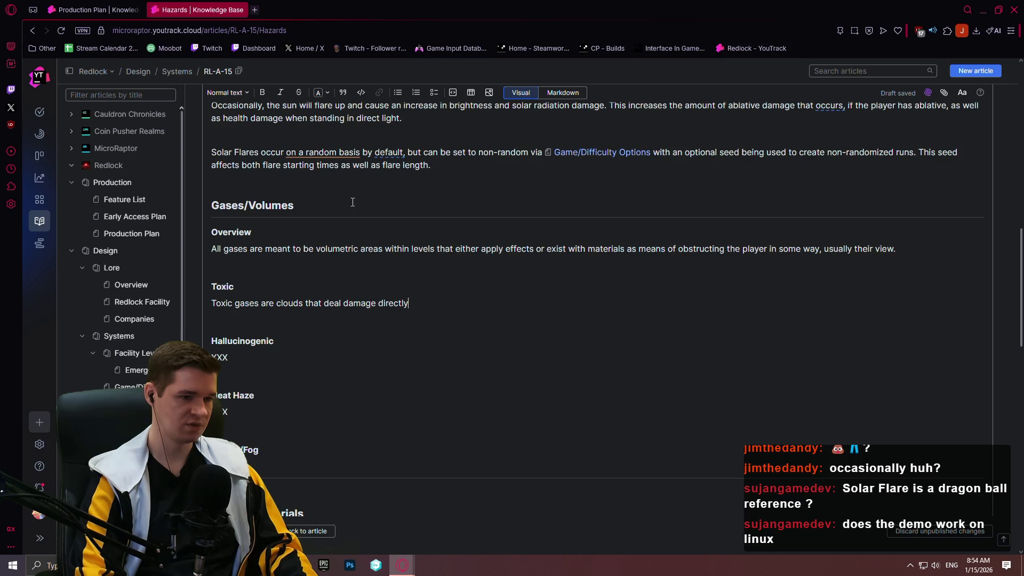
type("the player's health, bypassing ablative")
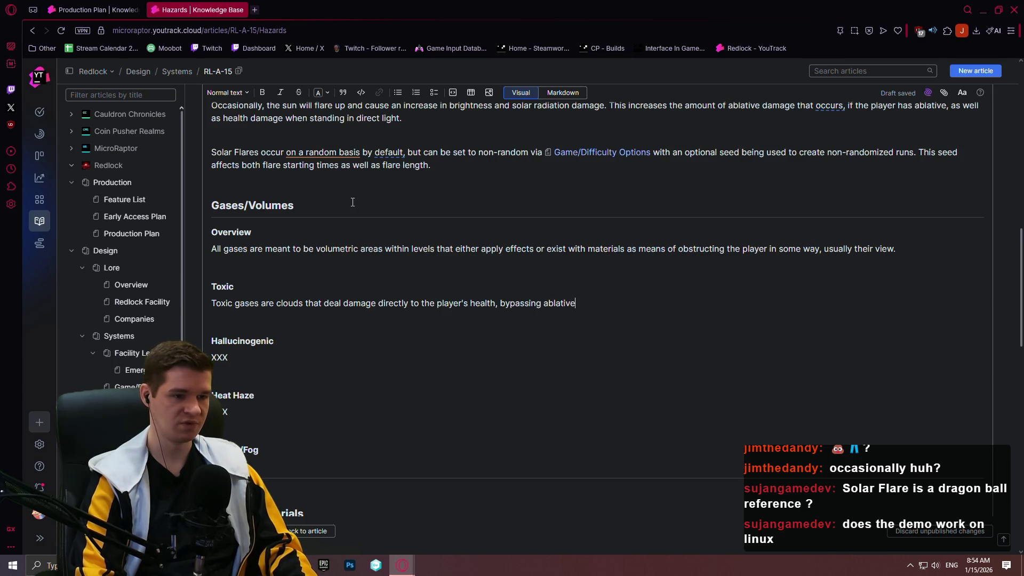
type(" of course.")
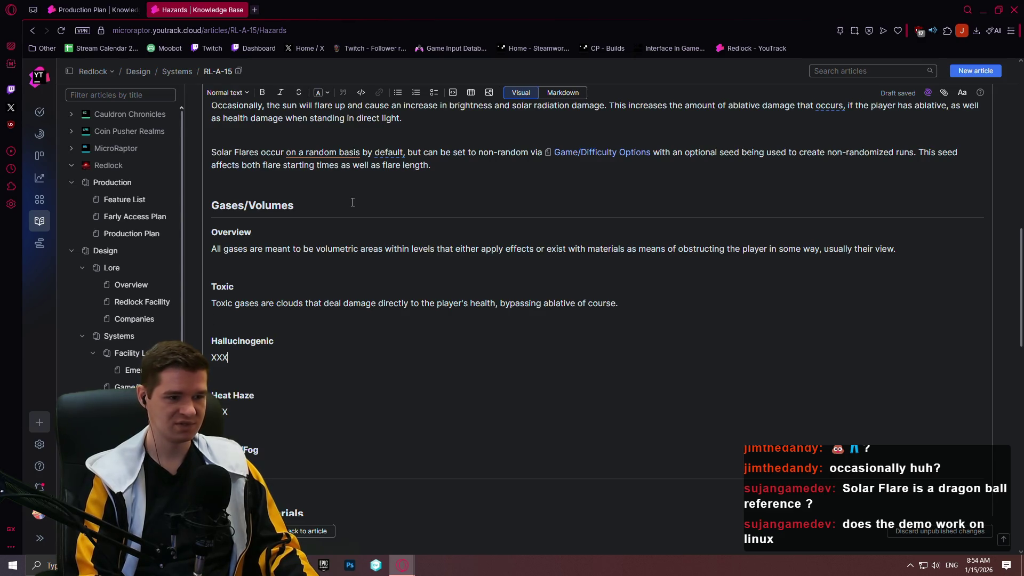
type("Hallucono")
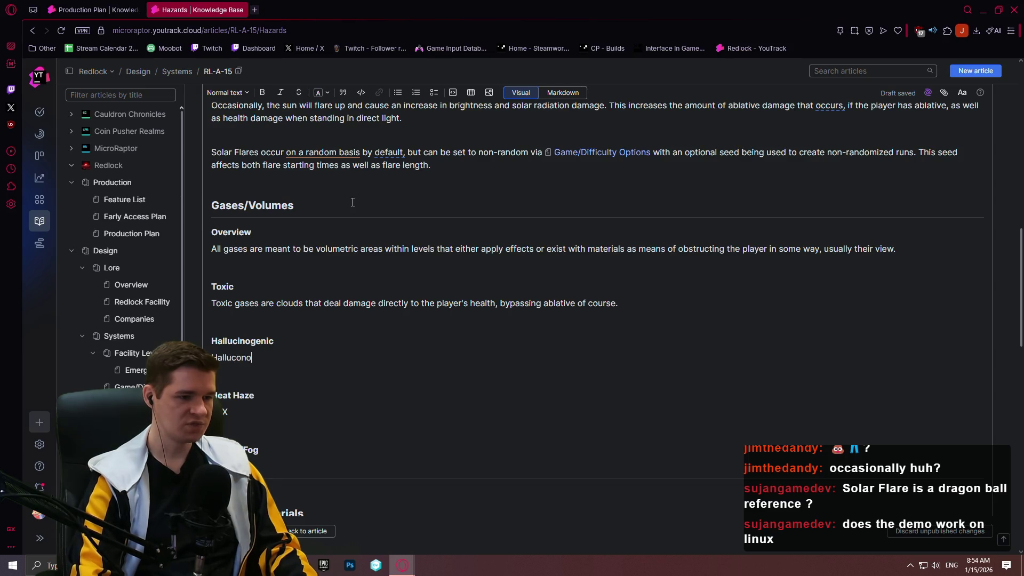
type("genbi")
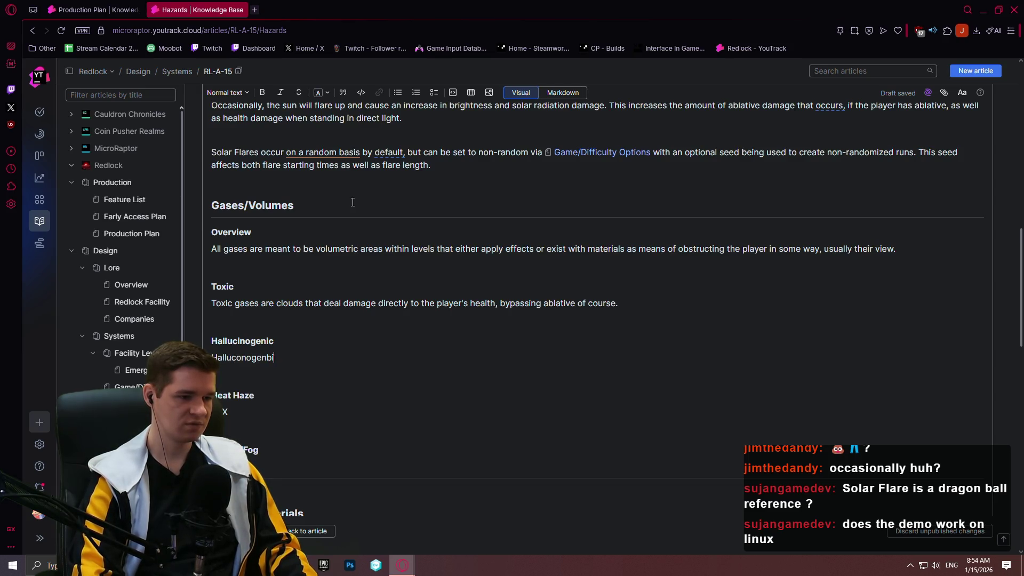
type("ic ")
type("gases ")
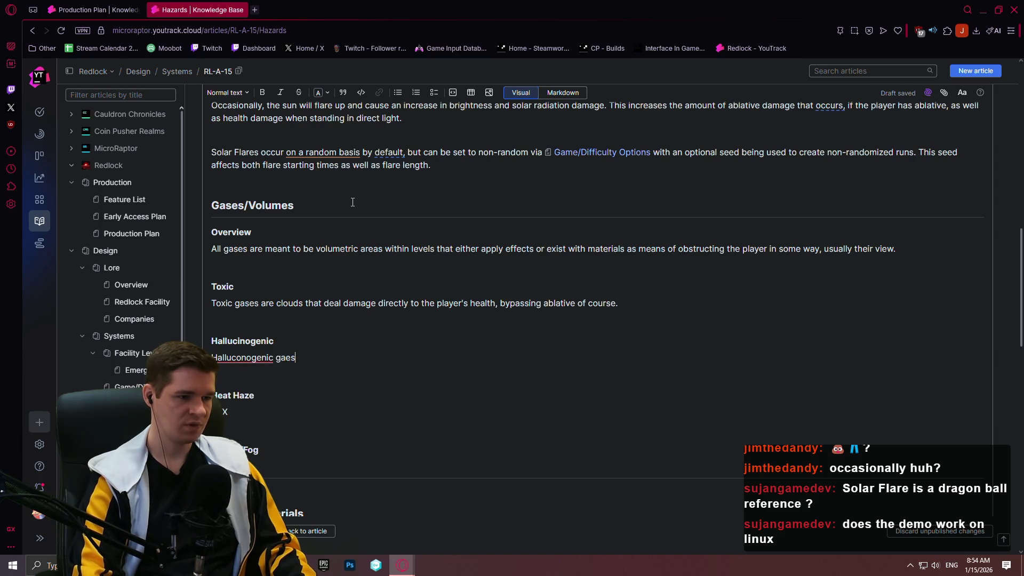
type("crate")
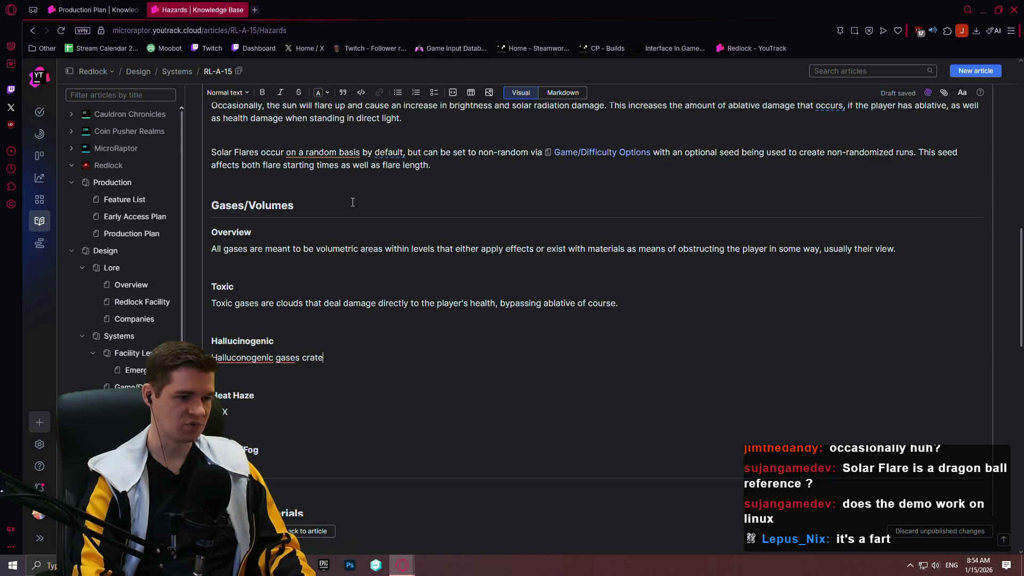
- Write that hallucinogenic gases show fake, collisionless platforms, a timed effect players wait out
key("BackSpace")
type("ause the player to hallucinate")
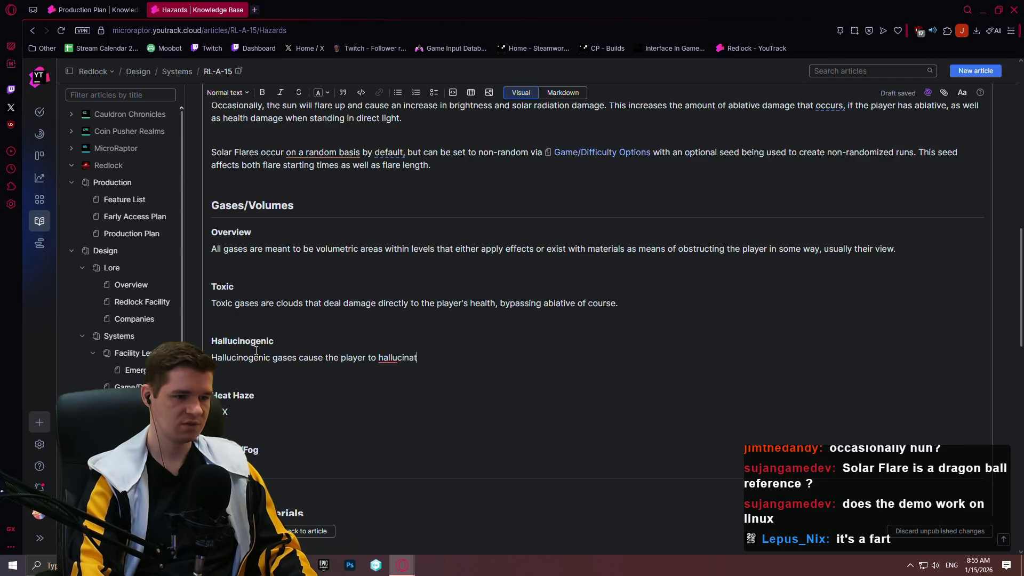
key("BackSpace")
key("BackSpace")
key("BackSpace")
type("nate")
type(" platform")
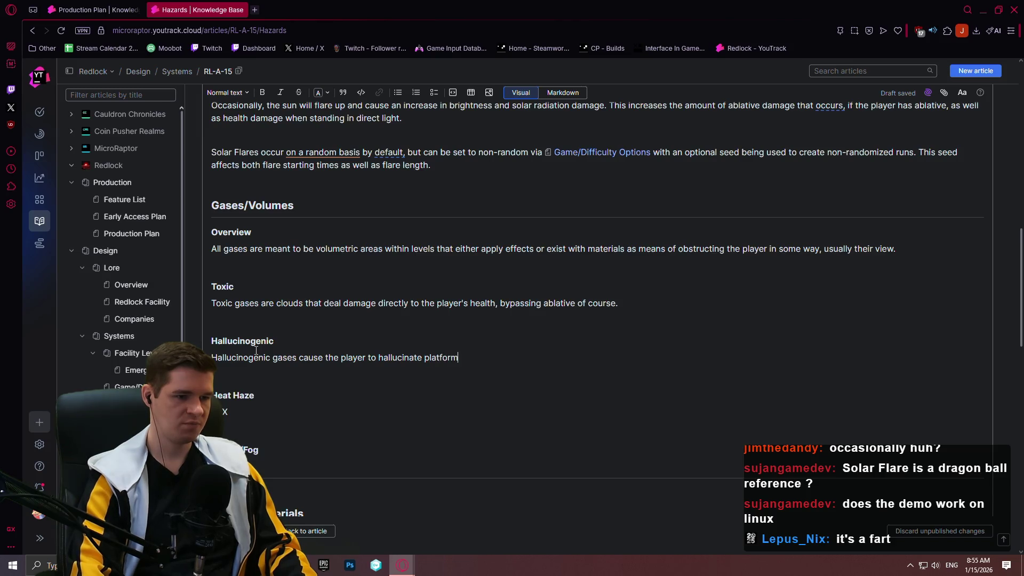
type("s that don't exi")
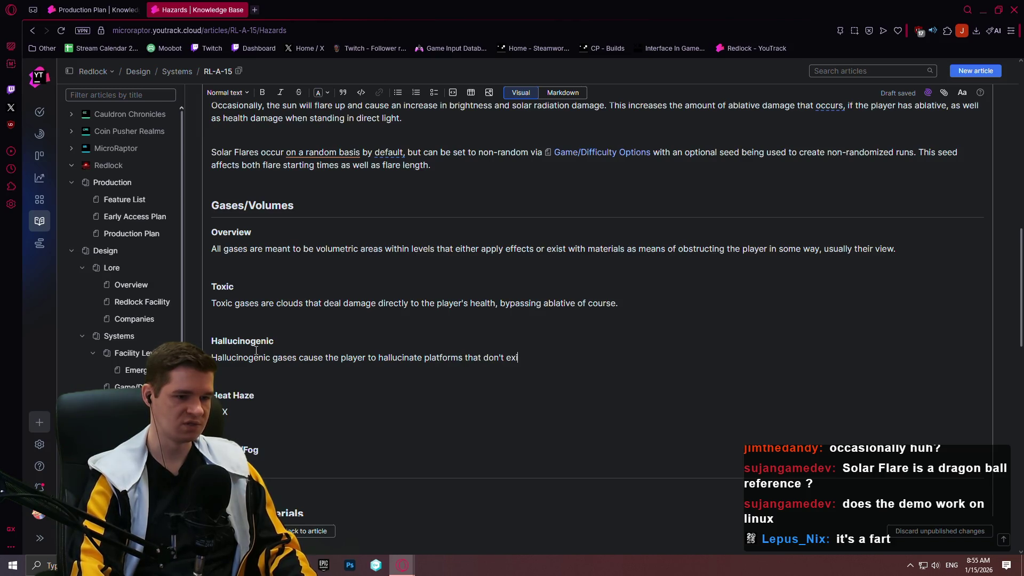
type("st in the world")
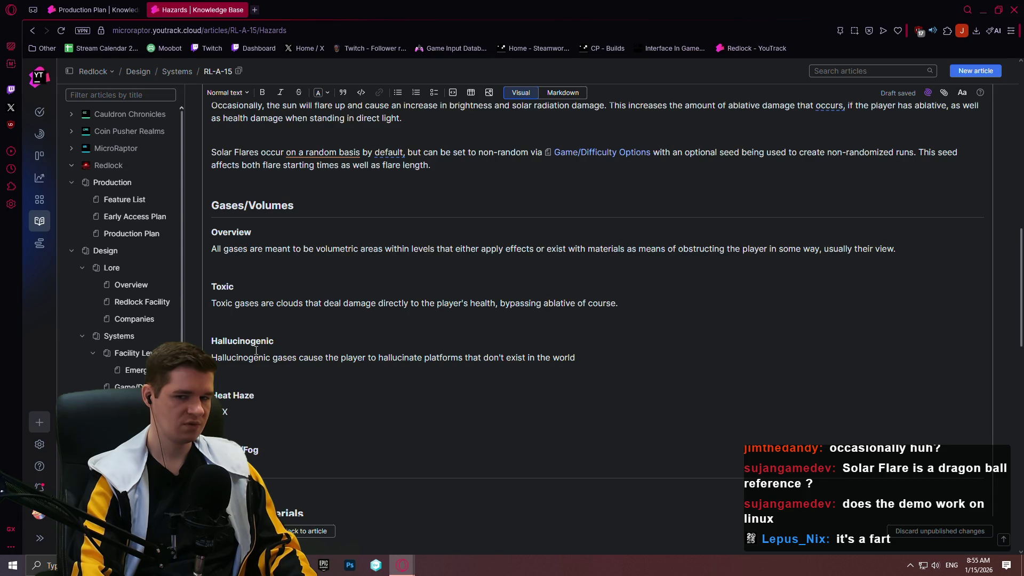
type(", and lack ")
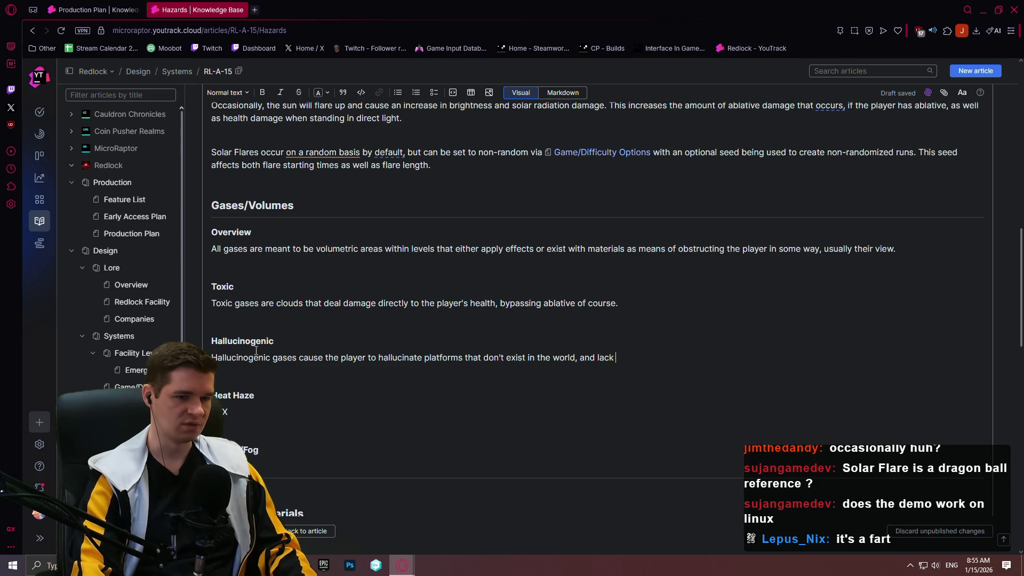
type("collision.")
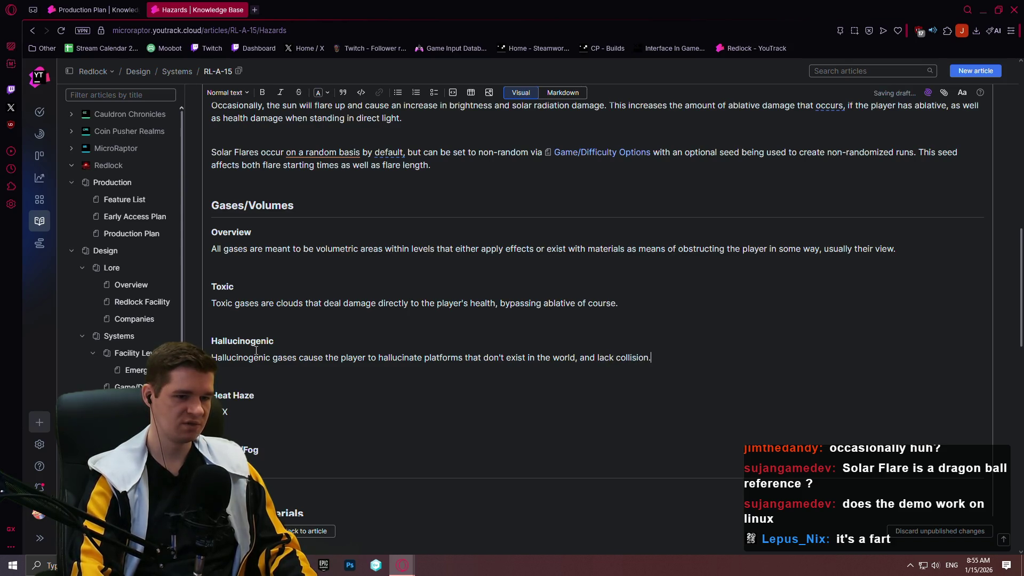
type(" This ")
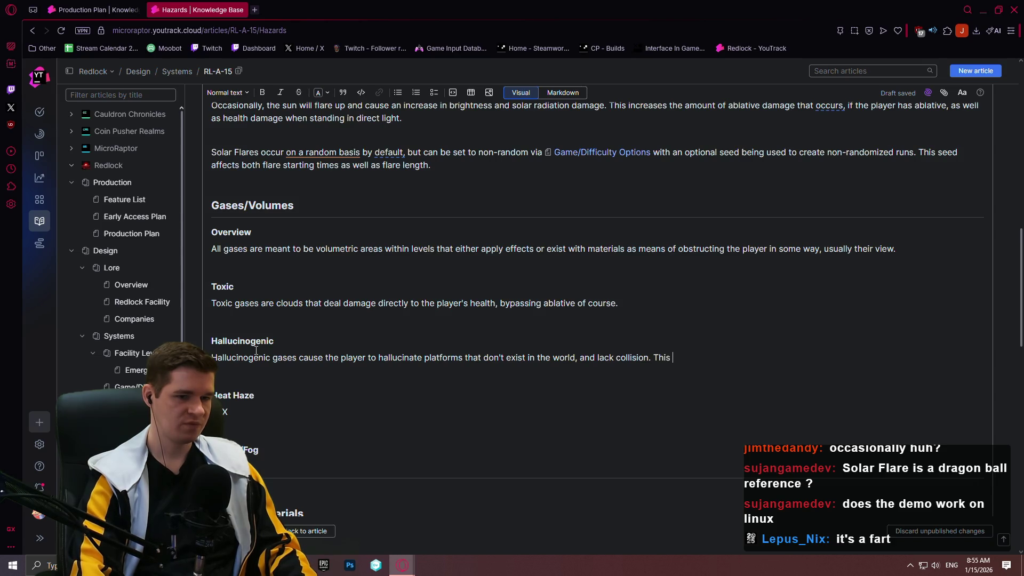
type("effect,")
key("BackSpace")
type("is ti")
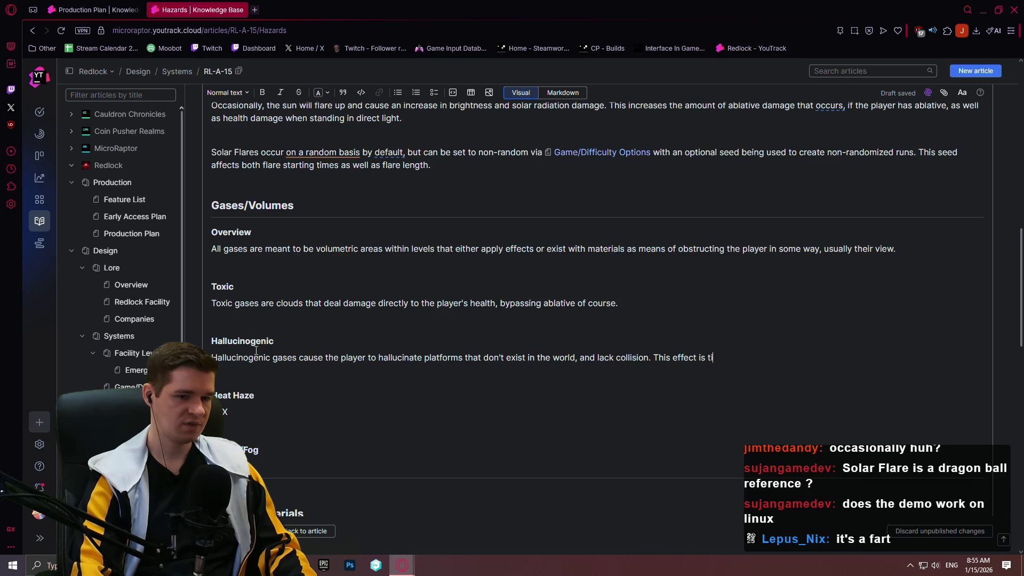
type("med, so the ")
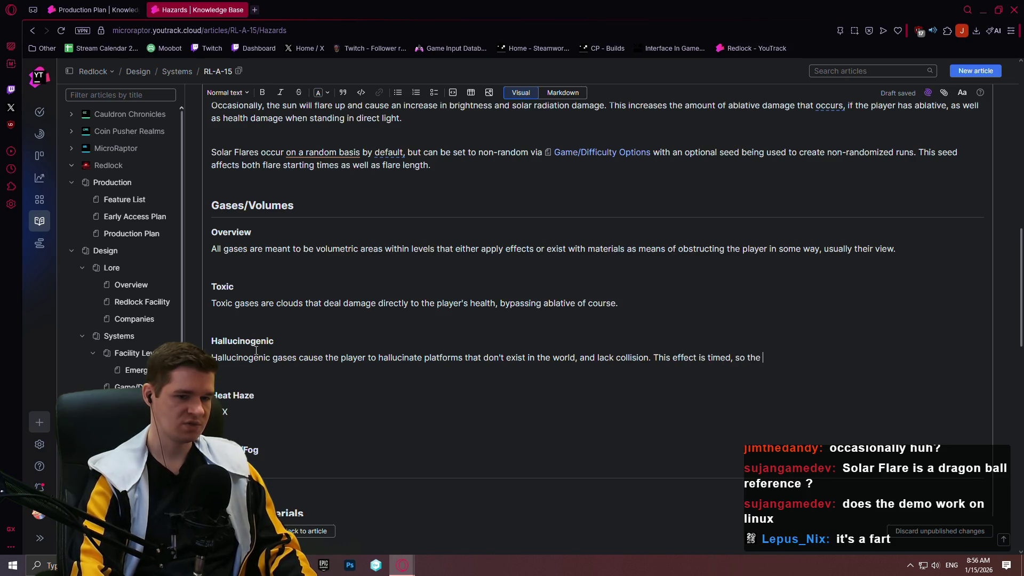
type("player mer")
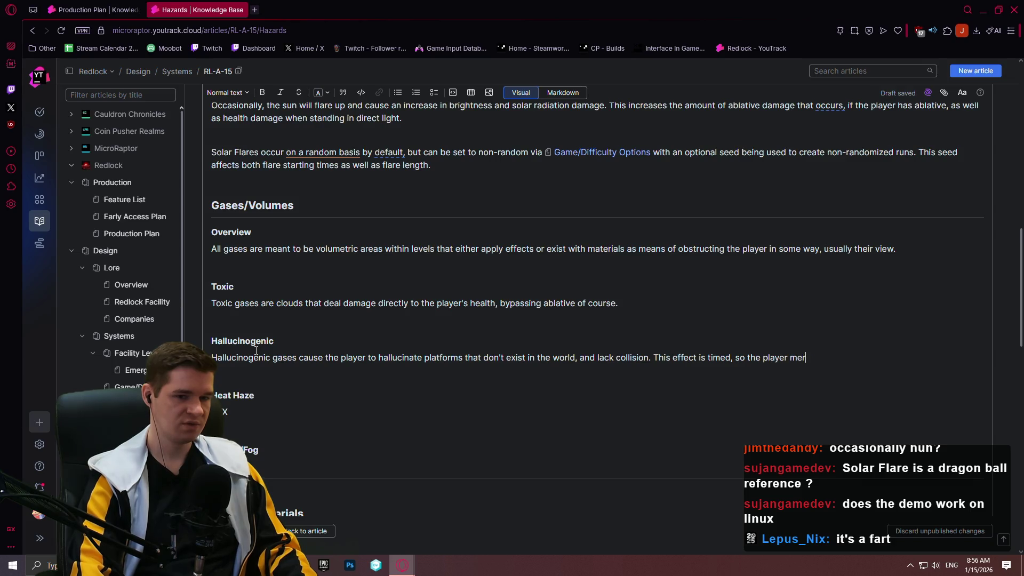
type("ely needs to wait ")
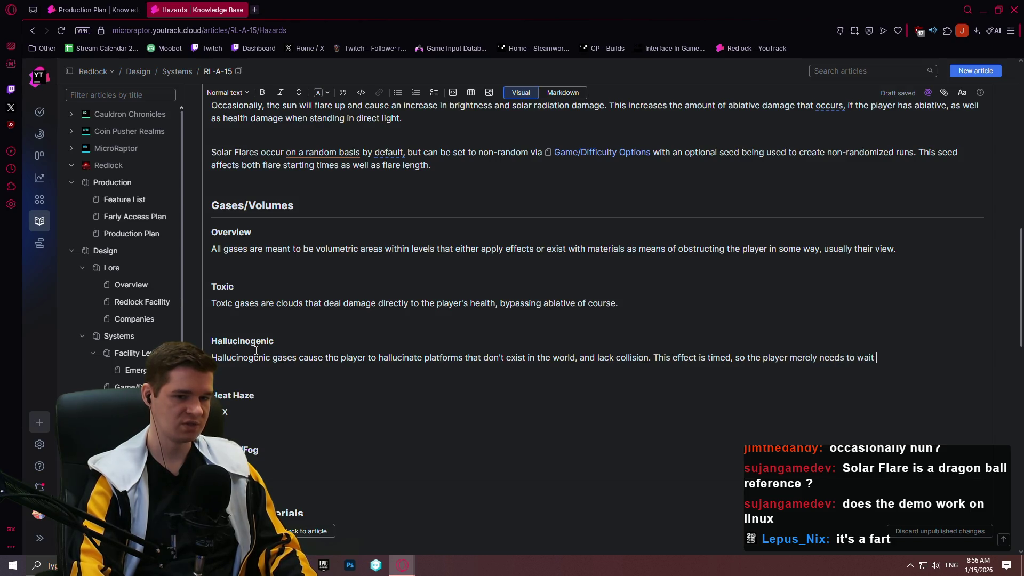
type("out the effect ")
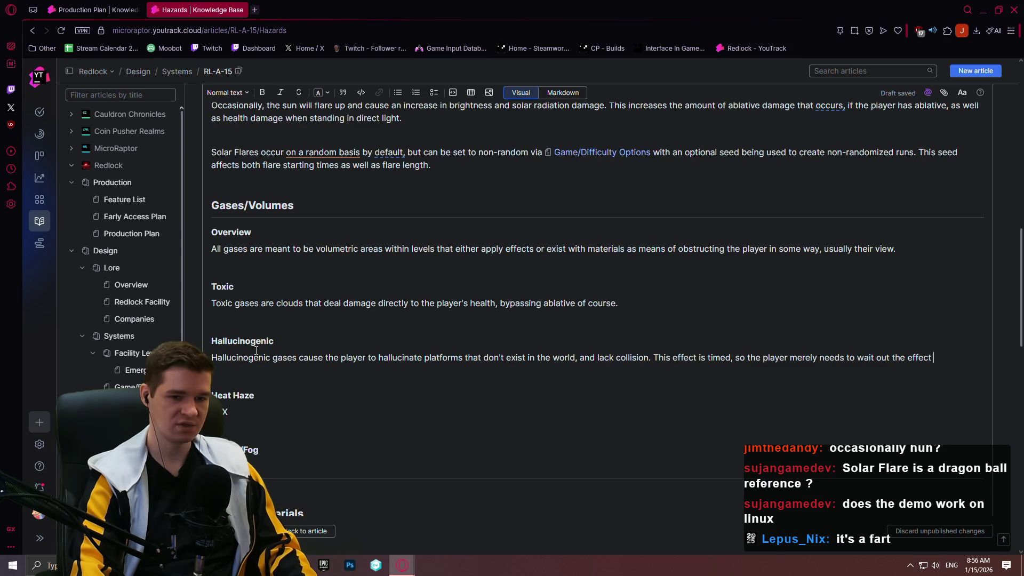
type("if they are")
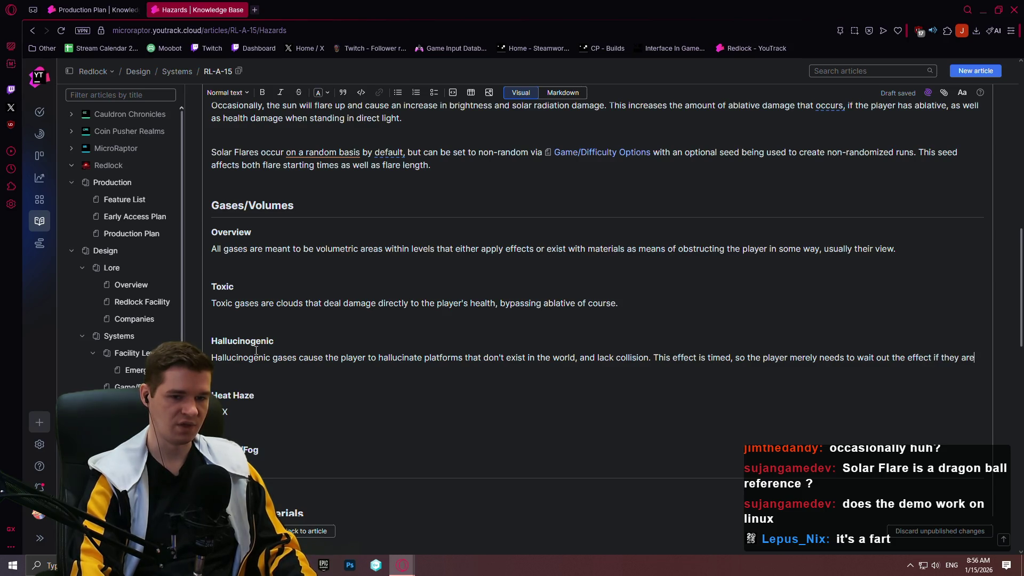
type(" currently experiec")
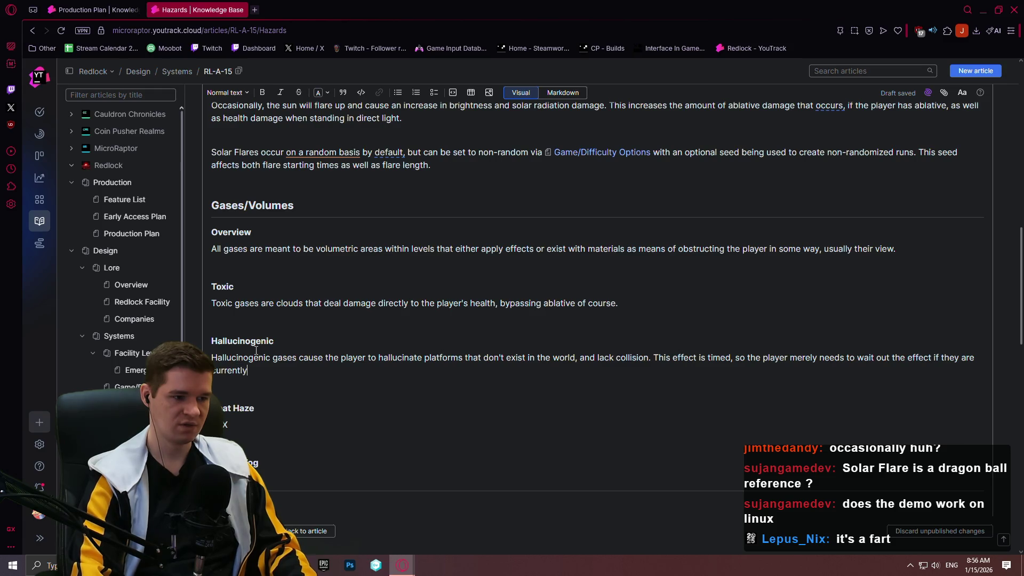
key("BackSpace")
type("ncing it.")
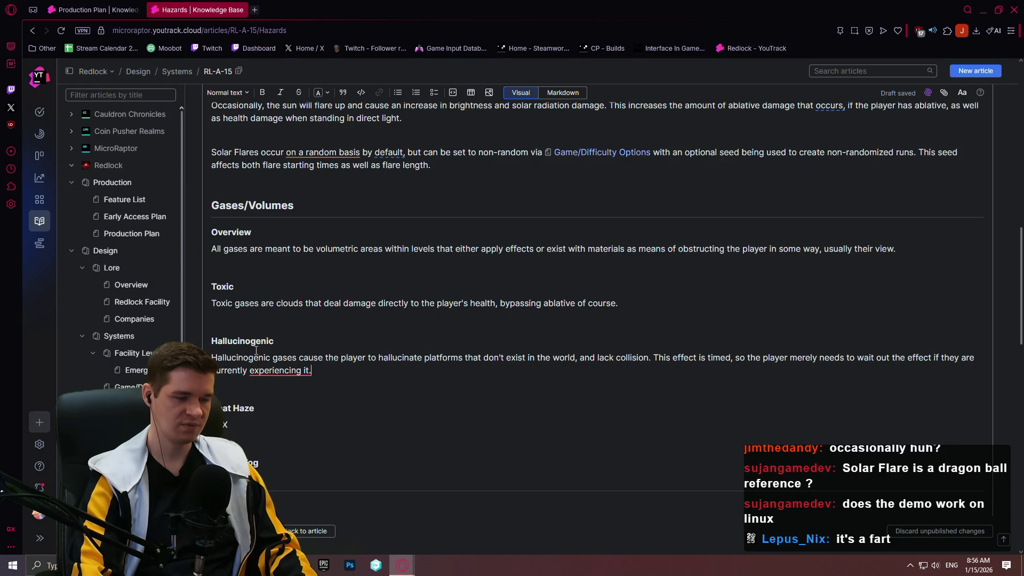
key("Return")
key("Return")
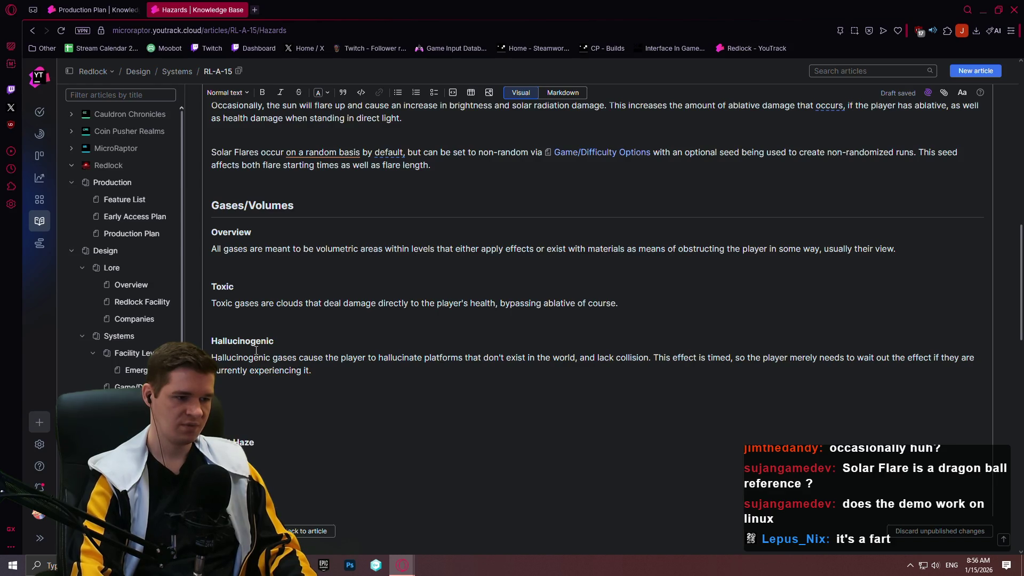
- Add that standing in a hallucinogenic gas cloud keeps resetting the effect to maximum duration
type("the player is af")
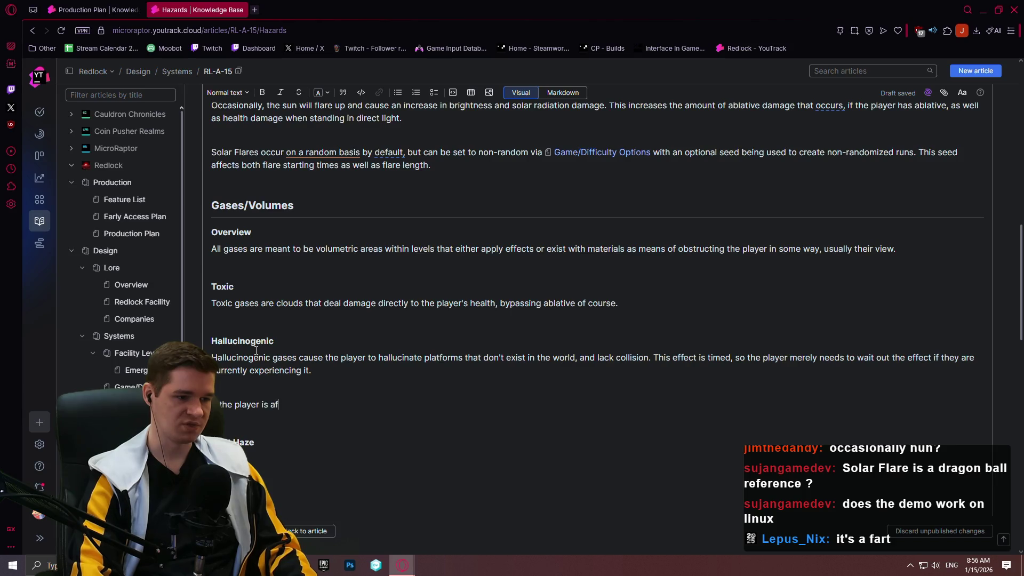
type("tively stan")
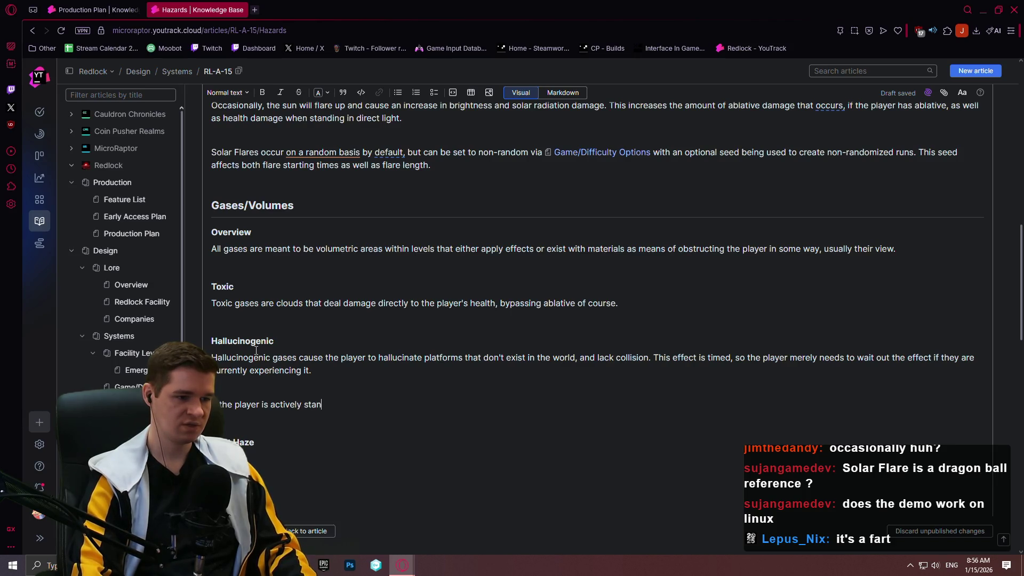
type("ding  a halluci")
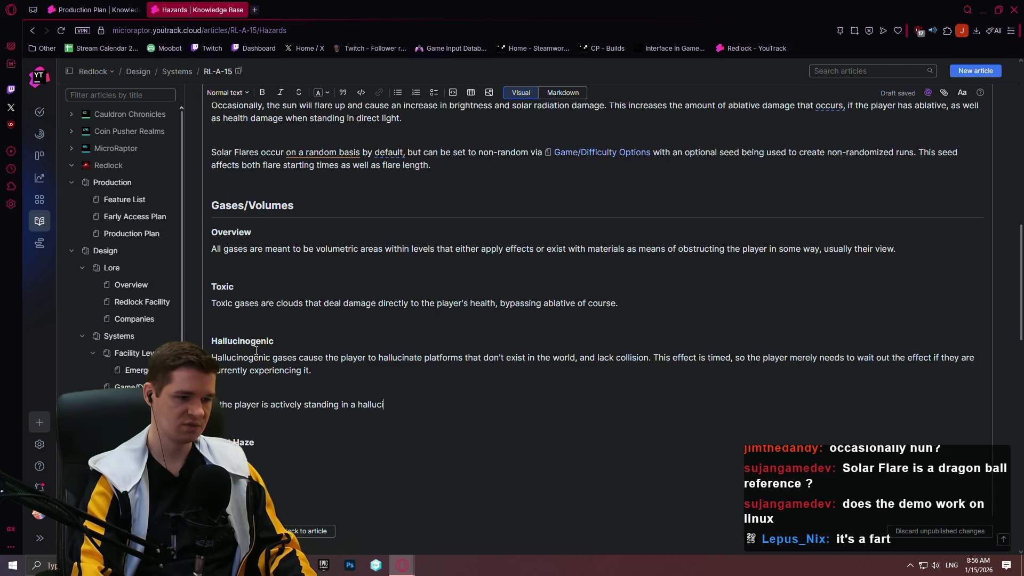
type("nogenic gas")
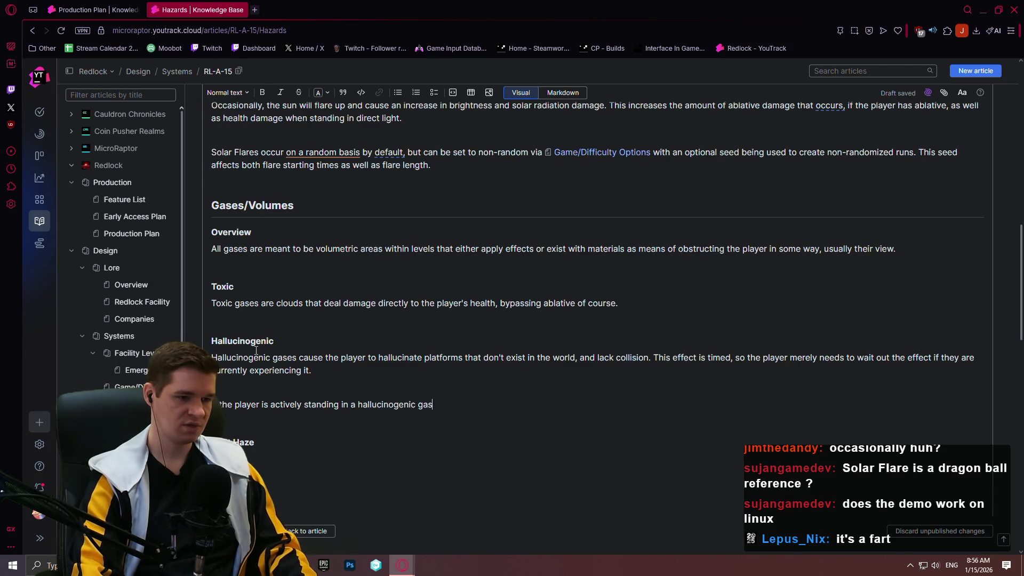
type(" cloud, the eff")
type("ect is constantly rea")
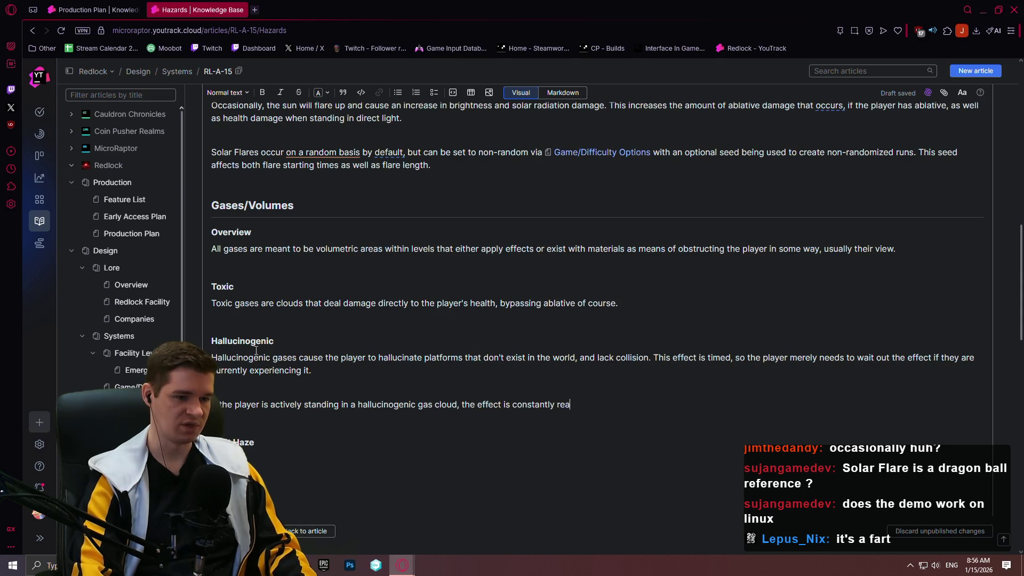
type("max")
type("um duration.")
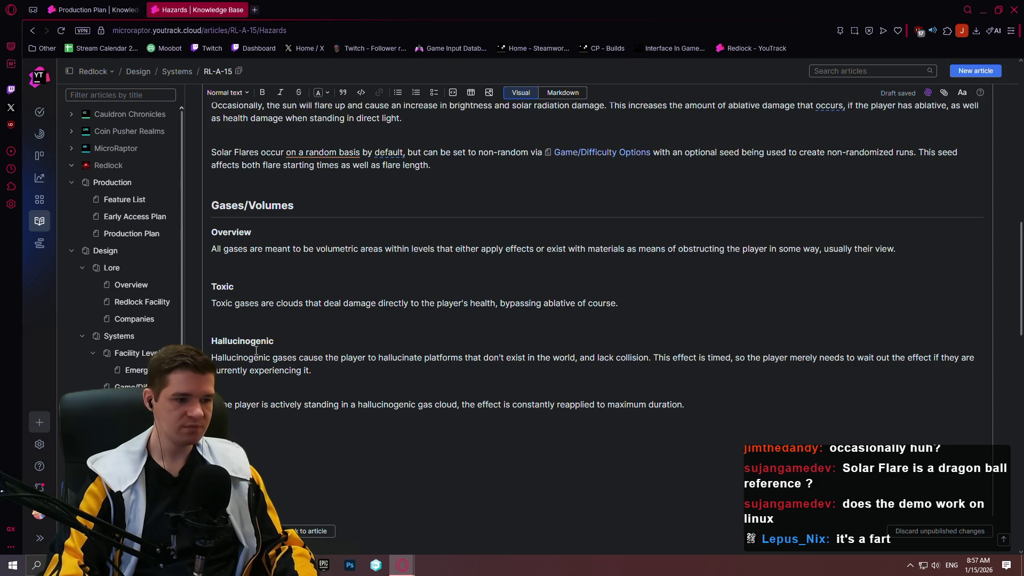
type("forms that are")
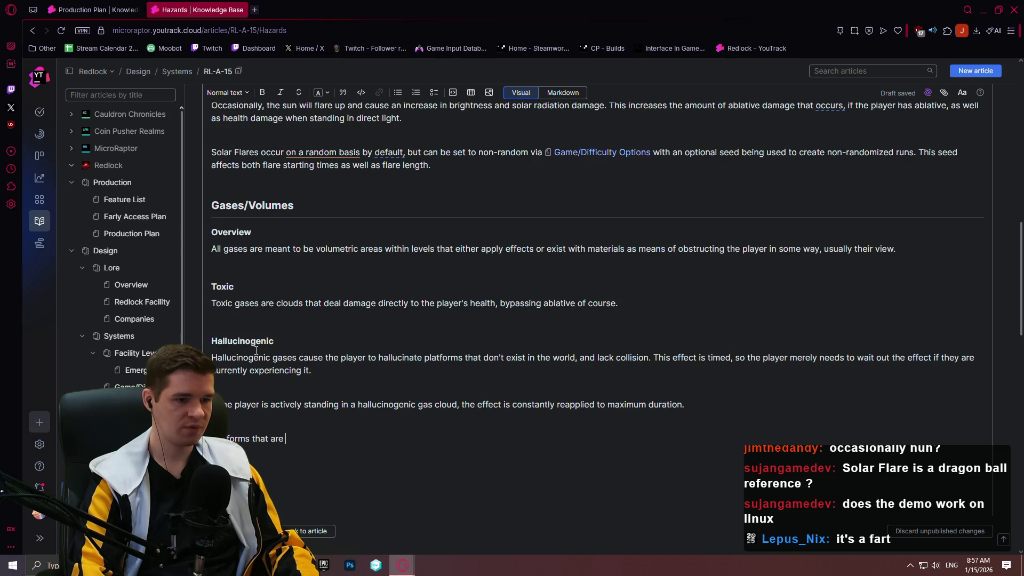
- Explain that 'fake' platforms get a telltale material and separate data from real platforms
type("'fake'")
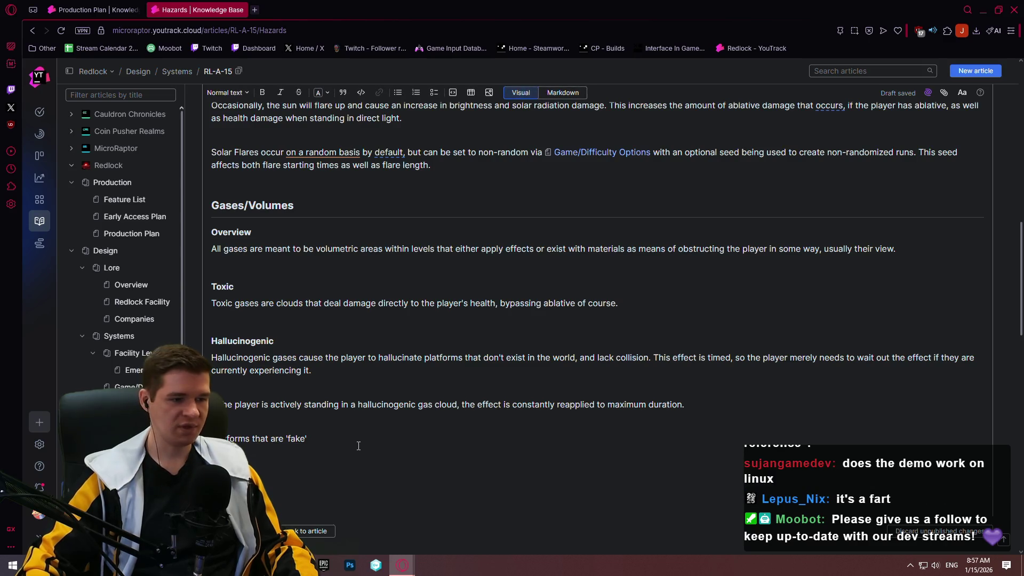
type("will ha")
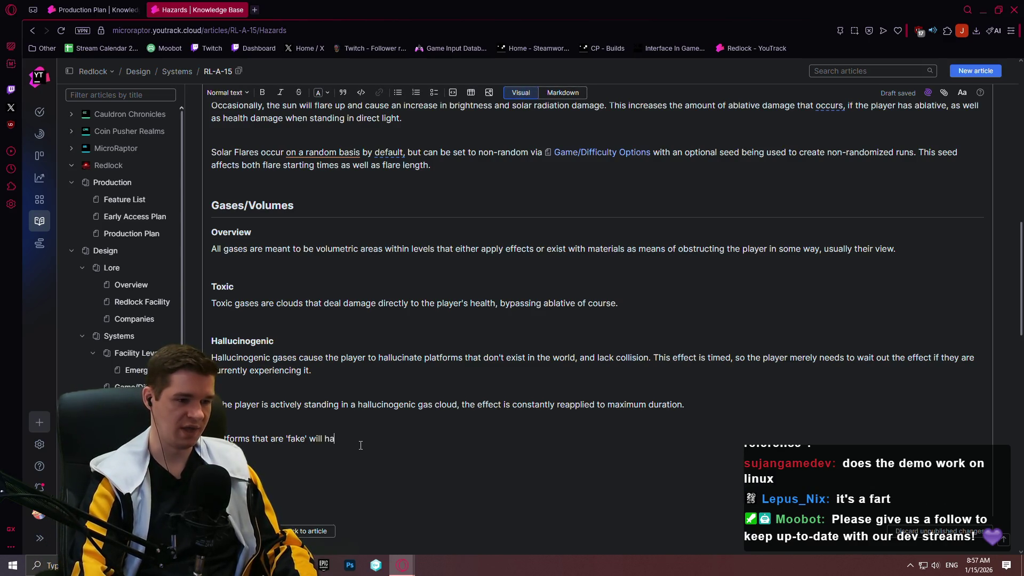
type("ve a m")
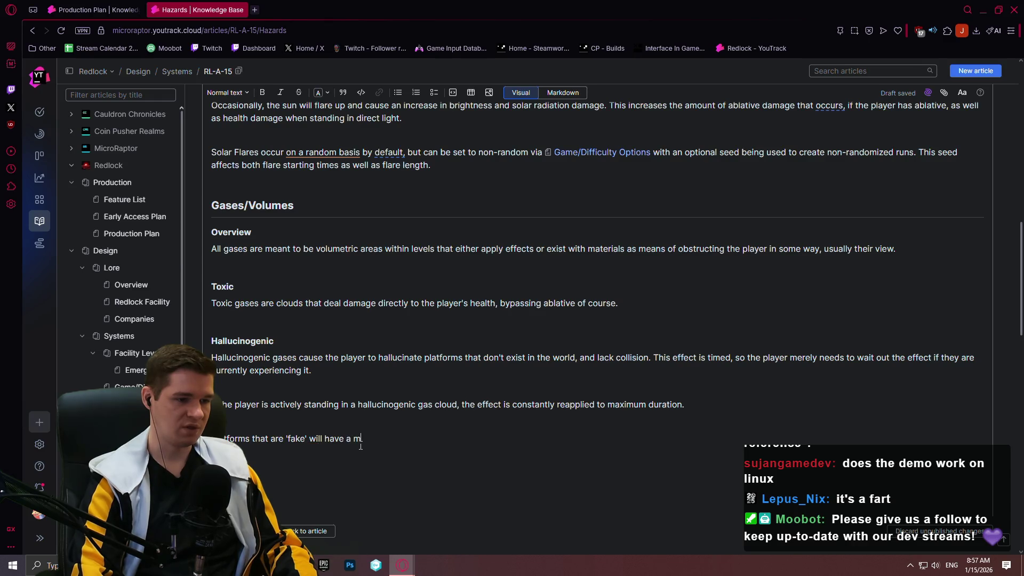
type("aterial effect that will ")
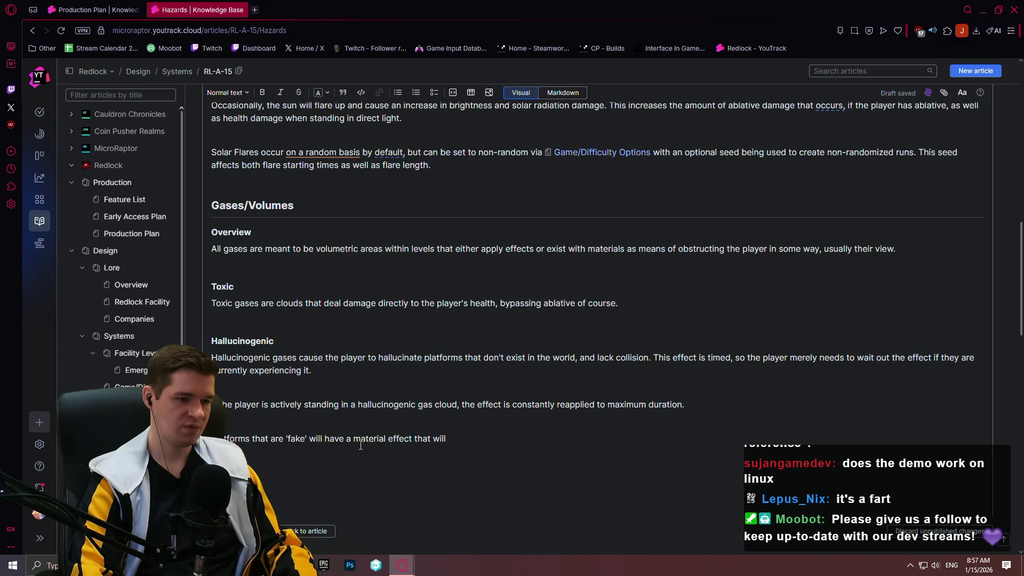
type("help the play")
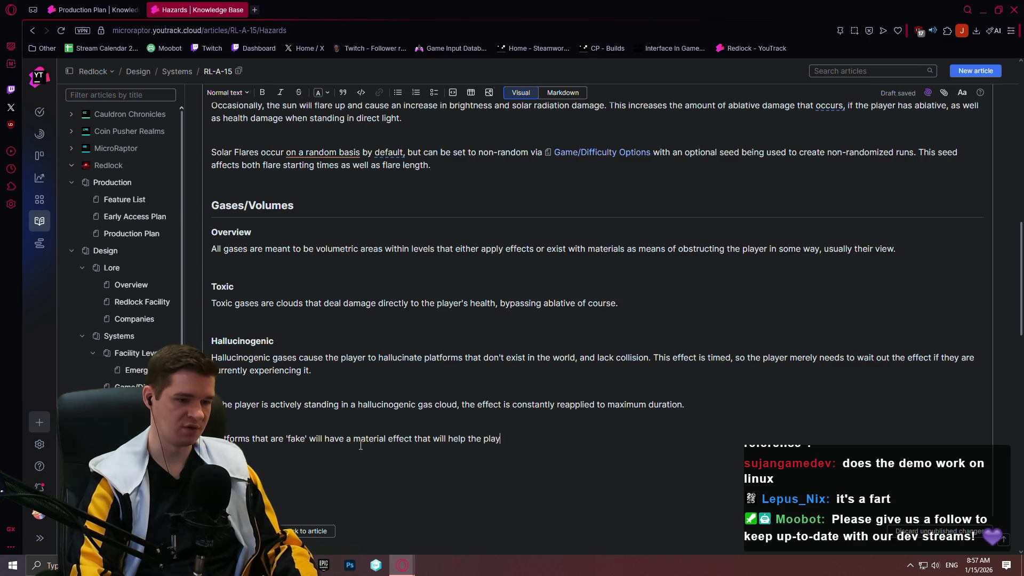
type("er notice if they look carefully enough. We will likely handle these platforms as a separate data layer in order to ex")
key("BackSpace")
key("BackSpace")
type("keep")
key("BackSpace")
key("BackSpace")
key("BackSpace")
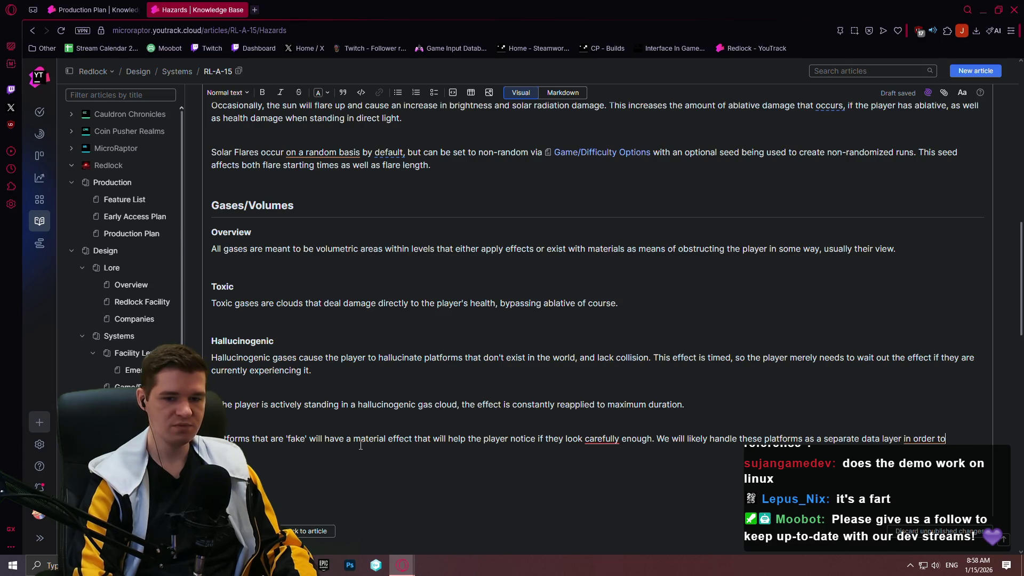
type("keep them sepa")
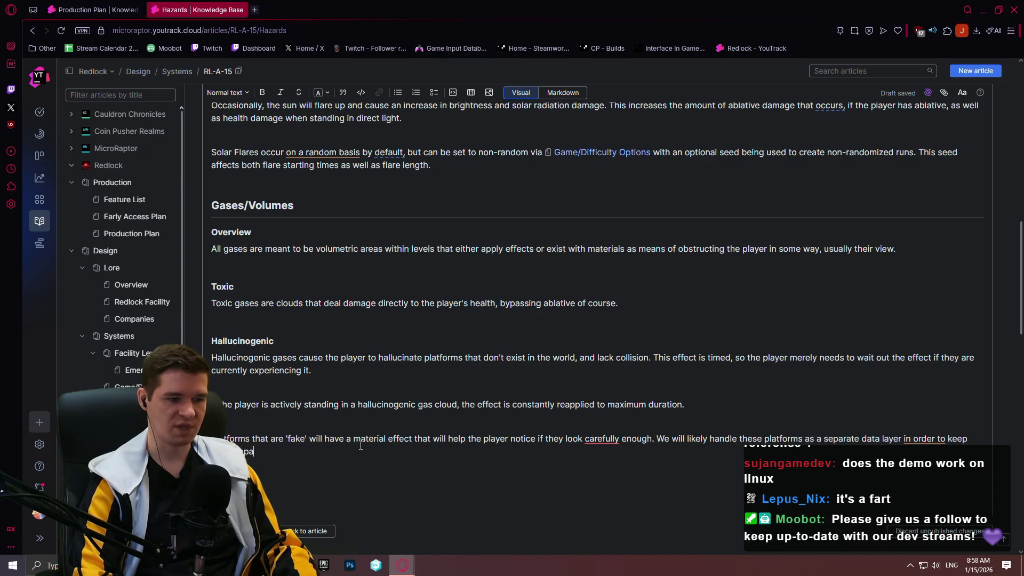
type("rate from the rest of g")
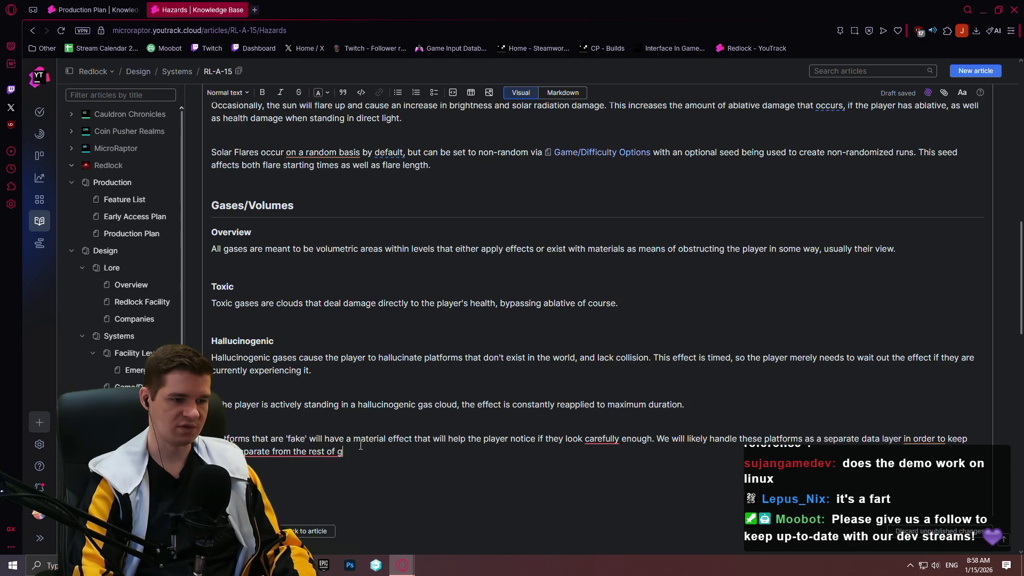
key("BackSpace")
type("the level's intended, real platforms.")
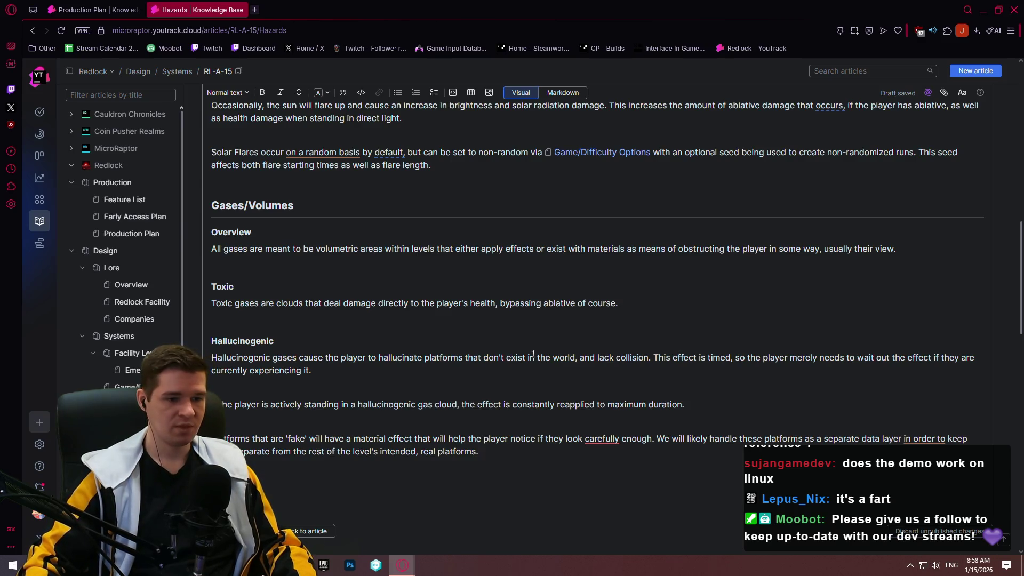
left_click(603, 438)
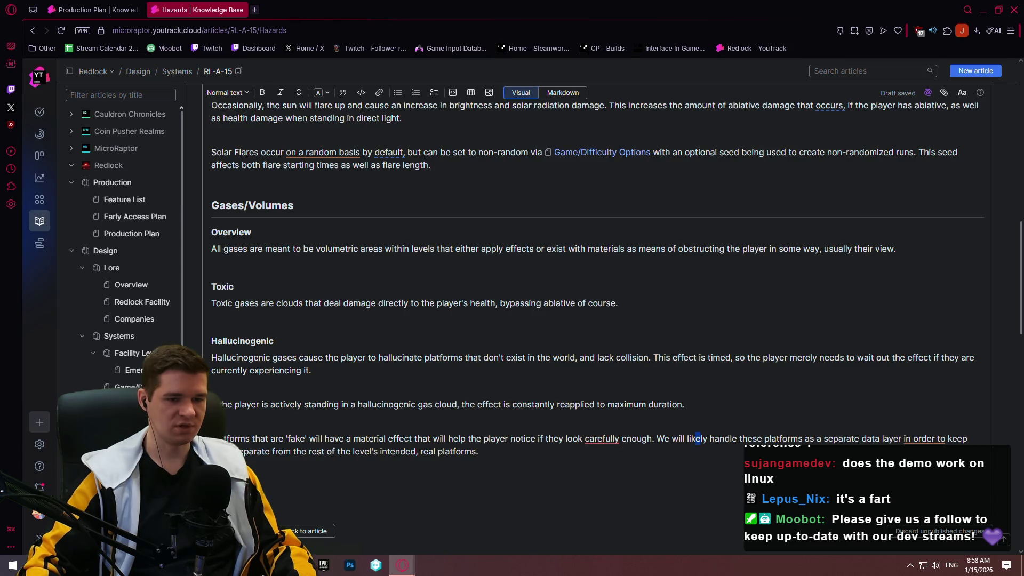
scroll(507, 362, "down", 4)
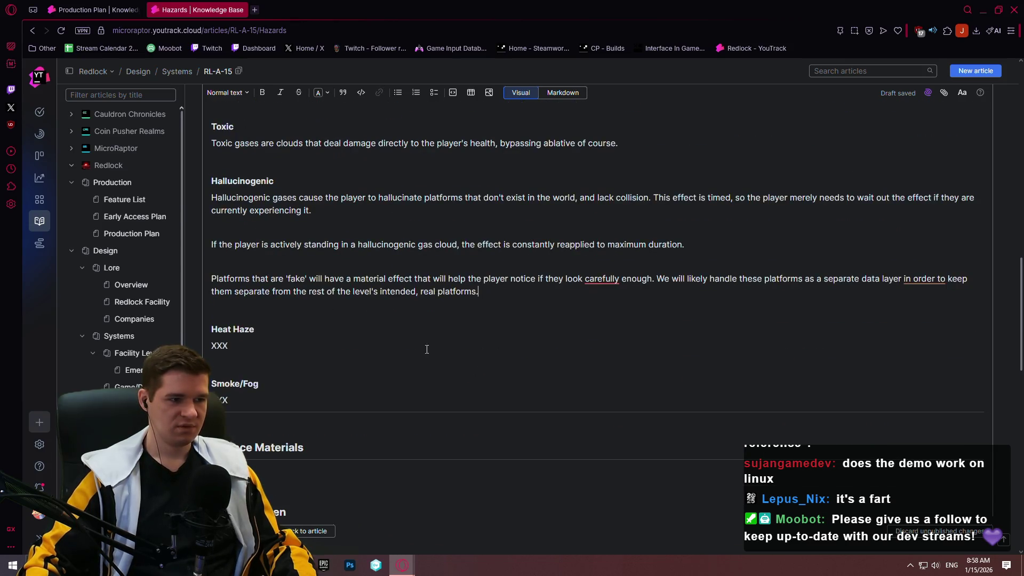
- Replace the Heat Haze XXX placeholder with 'Heat haze is the effect that'
left_click(290, 298)
key("BackSpace")
key("BackSpace")
key("BackSpace")
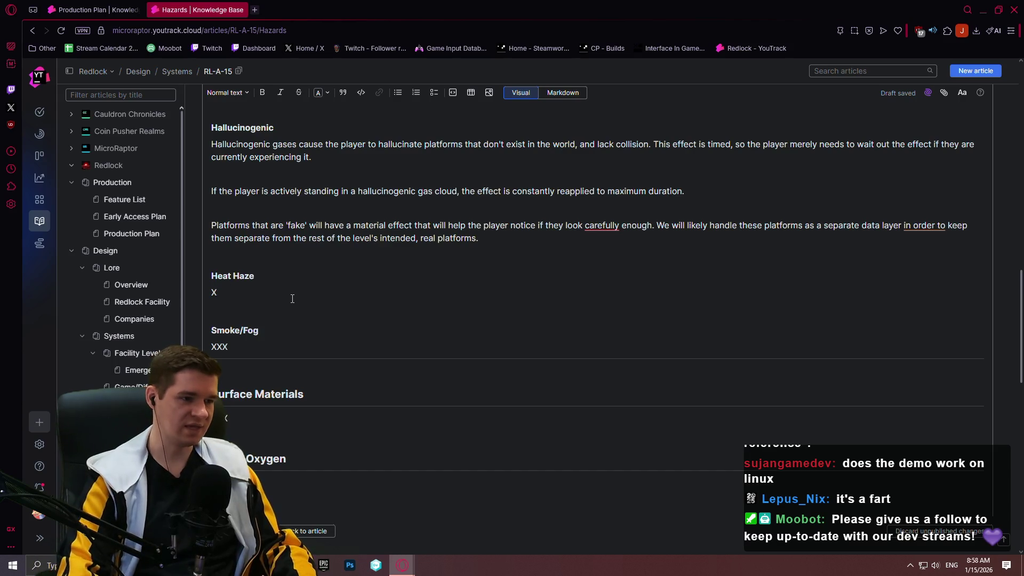
type("Heat haze is ")
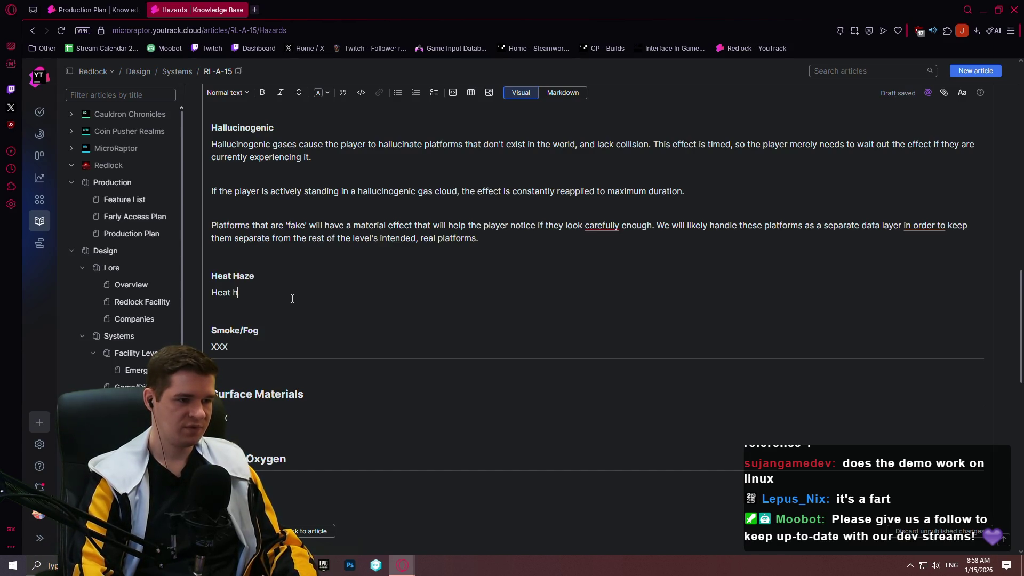
type("the ef")
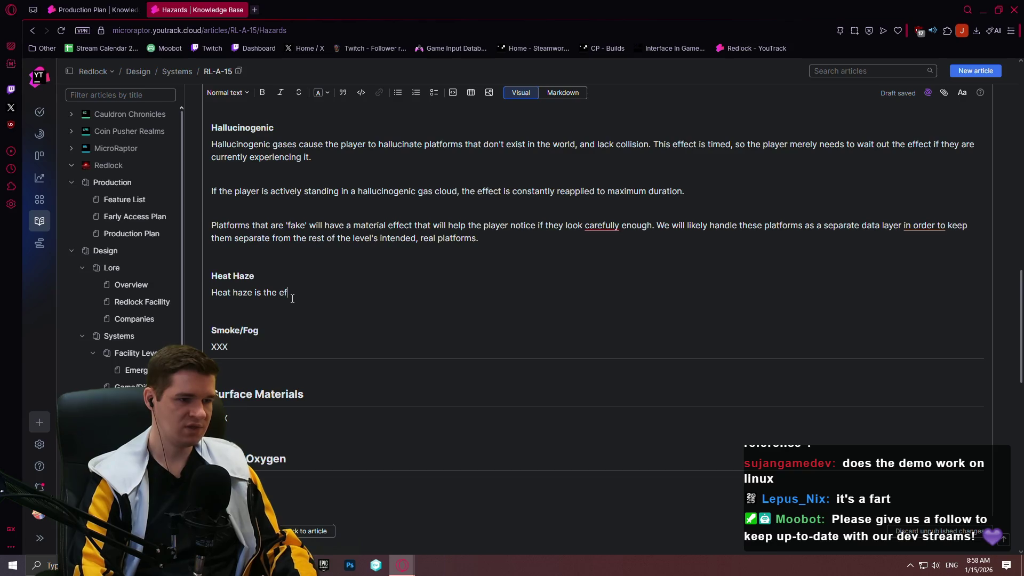
type("fect that")
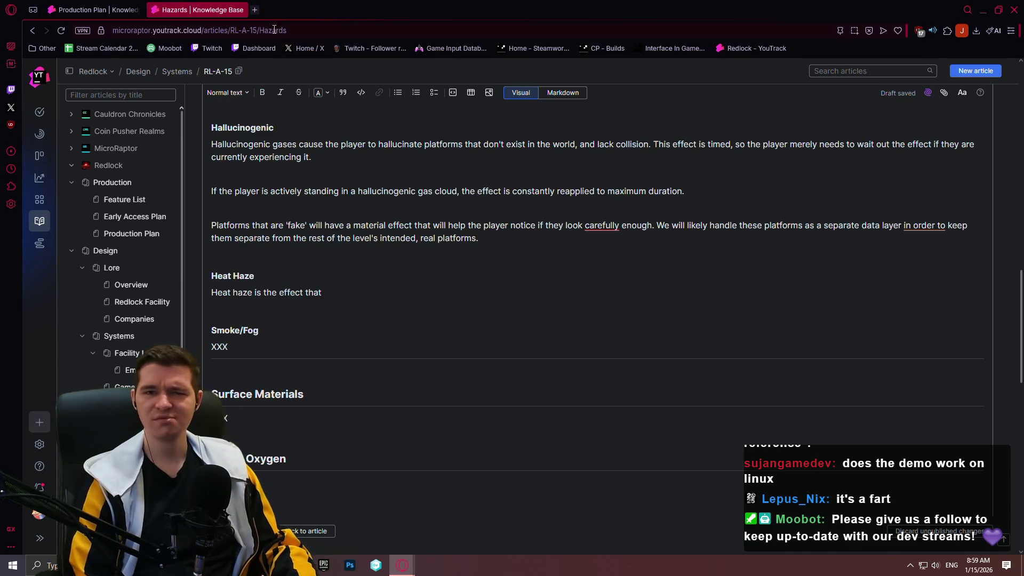
left_click(256, 10)
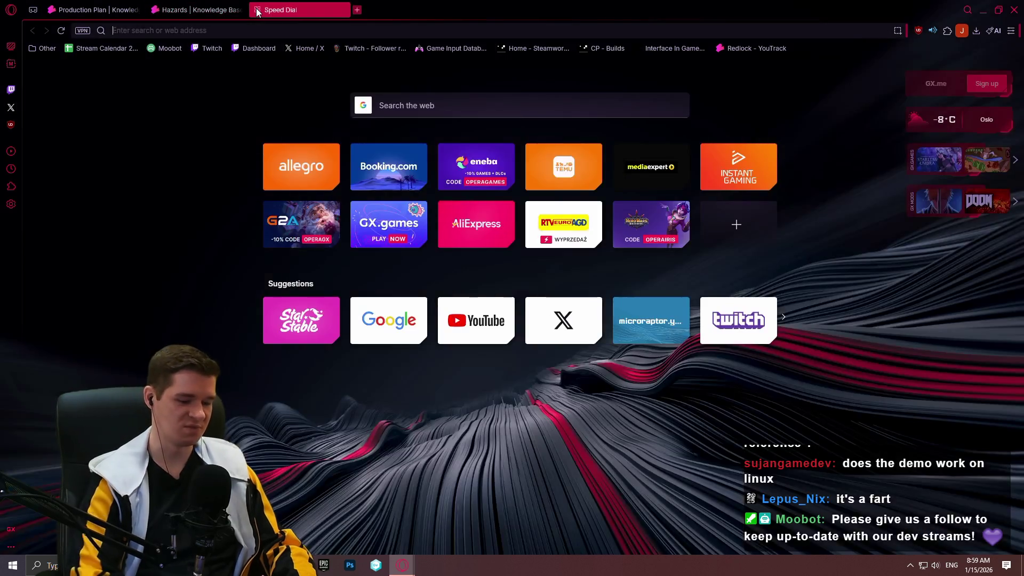
- Search Google for 'heat haze' and open the Wikipedia Mirage article
type("heat haze")
key("Return")
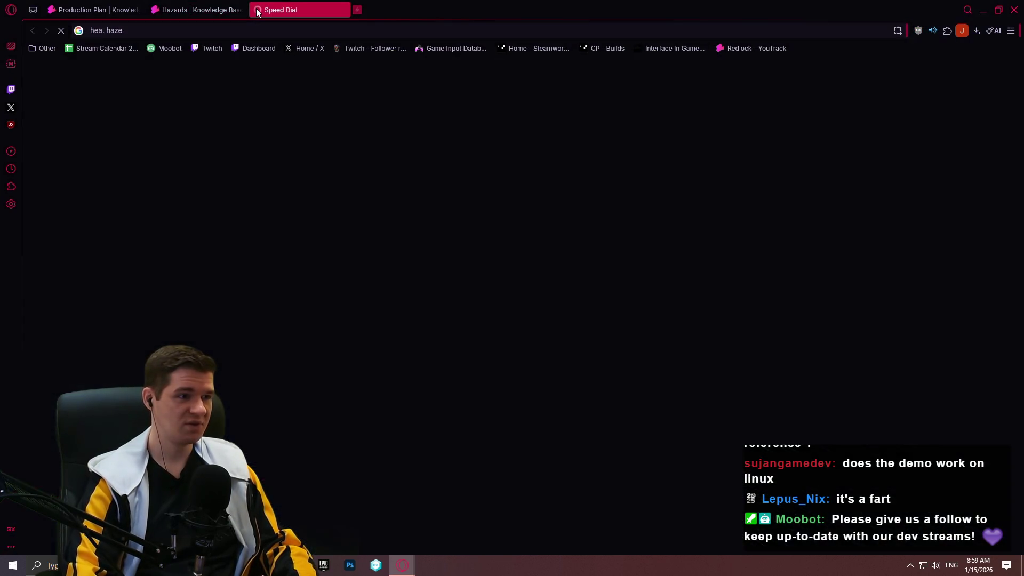
scroll(289, 208, "down", 15)
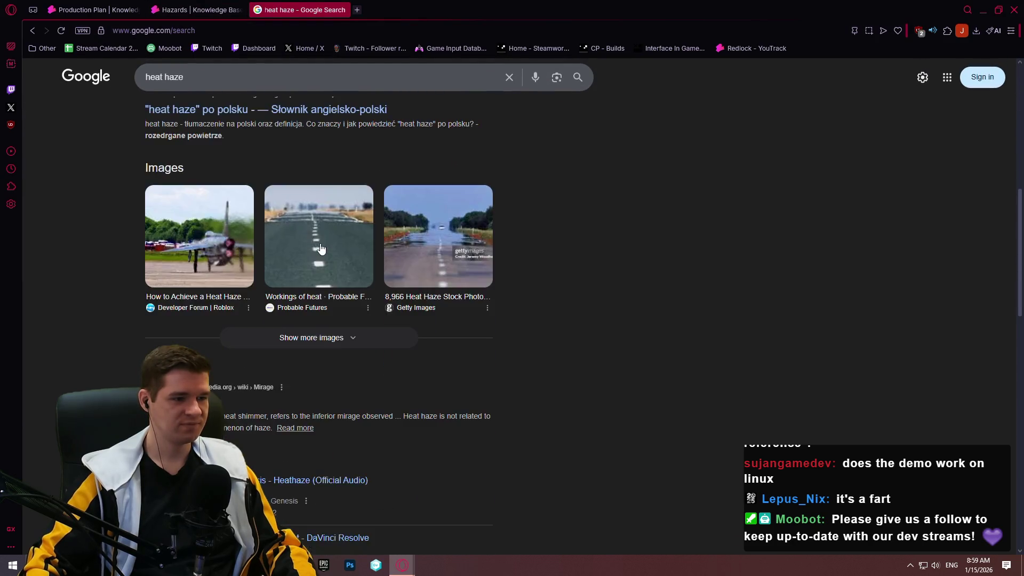
left_click(168, 137)
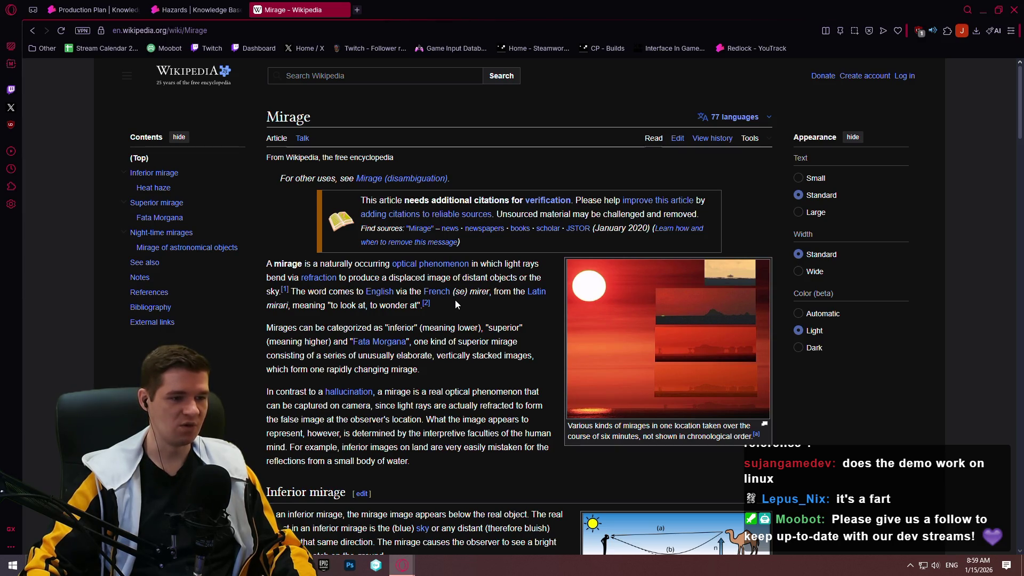
- Scroll the Mirage article past Inferior mirage to its Heat haze section
scroll(455, 304, "down", 2)
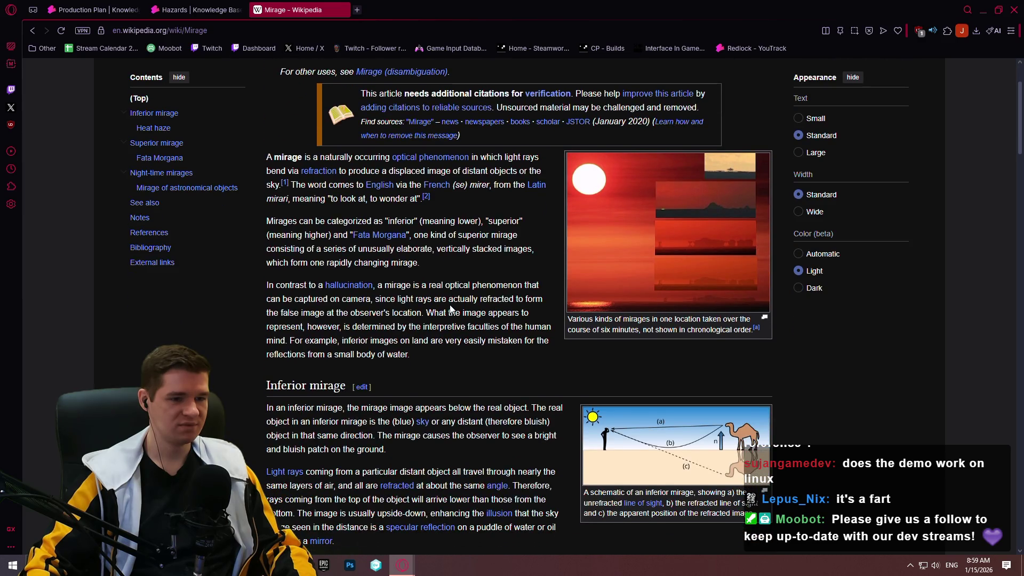
scroll(452, 310, "down", 1)
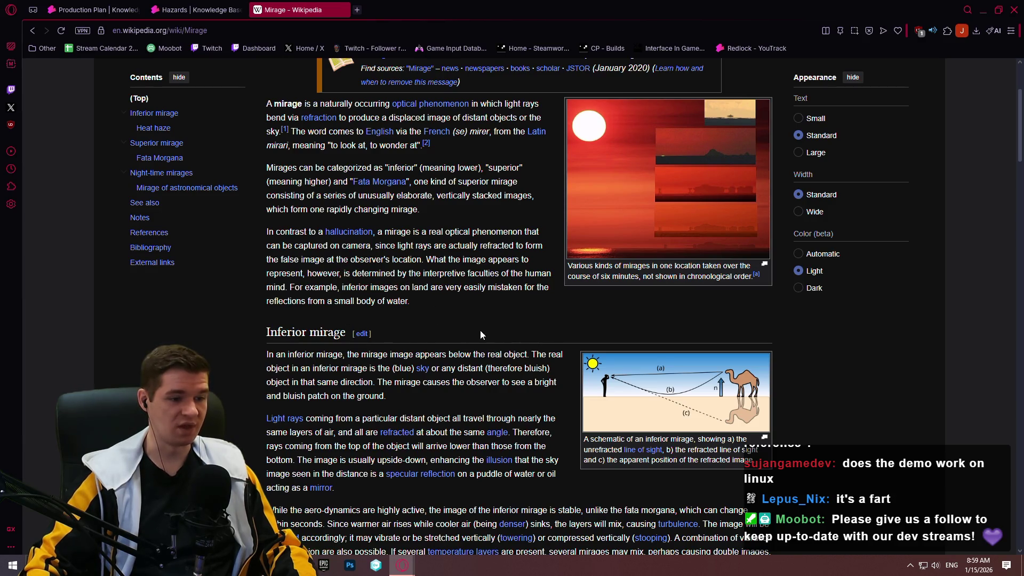
scroll(454, 336, "down", 2)
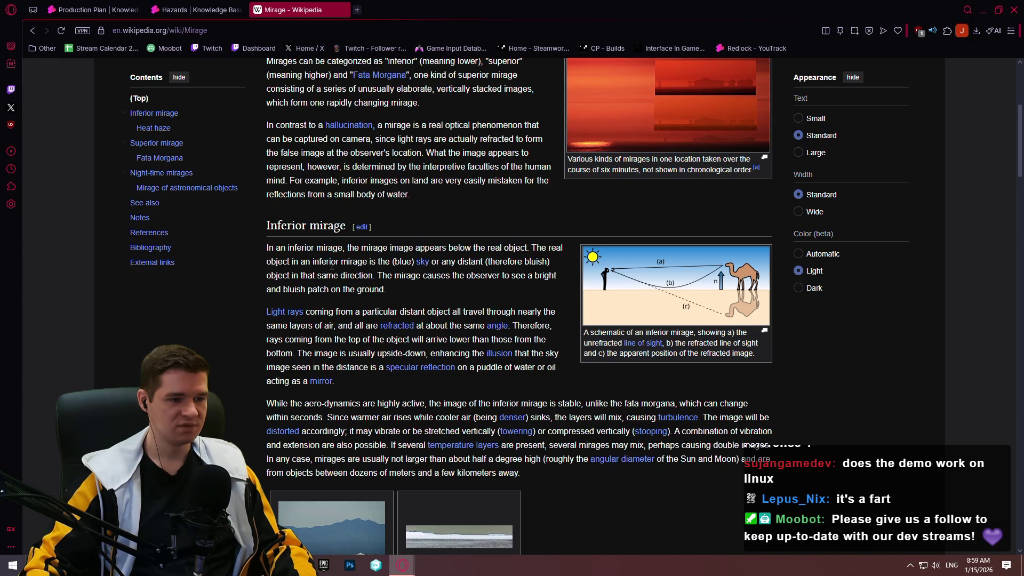
scroll(327, 263, "down", 3)
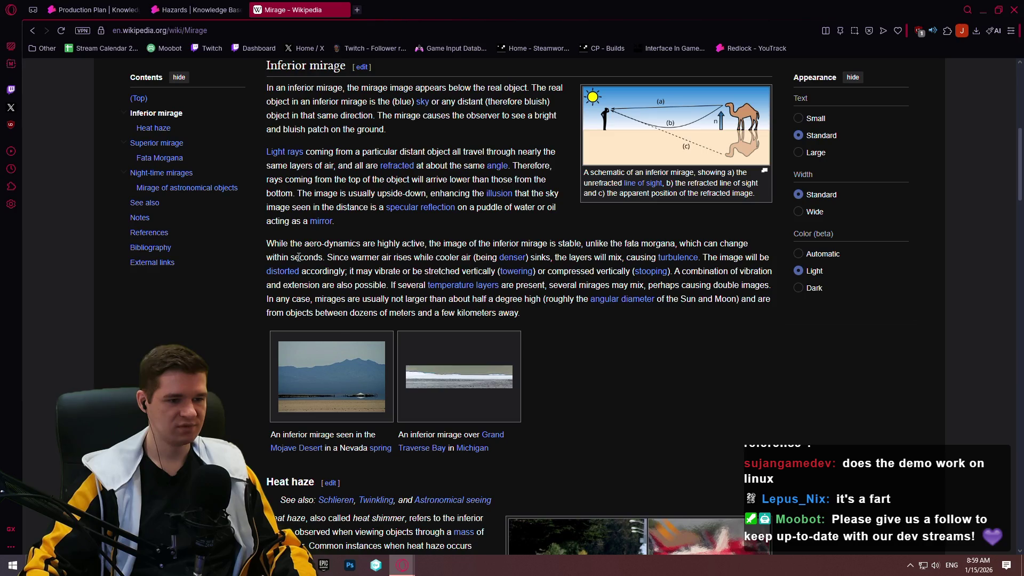
scroll(297, 256, "down", 3)
scroll(296, 256, "down", 4)
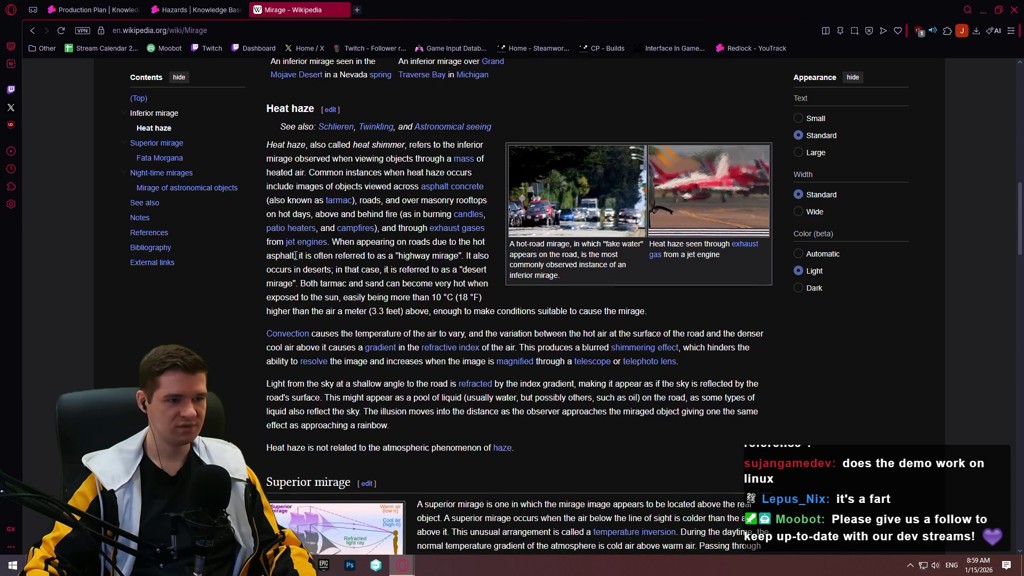
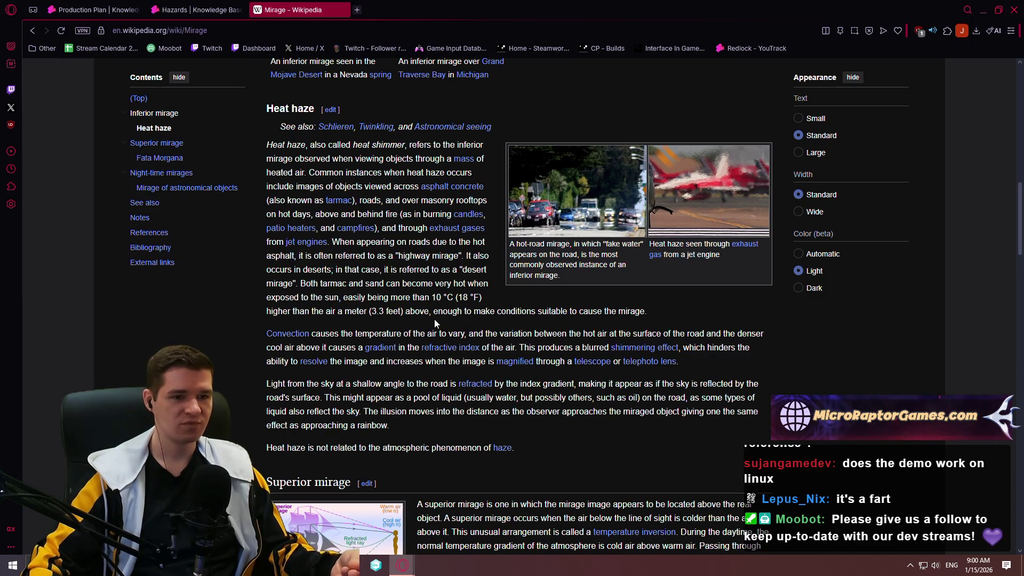
- View the hot-road and cat-in-glass mirage photos enlarged, then close the Mirage article tab
left_click(609, 206)
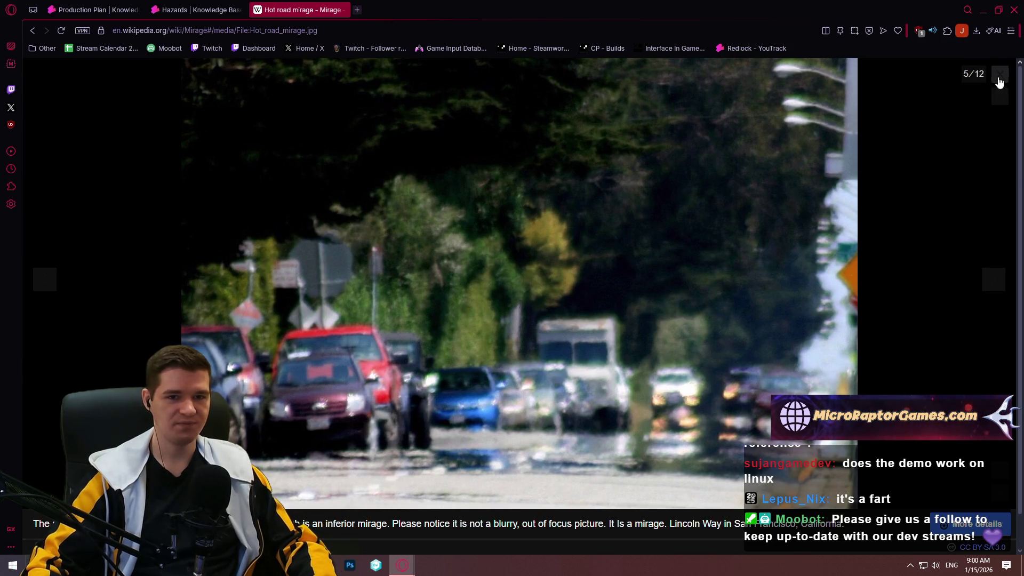
left_click(1000, 75)
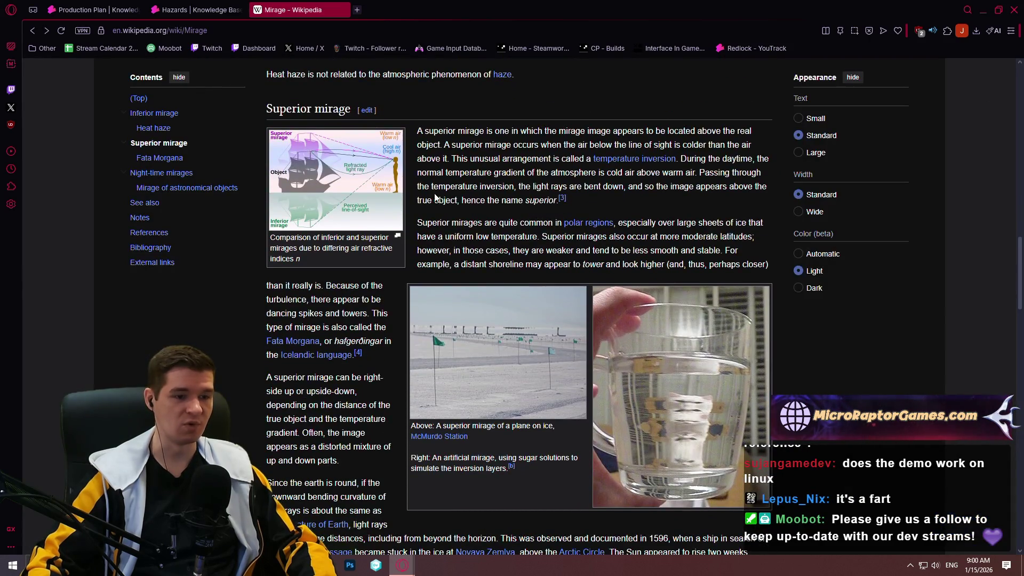
scroll(412, 187, "down", 2)
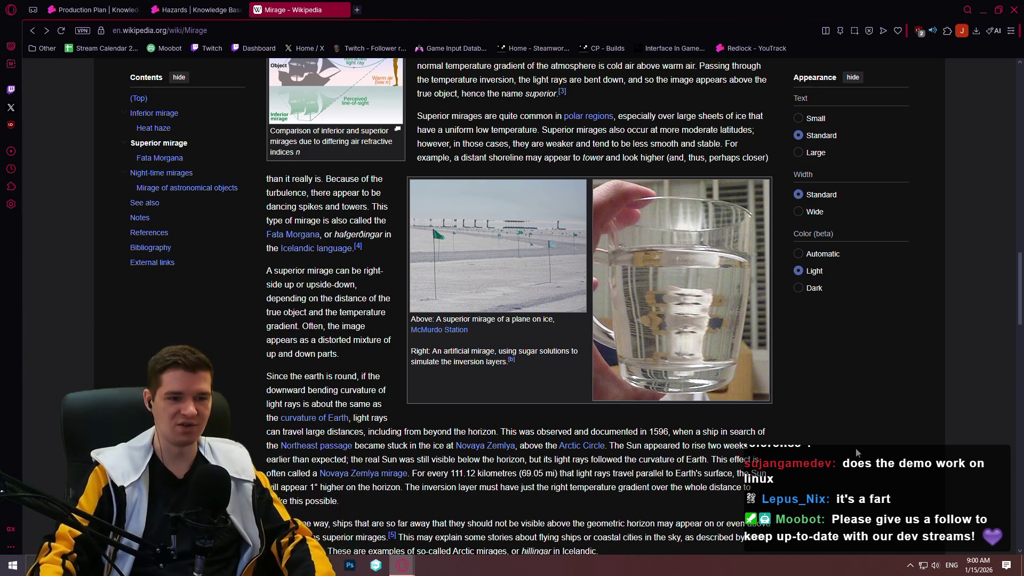
left_click(711, 328)
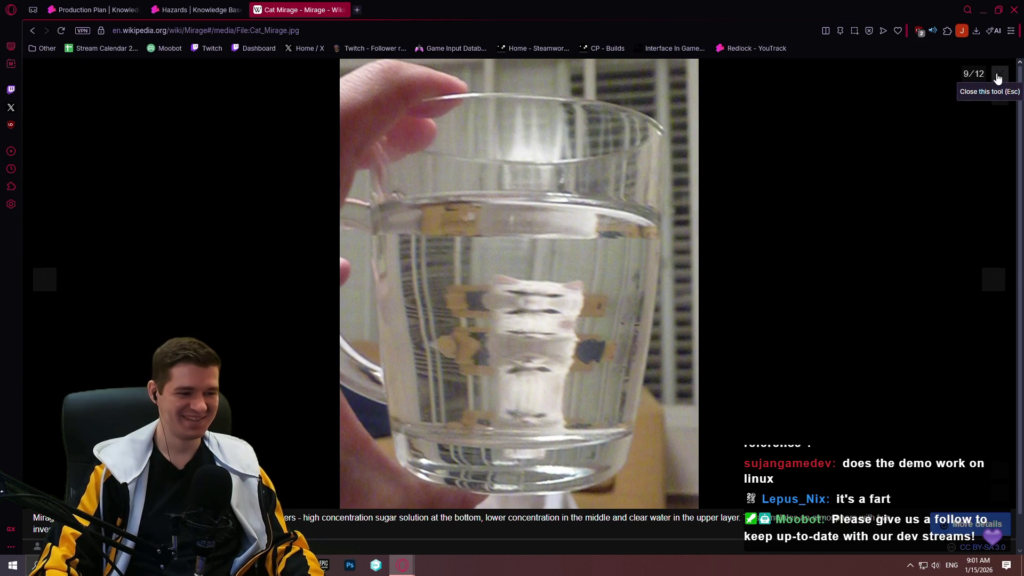
left_click(997, 78)
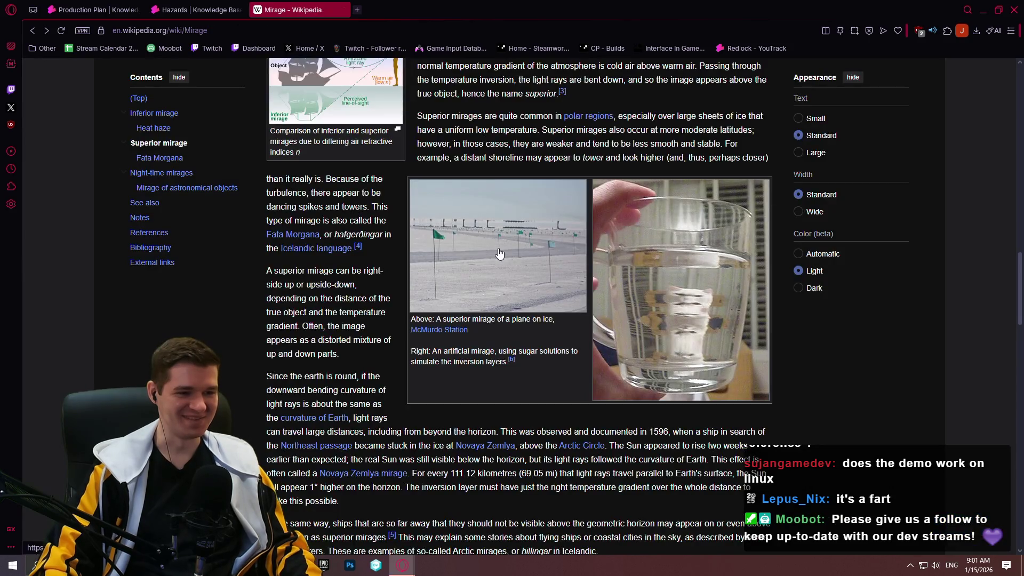
scroll(338, 234, "down", 5)
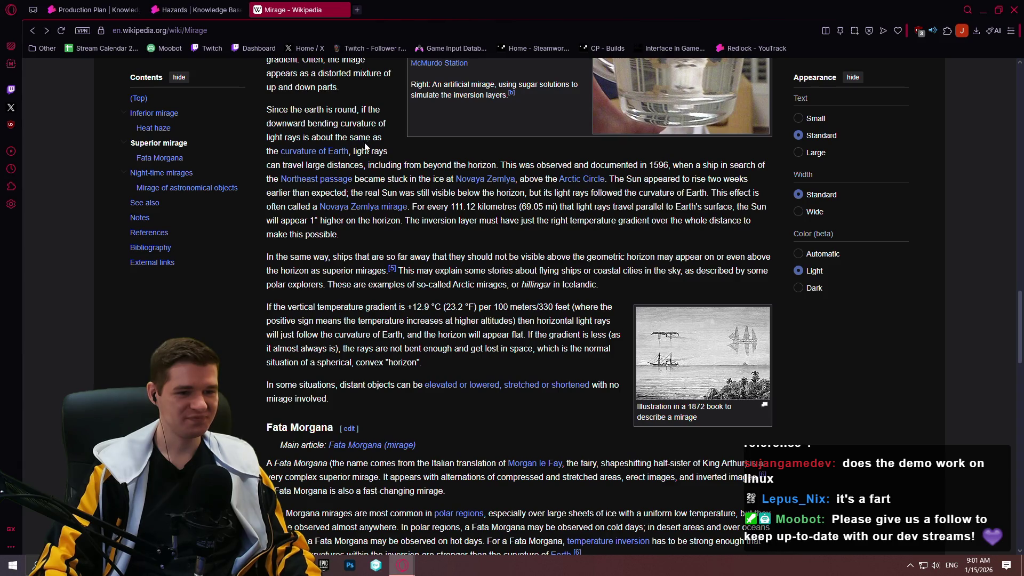
left_click(342, 10)
- Finish the Heat Haze paragraph: a purely visual effect hindering distant view, sparing areas near the player
scroll(378, 315, "down", 1)
type("occurs in areas of intense")
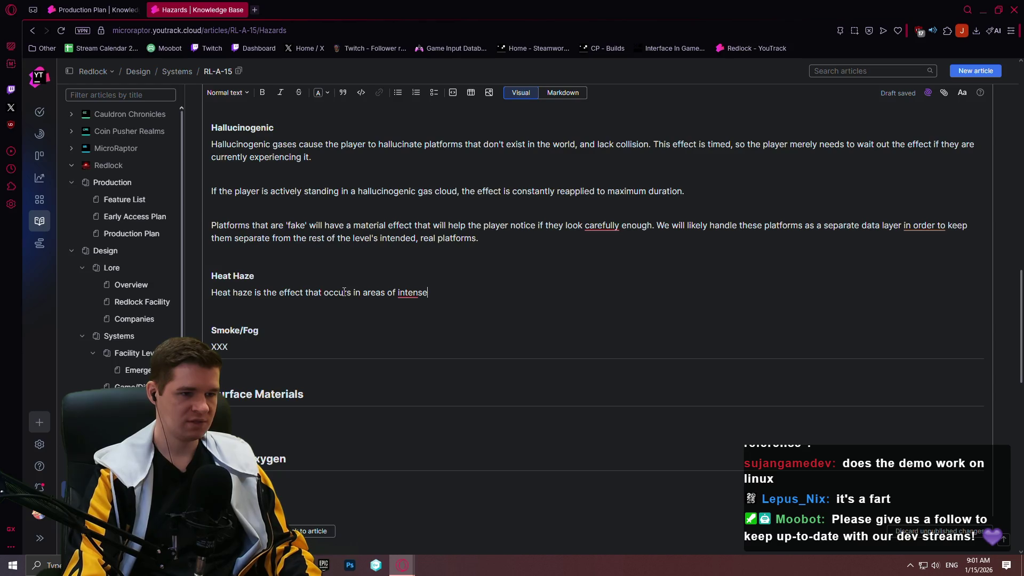
type(" heat, making")
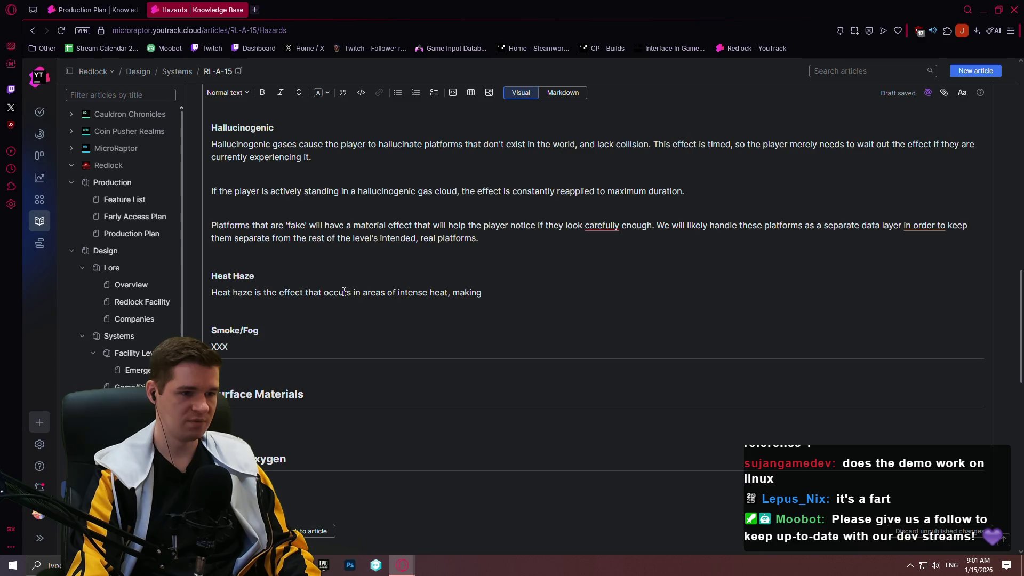
type(" viewin")
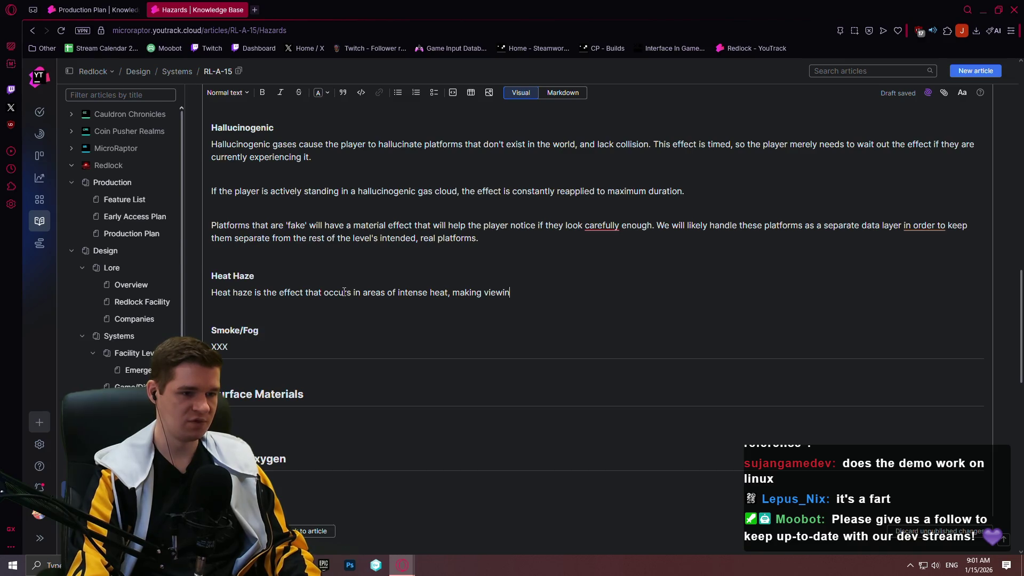
type("g longer distan")
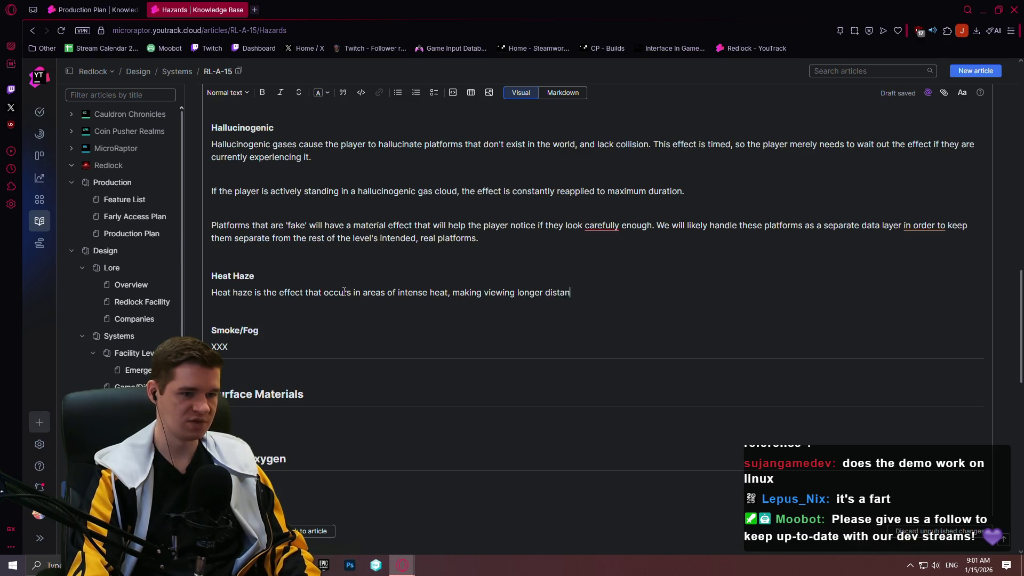
type("ces a challenge for ht")
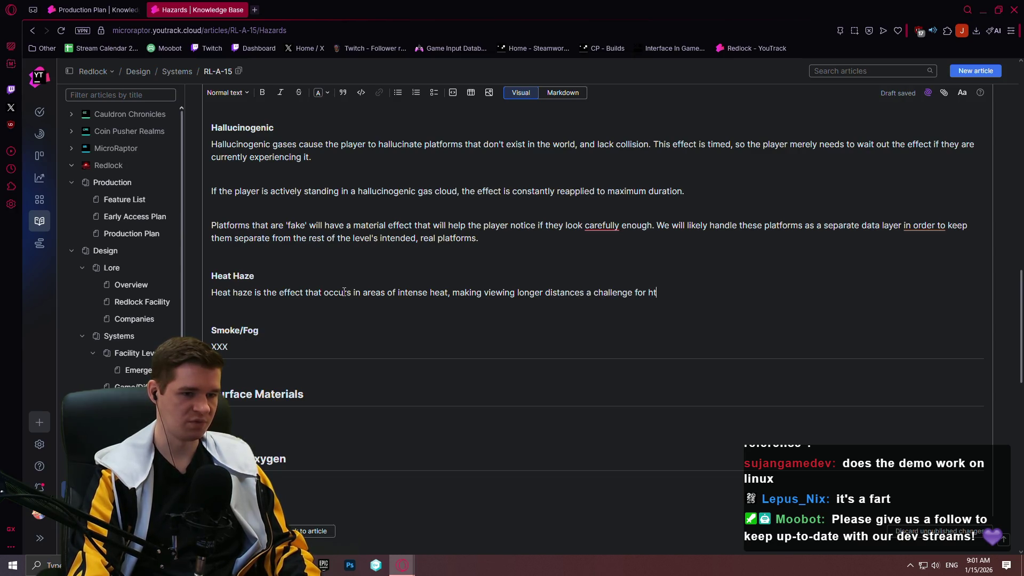
key("BackSpace")
key("BackSpace")
type("the player.")
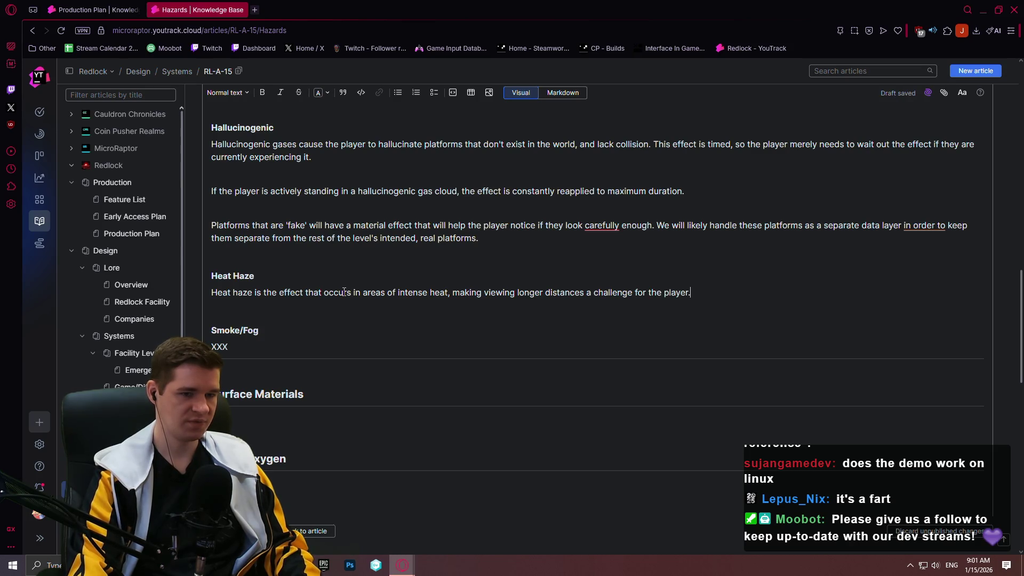
type(" As this")
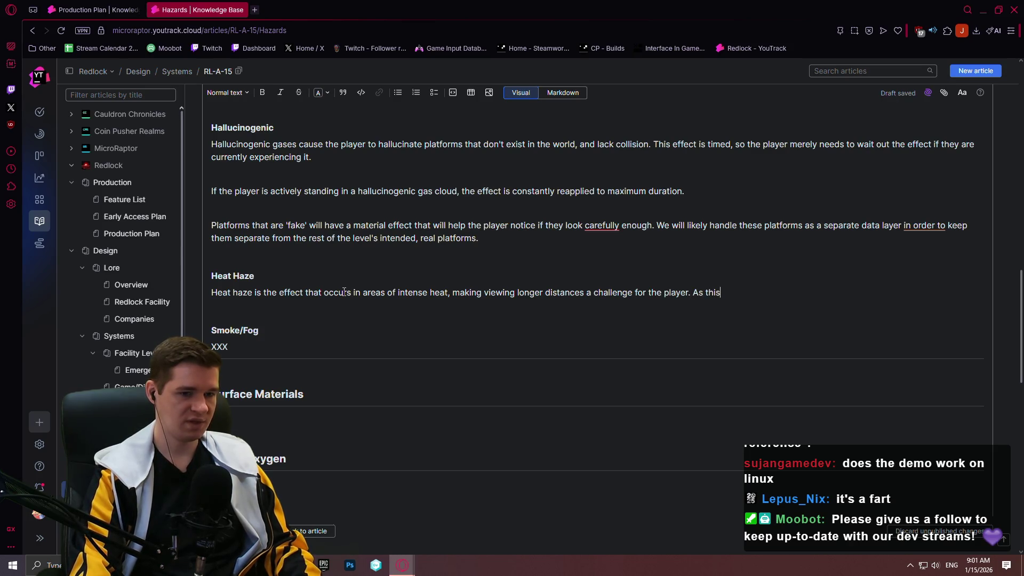
type(" is a purely ")
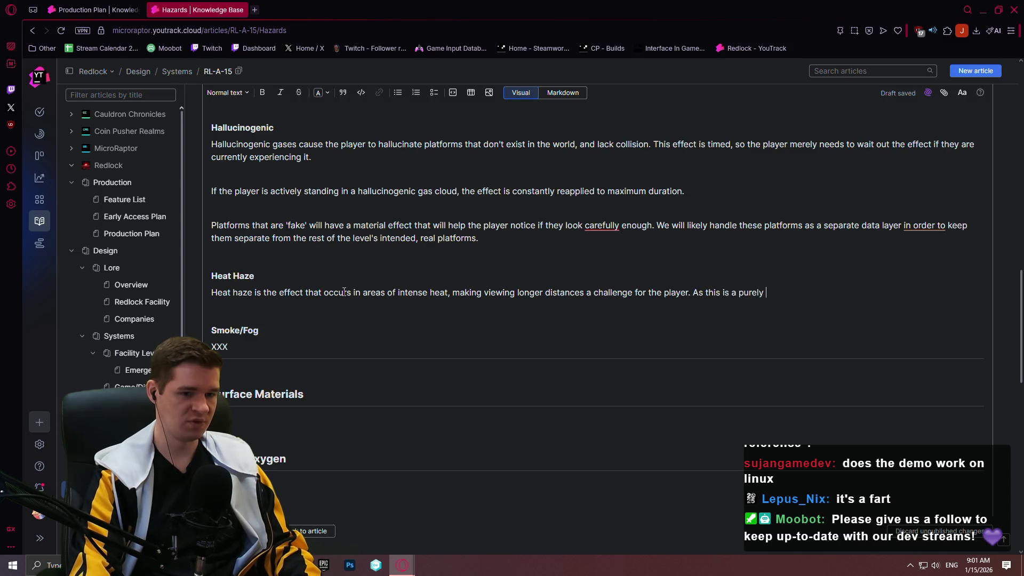
type("visual effect meant to")
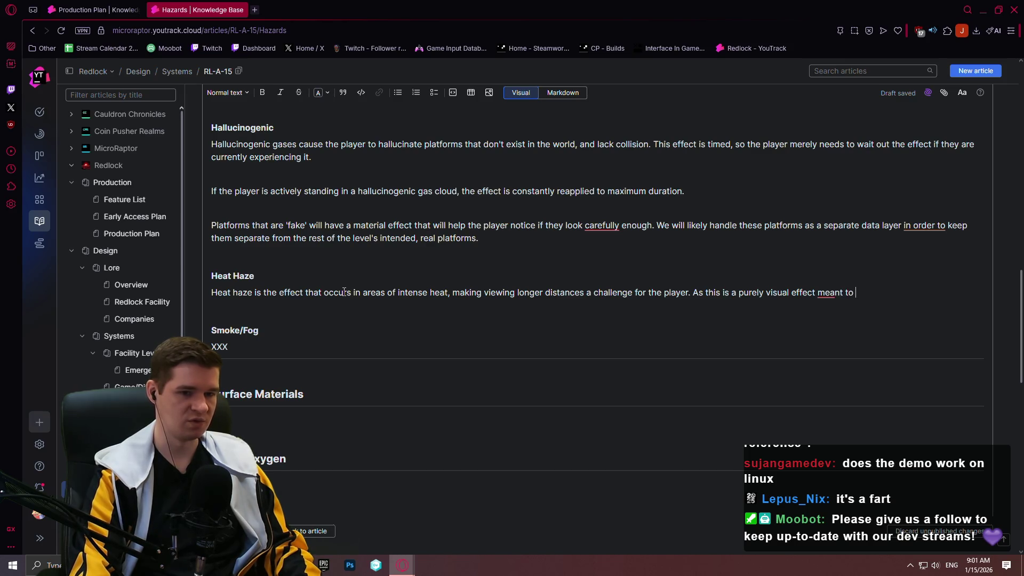
type(" disturb ")
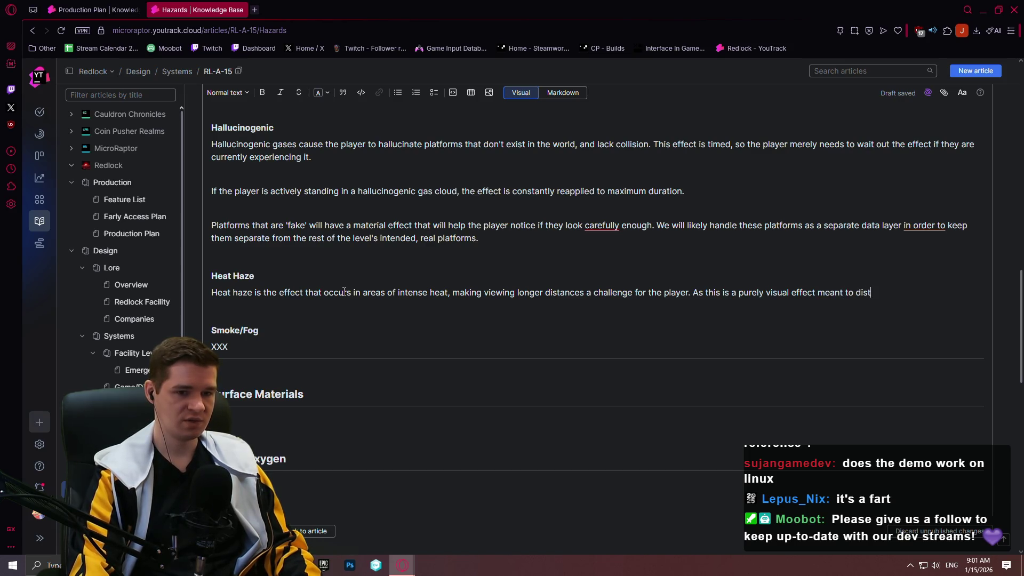
type("only distant view from the player, we'")
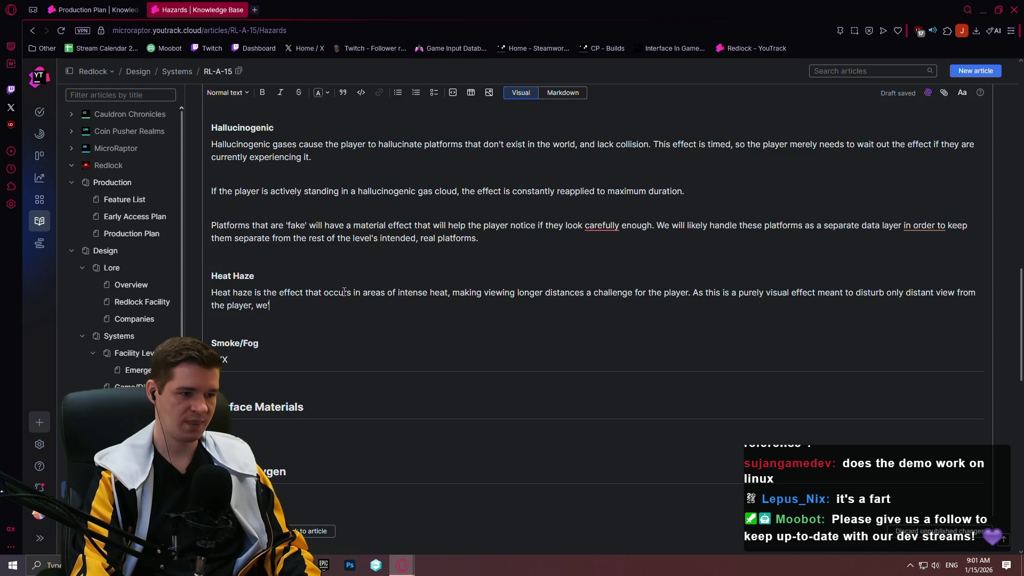
type("ll need to handle ")
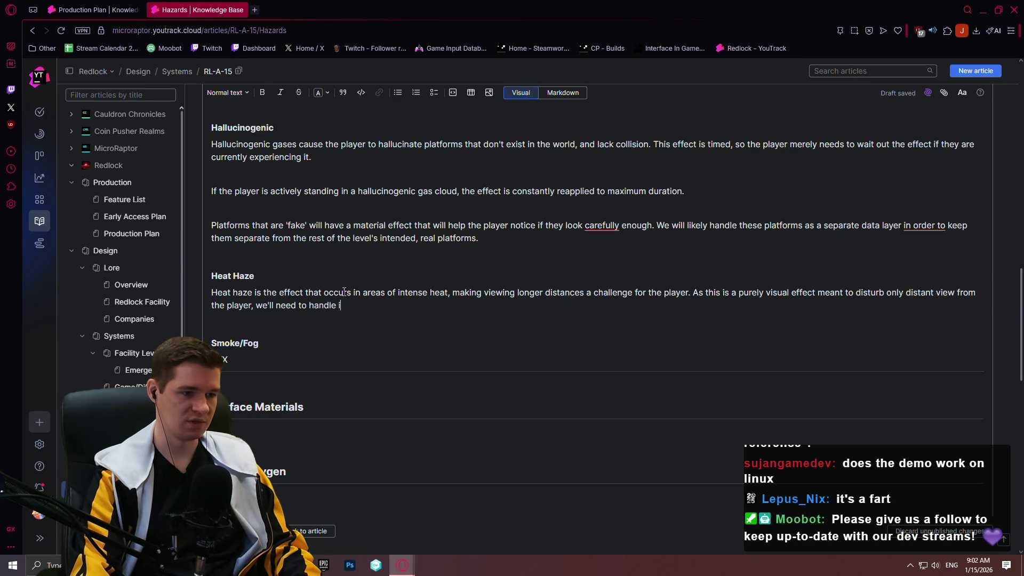
type("it in a")
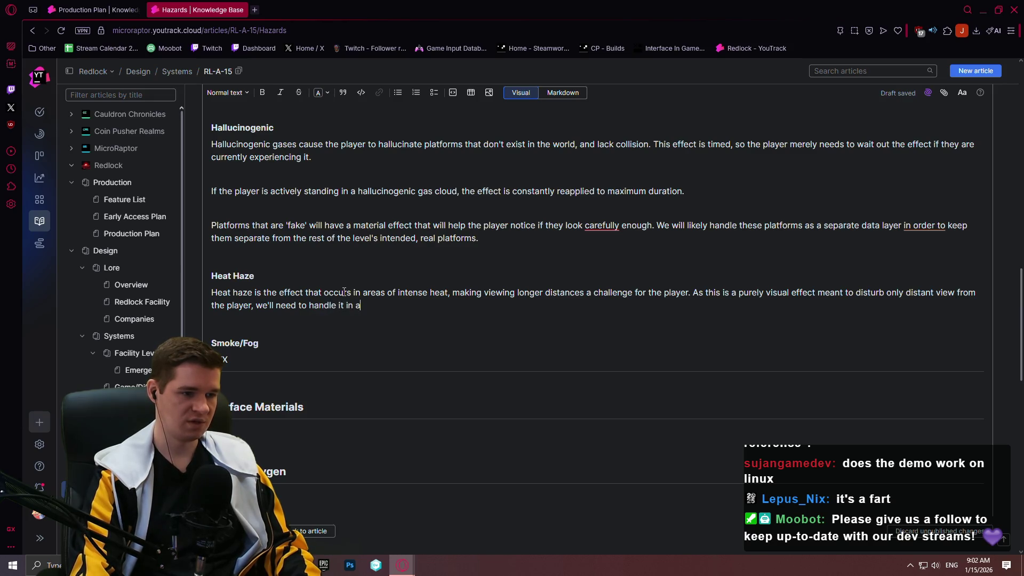
type(" way that ensures ")
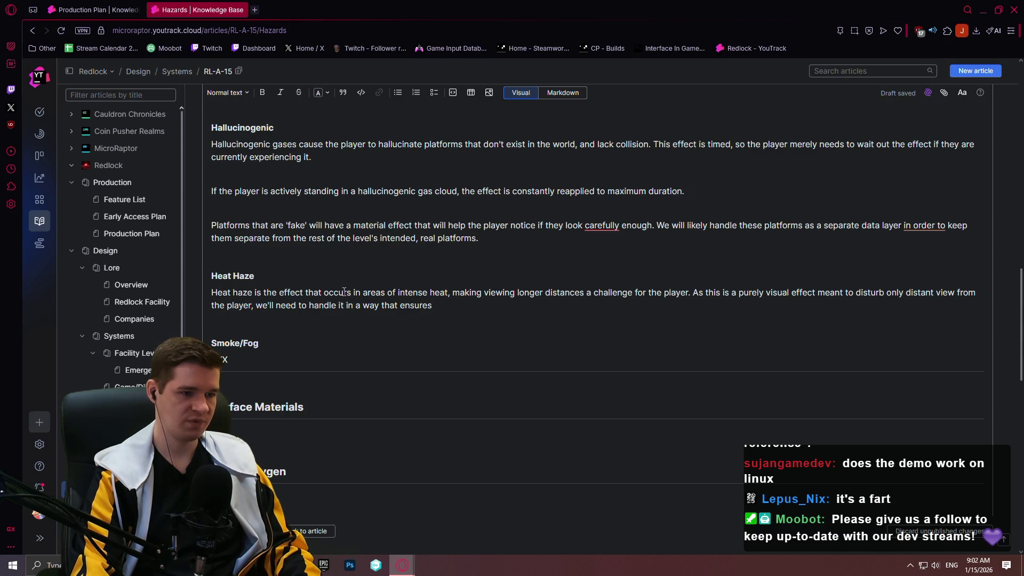
type("areas")
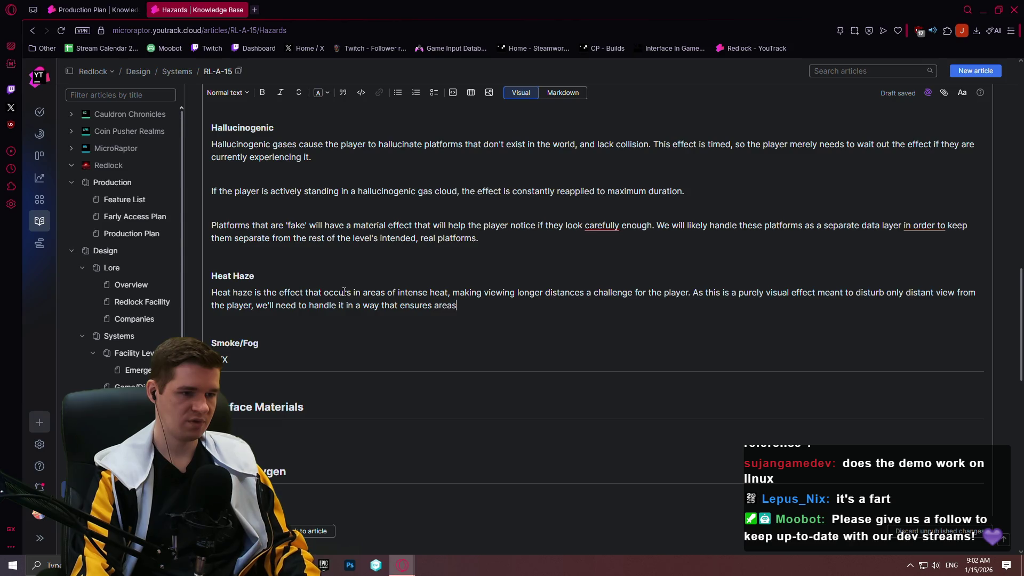
type(" close to the player are not ")
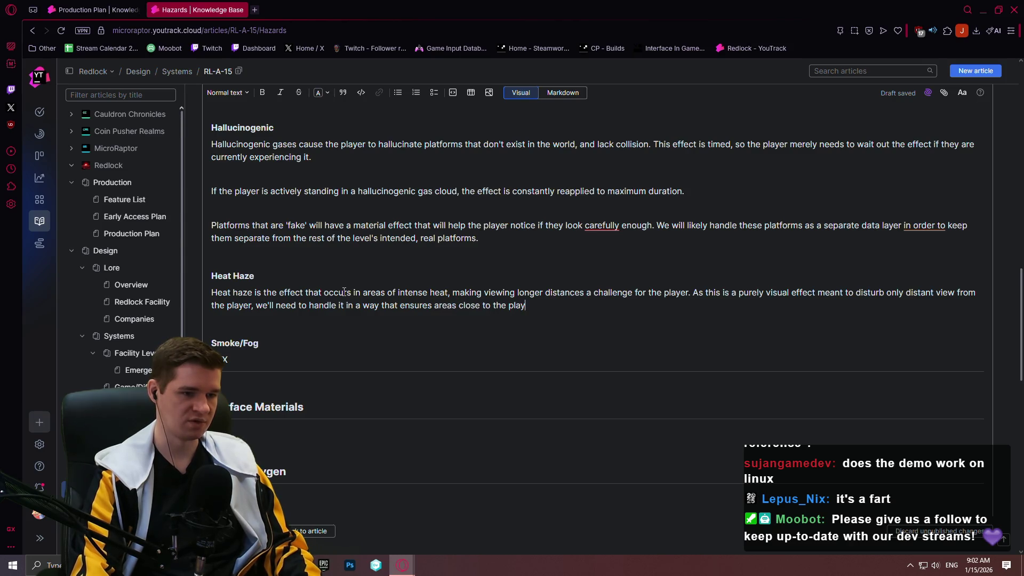
type("affected by ")
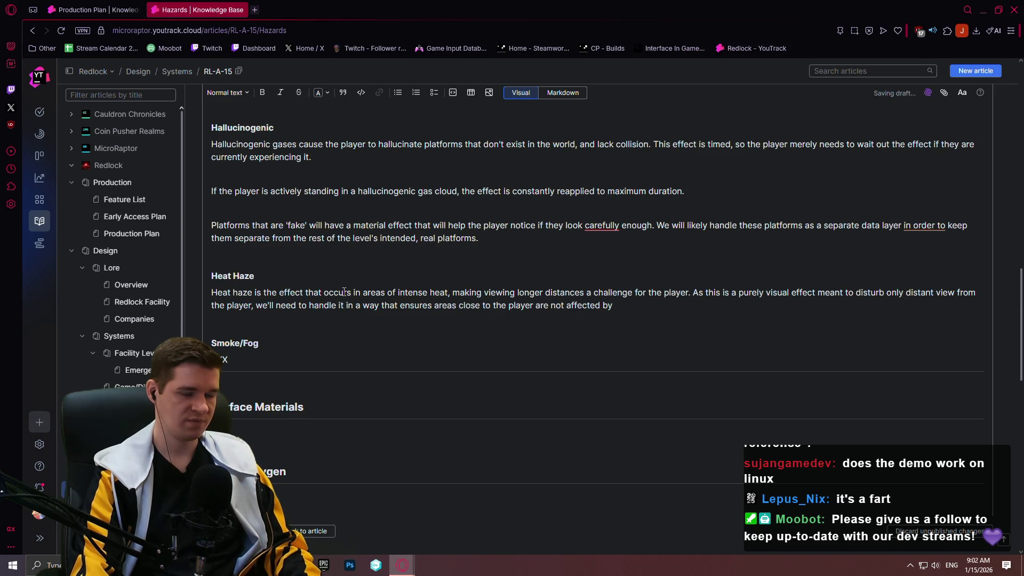
type("the heat haze.")
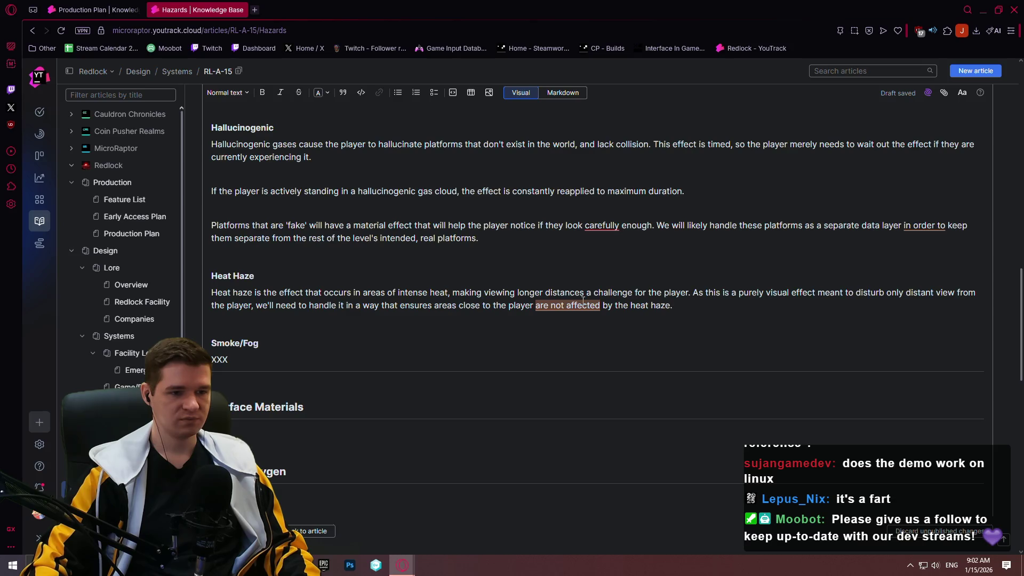
mouse_move(583, 300)
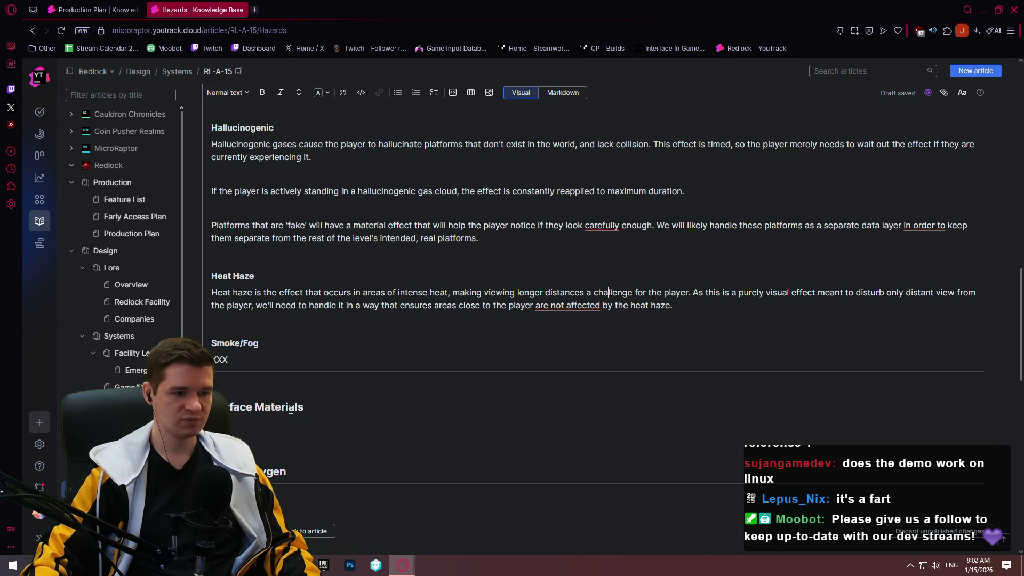
scroll(291, 409, "down", 2)
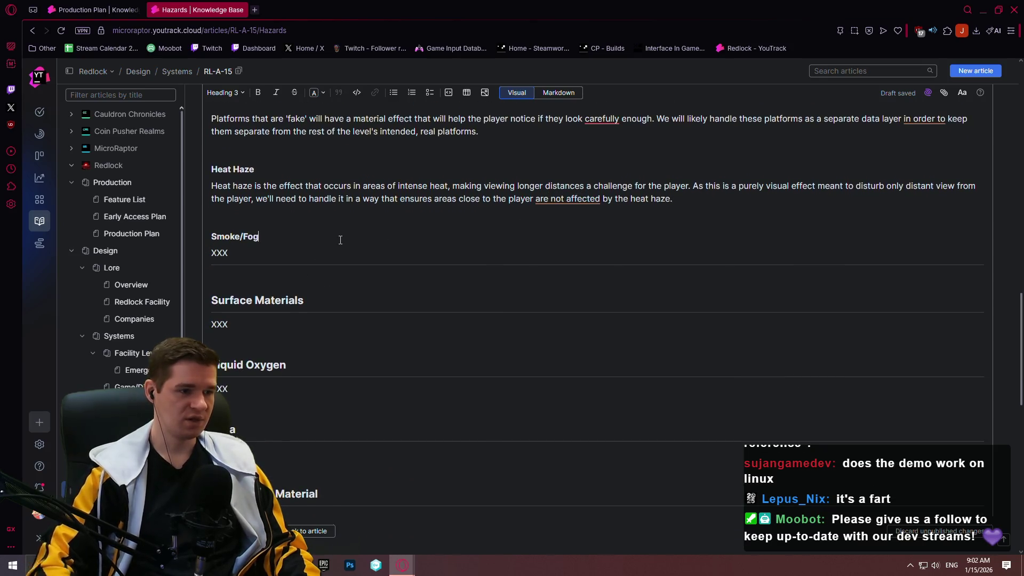
- Replace the Smoke/Fog XXX with 'Similarly to heat haze, smoke/fog are purely visual hindrances to the player.'
key("BackSpace")
key("BackSpace")
type("Similarly")
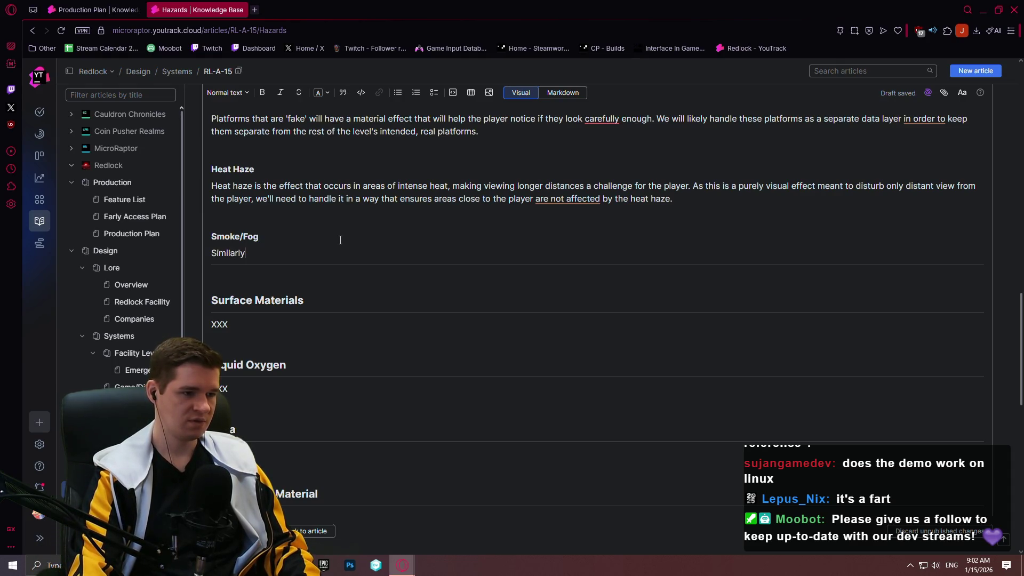
type(" to heat h")
type("aze, smoke/fog a")
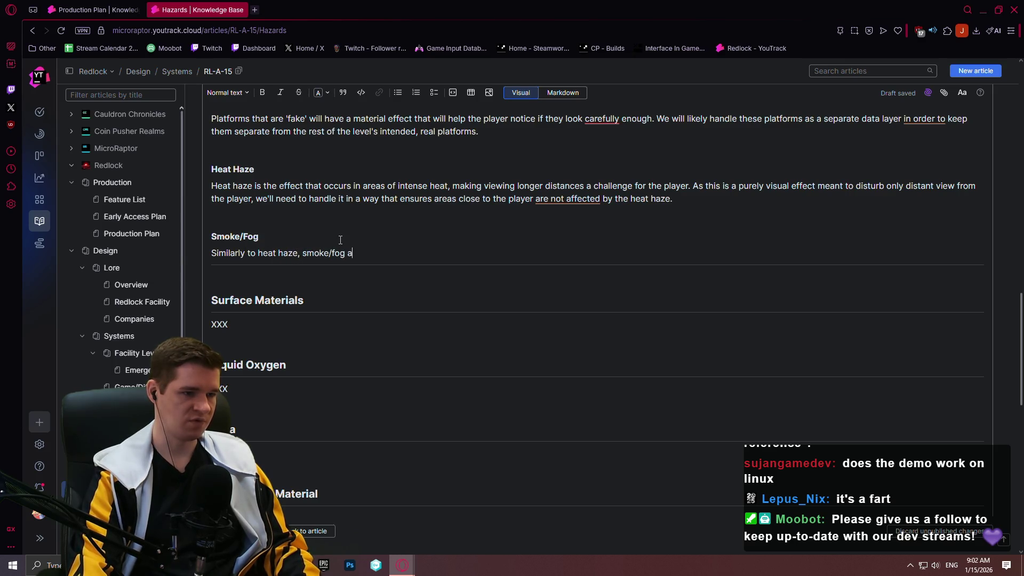
type("re purely visual")
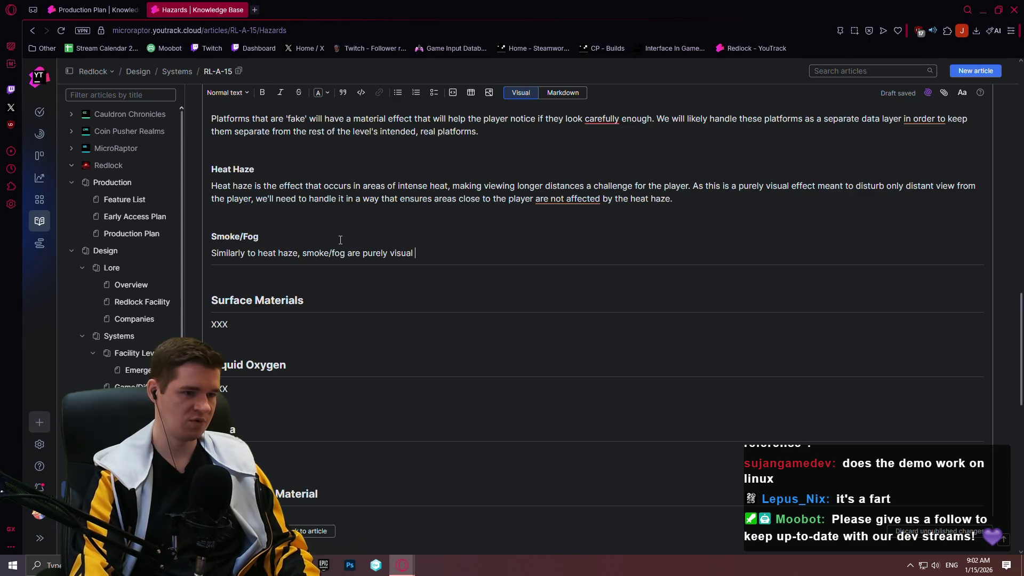
type("h")
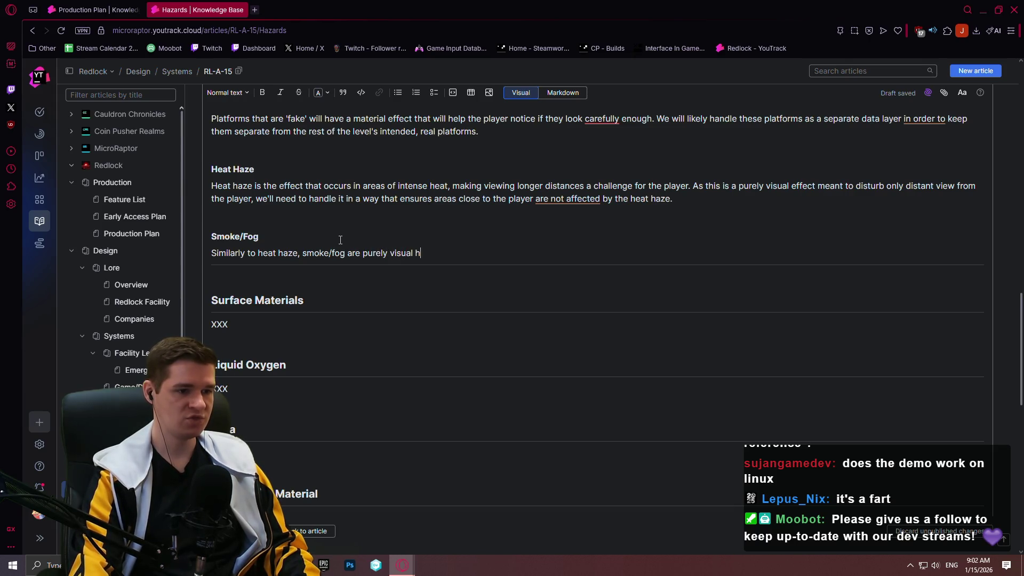
type("rtnces")
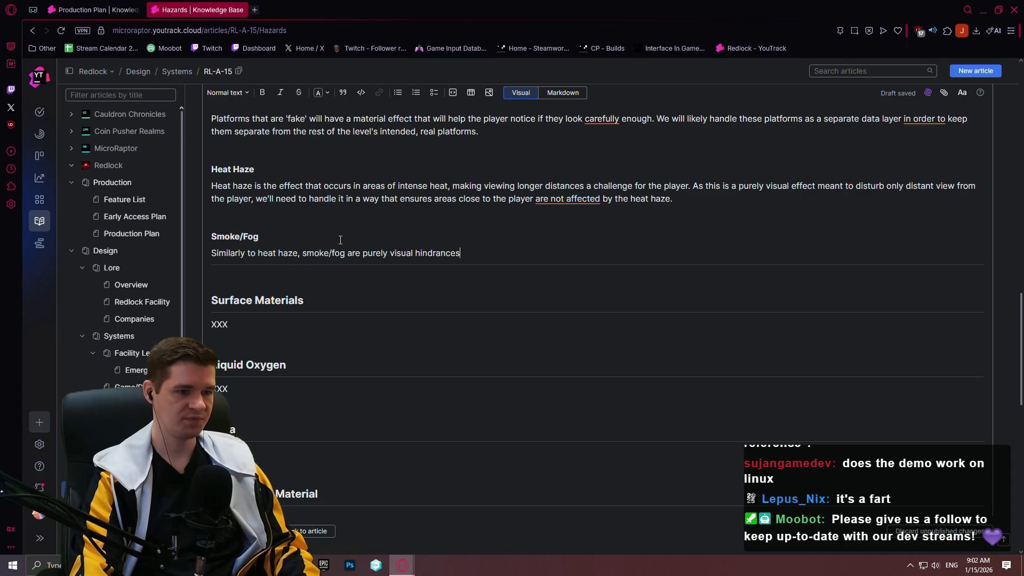
type("layer")
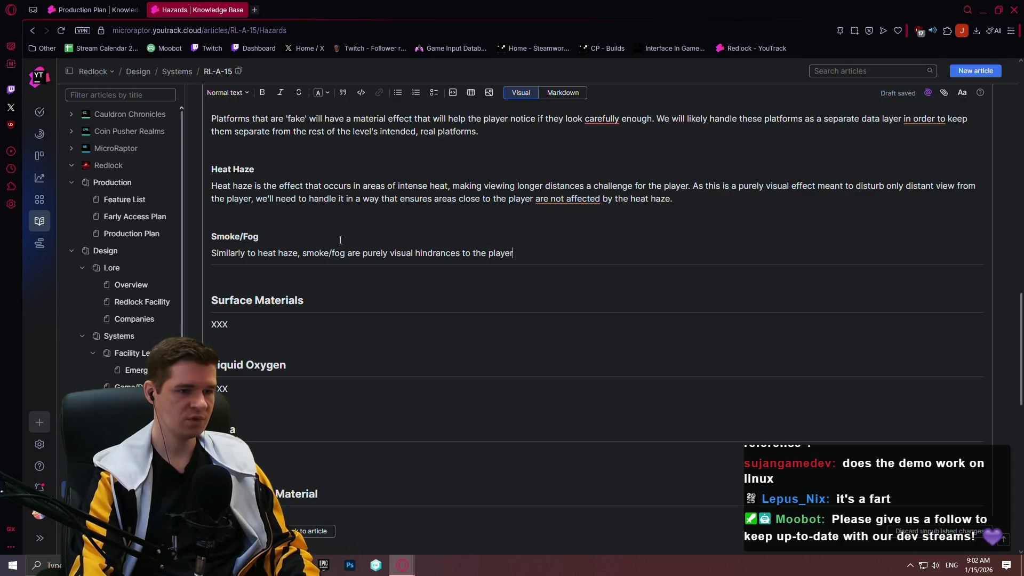
type(". As one mi")
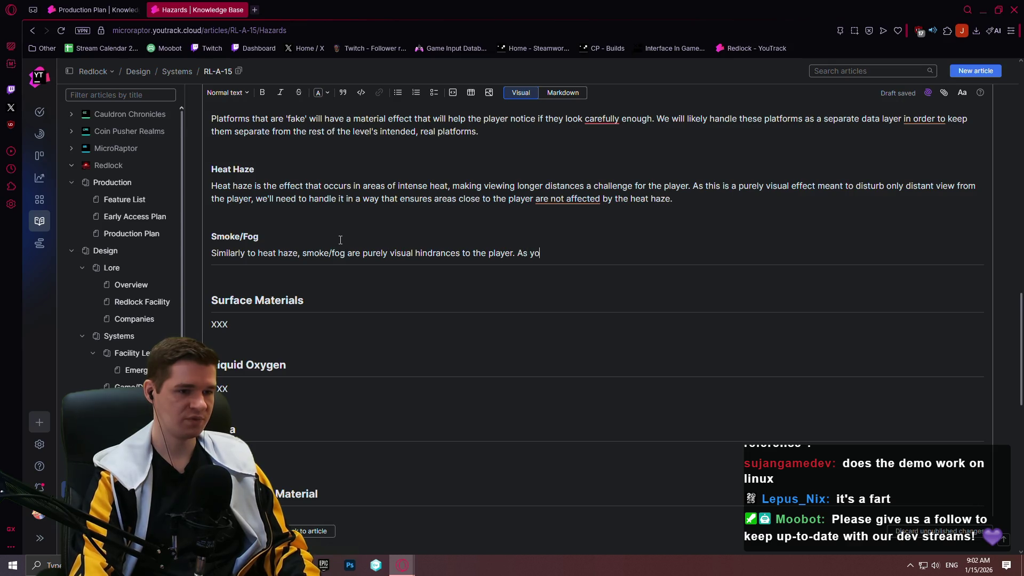
type("pect, t")
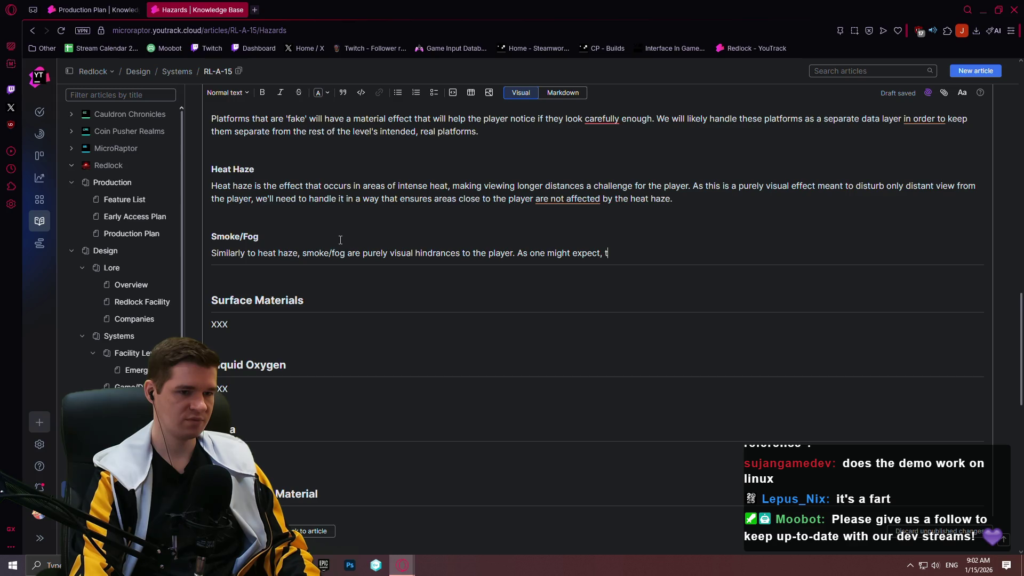
key("BackSpace")
key("BackSpace")
key("BackSpace")
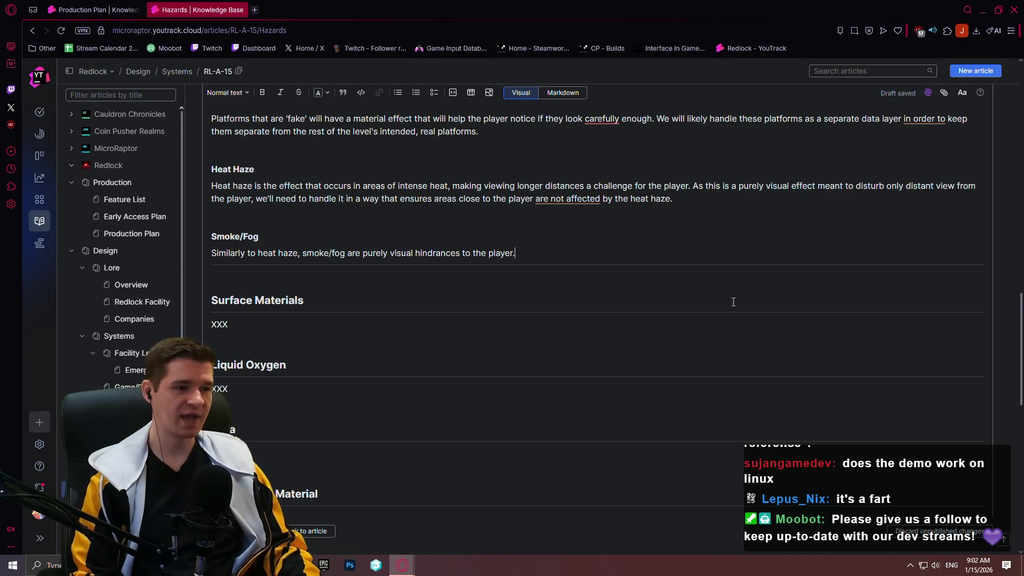
- In a new browser tab, go to Fab and search for 'volumetric'
left_click(255, 10)
type("fab")
key("Return")
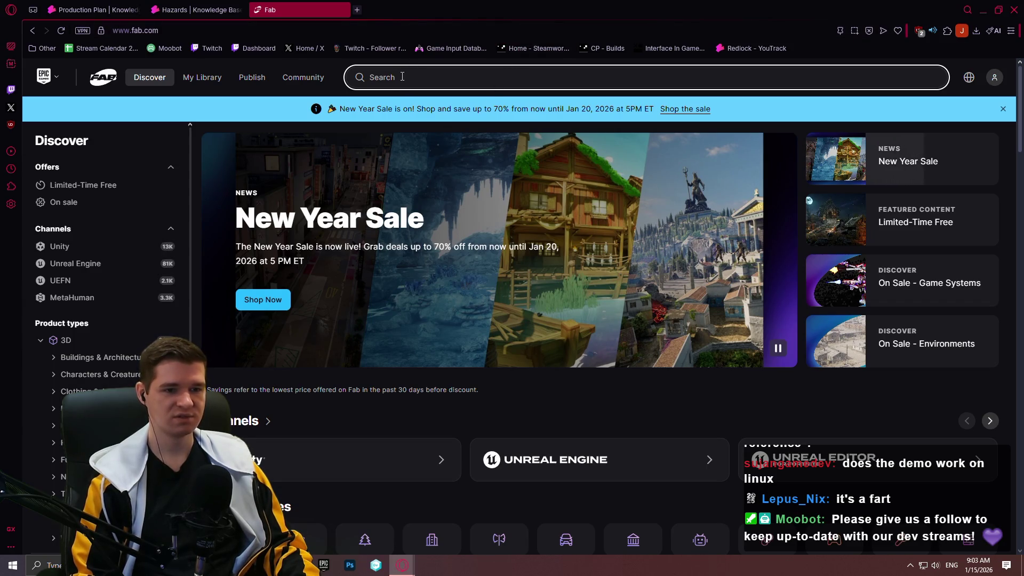
type("volumer")
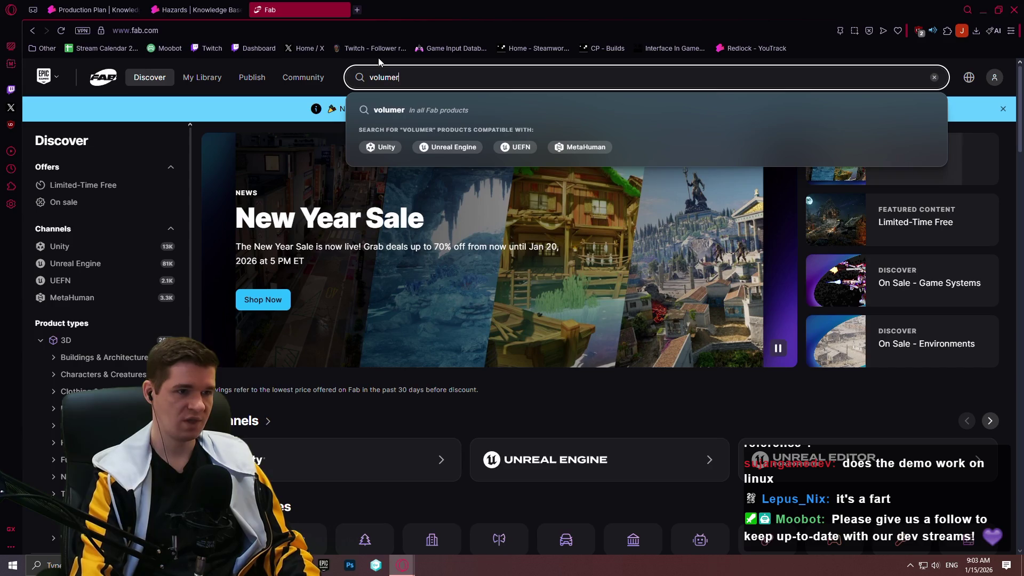
key("BackSpace")
type("tric")
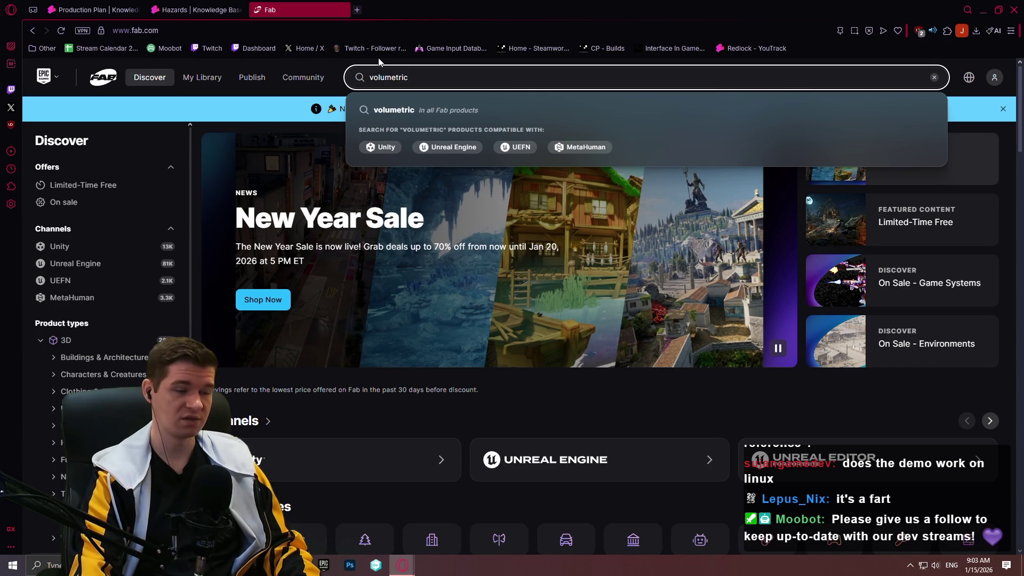
key("Return")
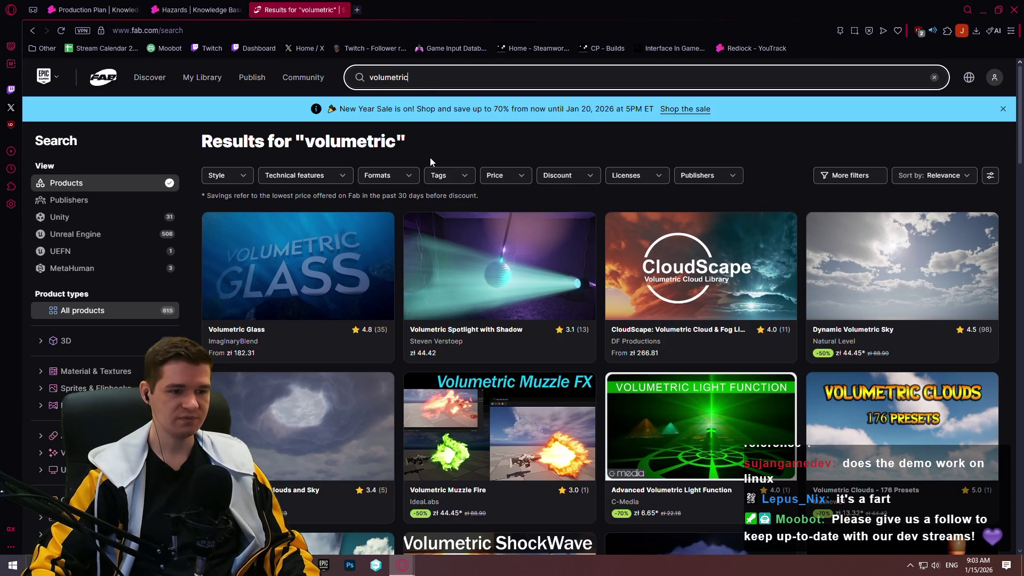
- Scroll the volumetric results and open the Ultra Volumetrics product listing
scroll(425, 169, "down", 5)
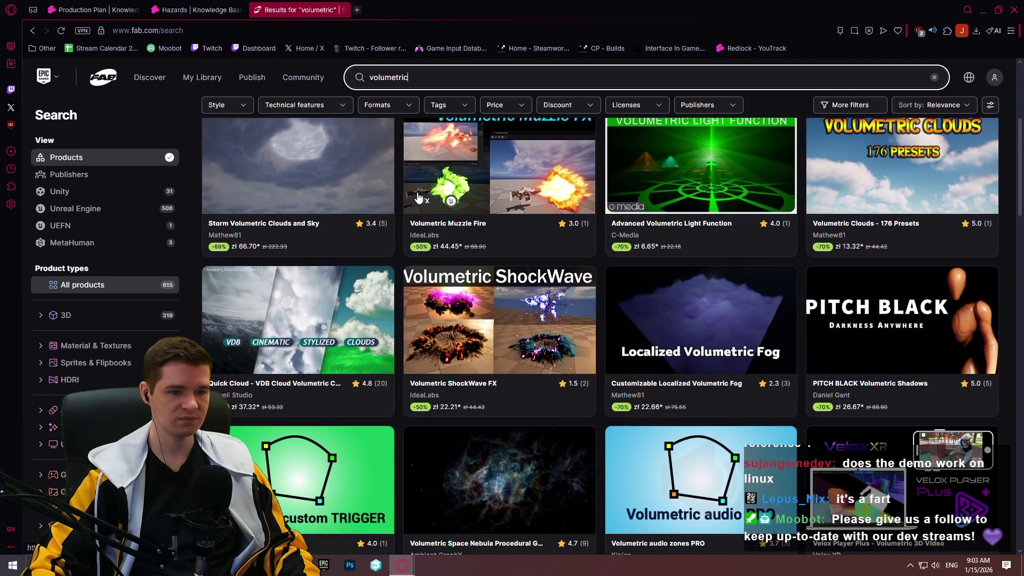
scroll(410, 192, "down", 5)
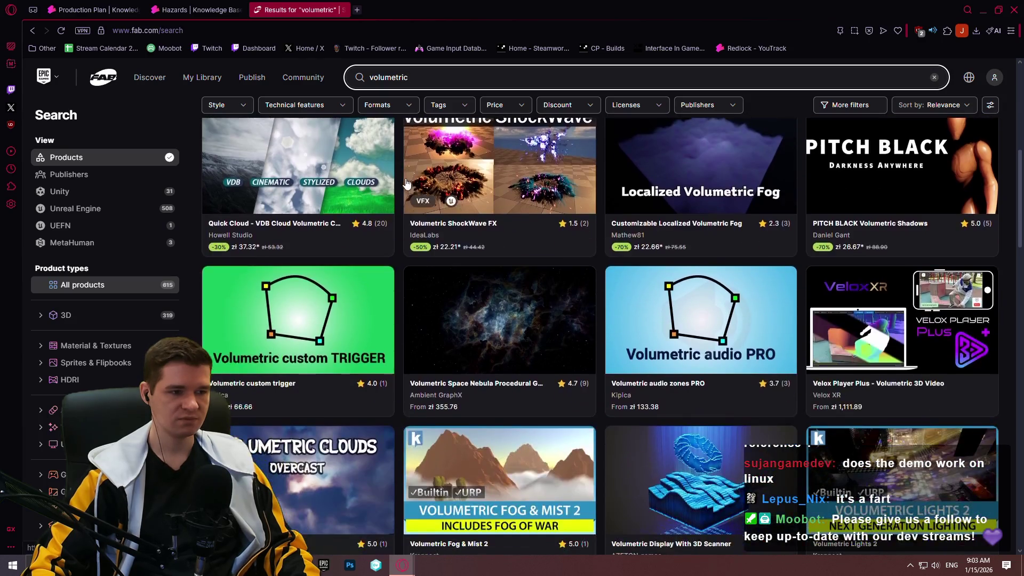
scroll(401, 179, "down", 1)
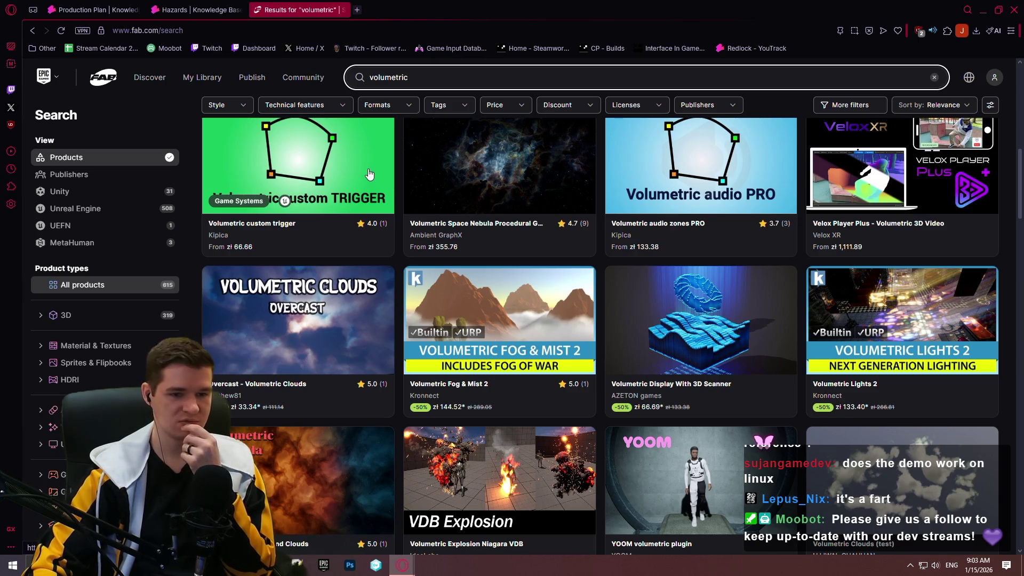
scroll(362, 171, "down", 3)
scroll(360, 171, "down", 3)
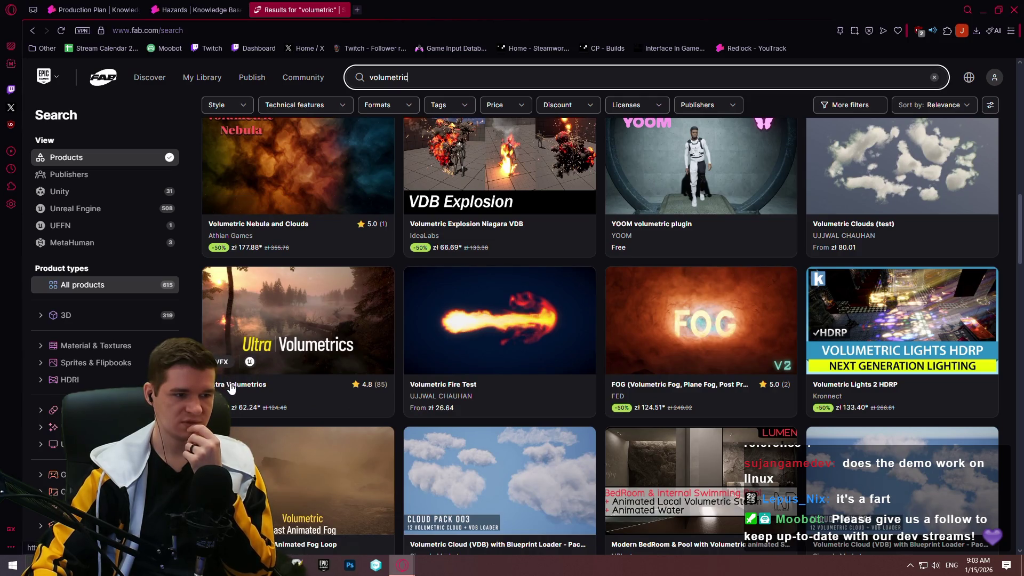
left_click(231, 387)
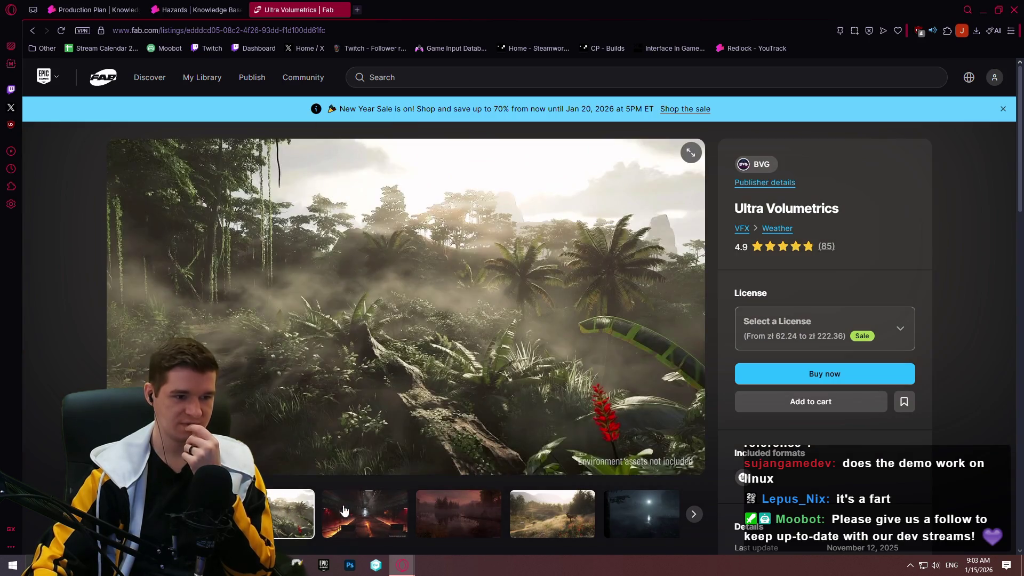
- Browse the Ultra Volumetrics gallery previews, from the red corridor to the misty forest
left_click(346, 512)
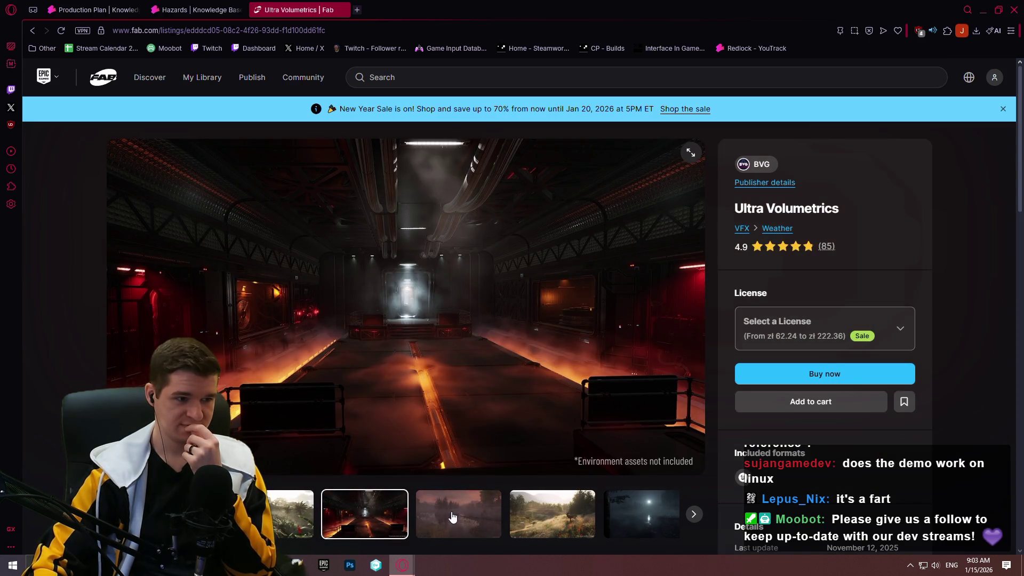
left_click(451, 516)
left_click(495, 520)
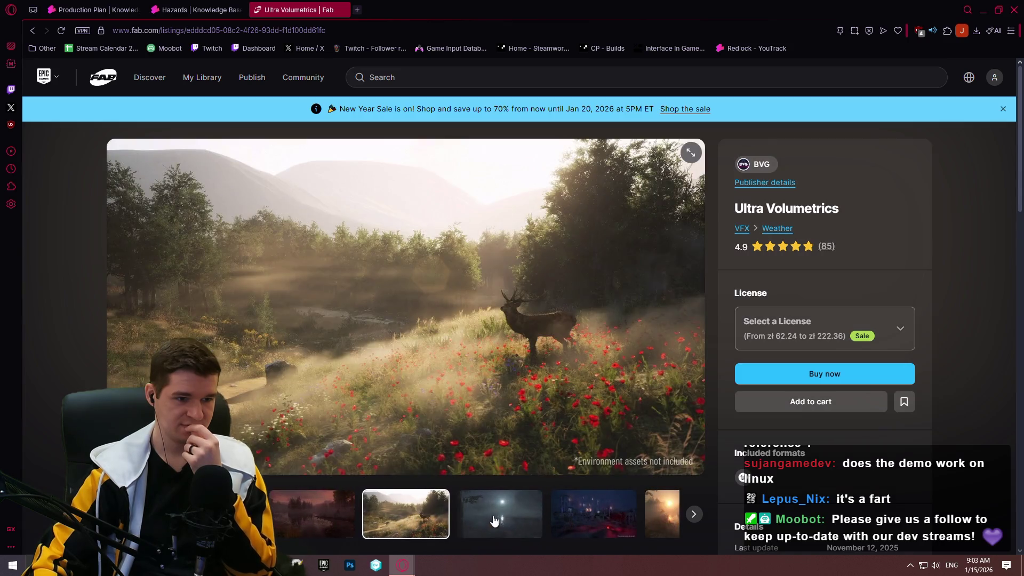
left_click(503, 519)
left_click(520, 521)
left_click(521, 523)
left_click(525, 528)
left_click(527, 529)
left_click(524, 526)
left_click(521, 520)
left_click(521, 520)
left_click(521, 520)
left_click(523, 520)
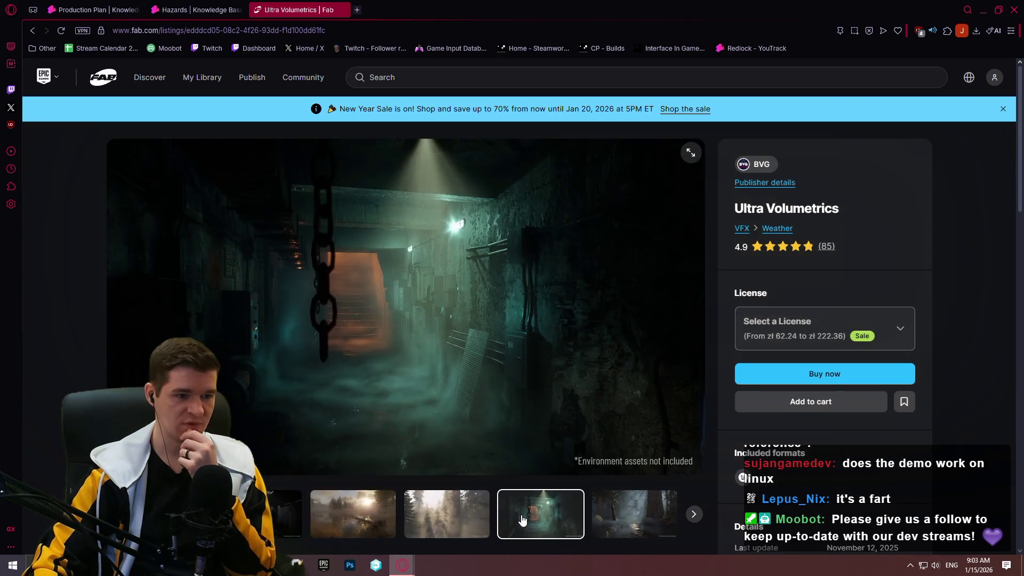
left_click(590, 513)
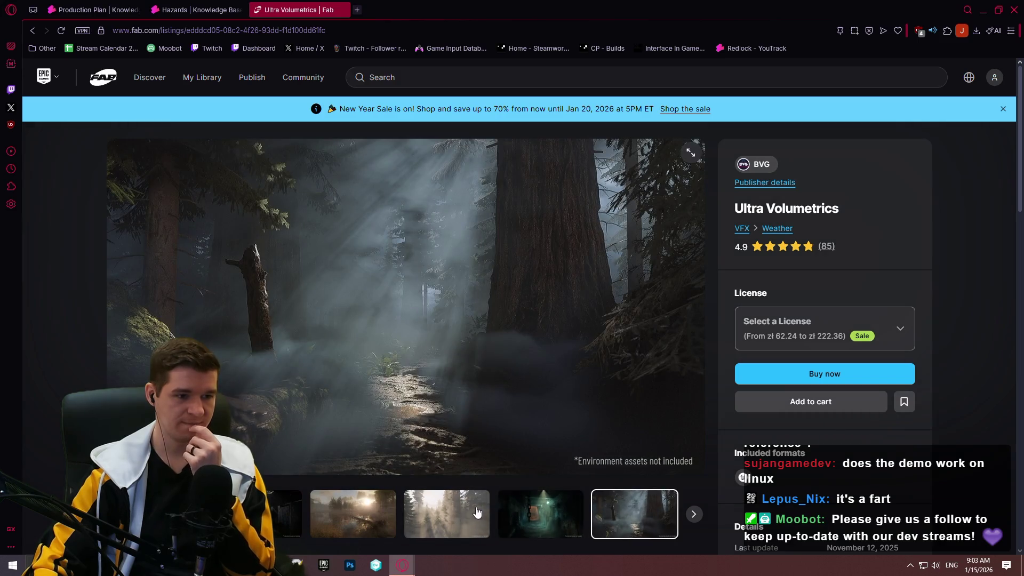
- Scroll down to the Ultra Volumetrics description and features list
scroll(364, 405, "down", 4)
scroll(365, 406, "down", 2)
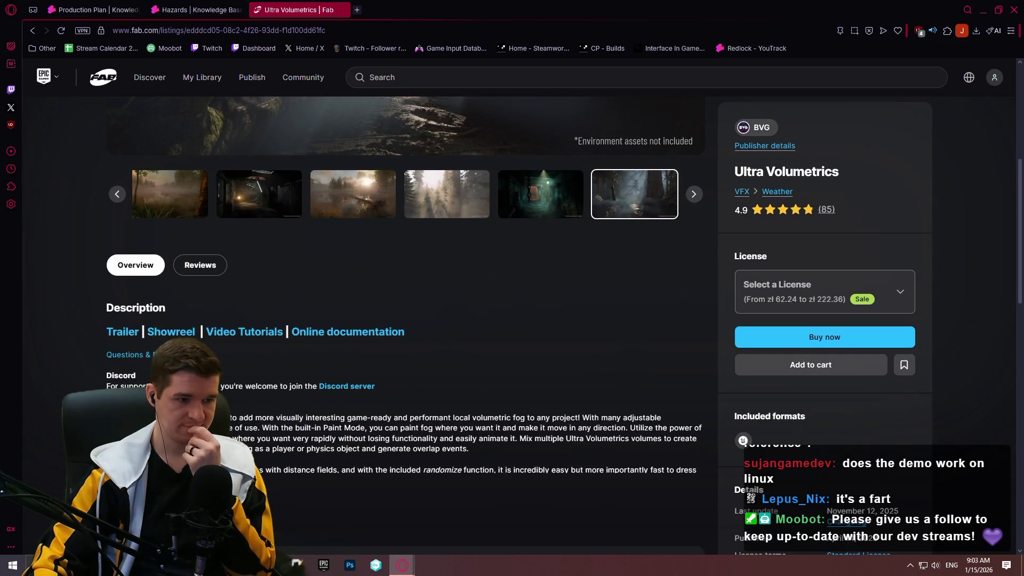
scroll(230, 352, "down", 4)
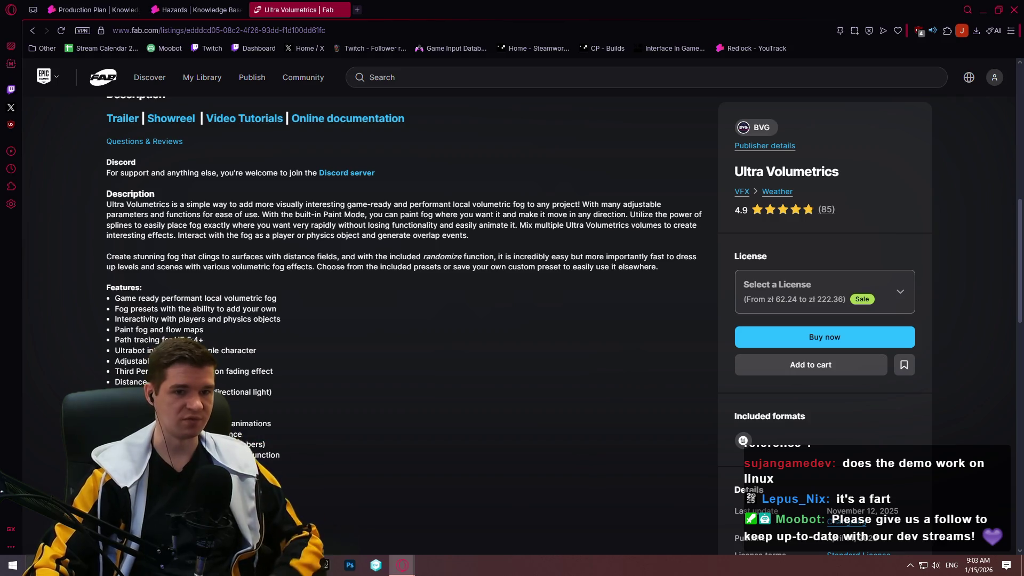
left_click(390, 30)
- Search the web for 'csgo 2 volumetric smoke ue5' and open the first result article
type("csgo 2 v")
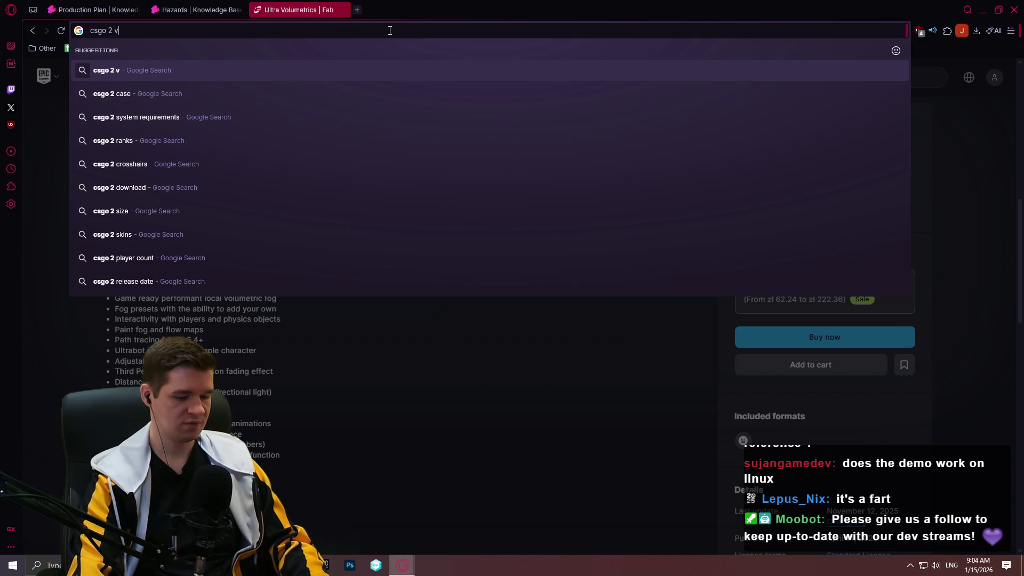
type("olumetric fog")
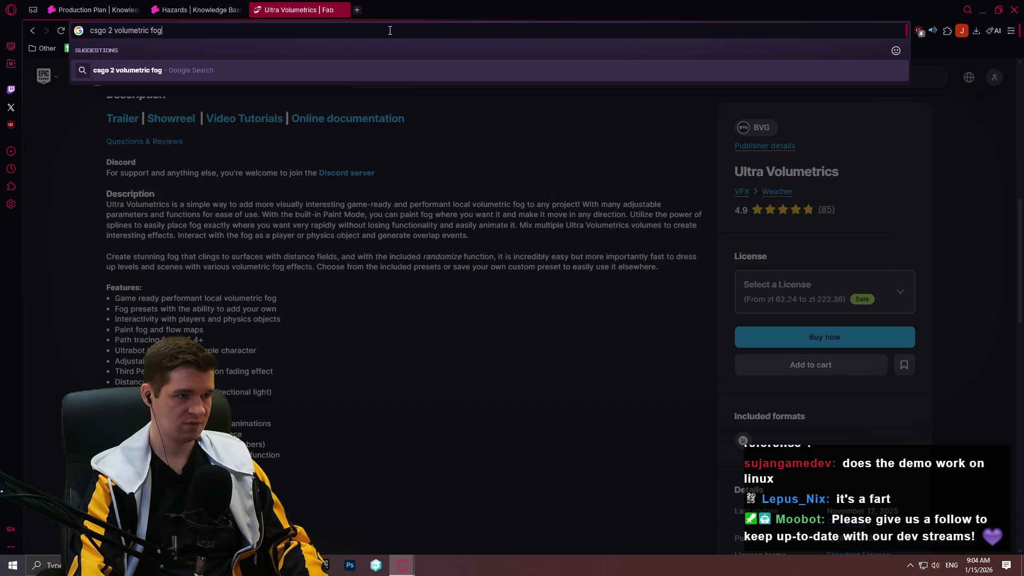
key("BackSpace")
key("BackSpace")
key("BackSpace")
type("smoke ue5")
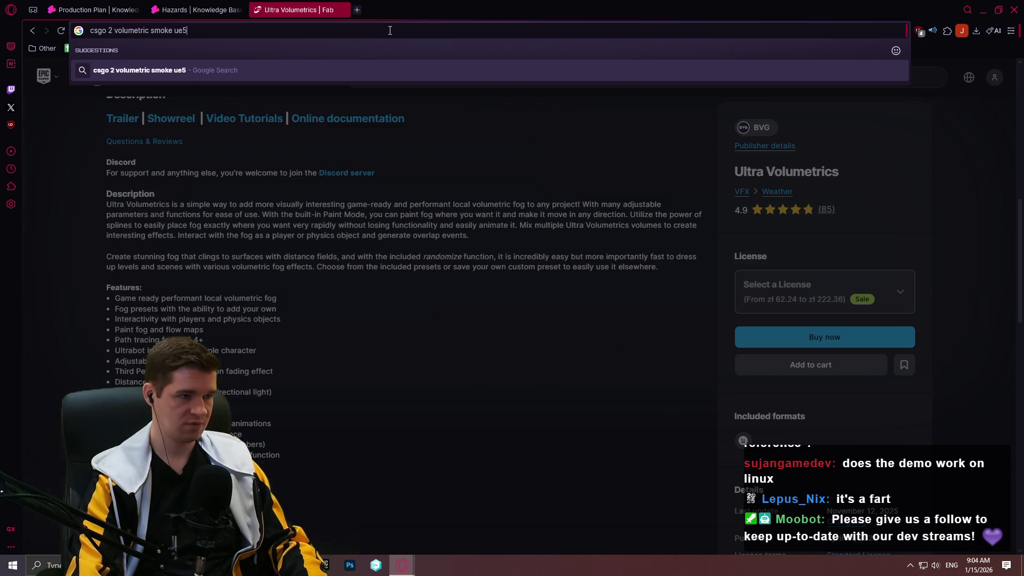
key("Return")
left_click(288, 176)
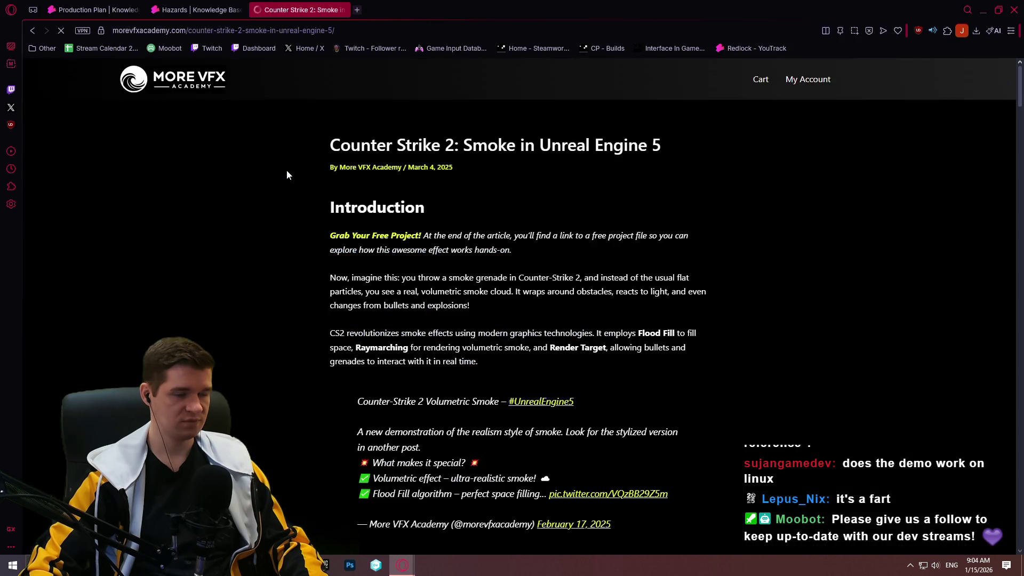
- Play the article's first embedded smoke demo video in fullscreen
scroll(293, 179, "down", 2)
scroll(299, 173, "down", 2)
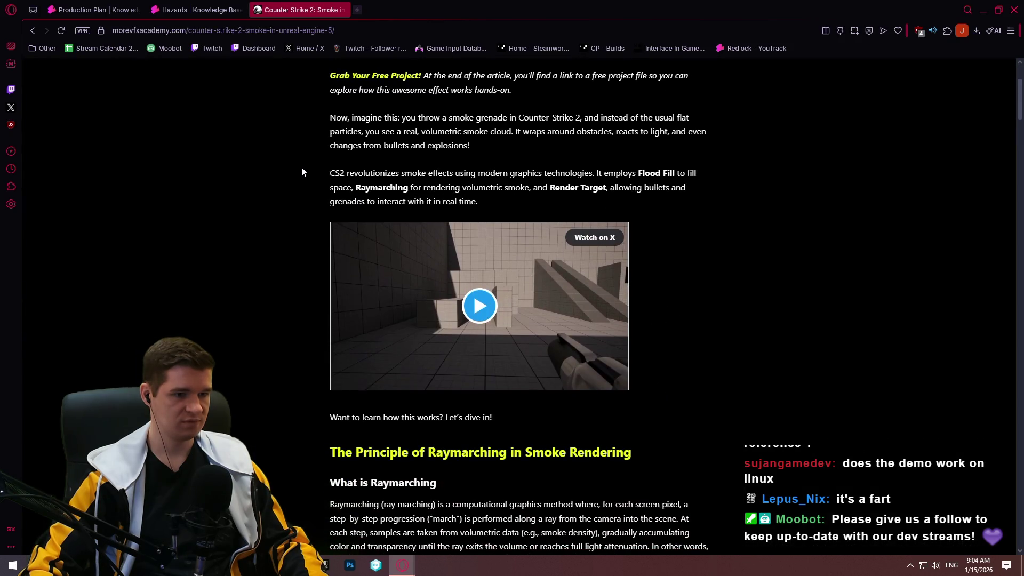
scroll(302, 167, "down", 3)
scroll(308, 165, "down", 15)
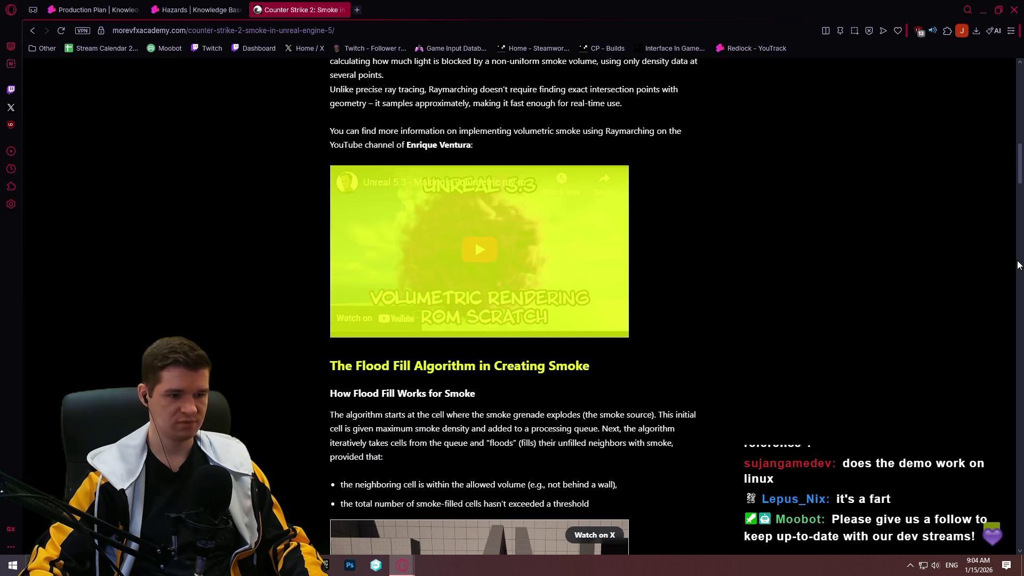
mouse_move(1019, 170)
left_mouse_down()
mouse_move(1009, 262)
mouse_move(1007, 199)
mouse_move(1008, 219)
left_mouse_up()
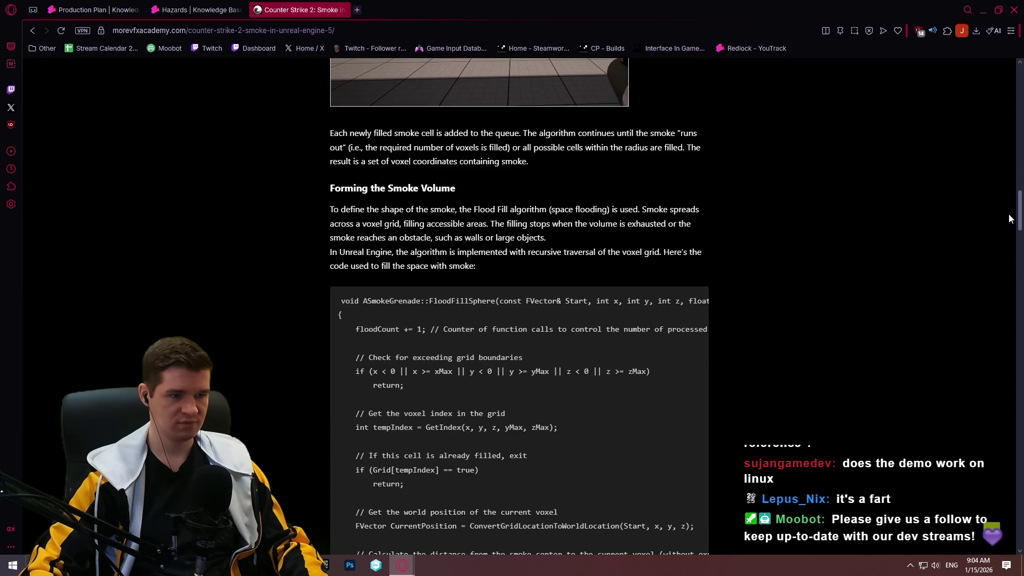
mouse_move(1009, 218)
left_mouse_down()
mouse_move(979, 533)
mouse_move(984, 443)
mouse_move(981, 469)
mouse_move(921, 80)
mouse_move(969, 86)
left_mouse_up()
scroll(993, 114, "down", 5)
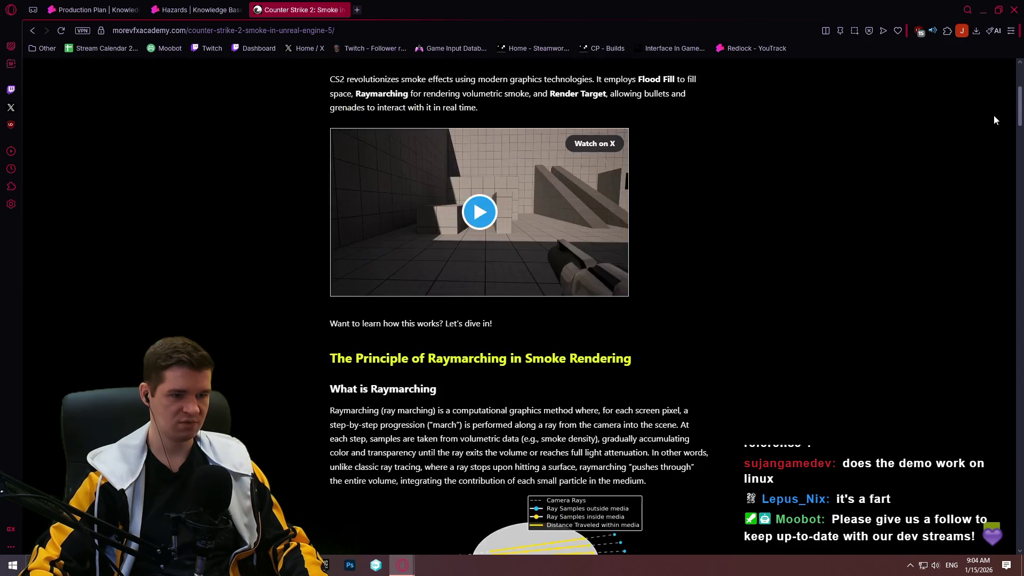
scroll(990, 114, "up", 3)
left_click(362, 450)
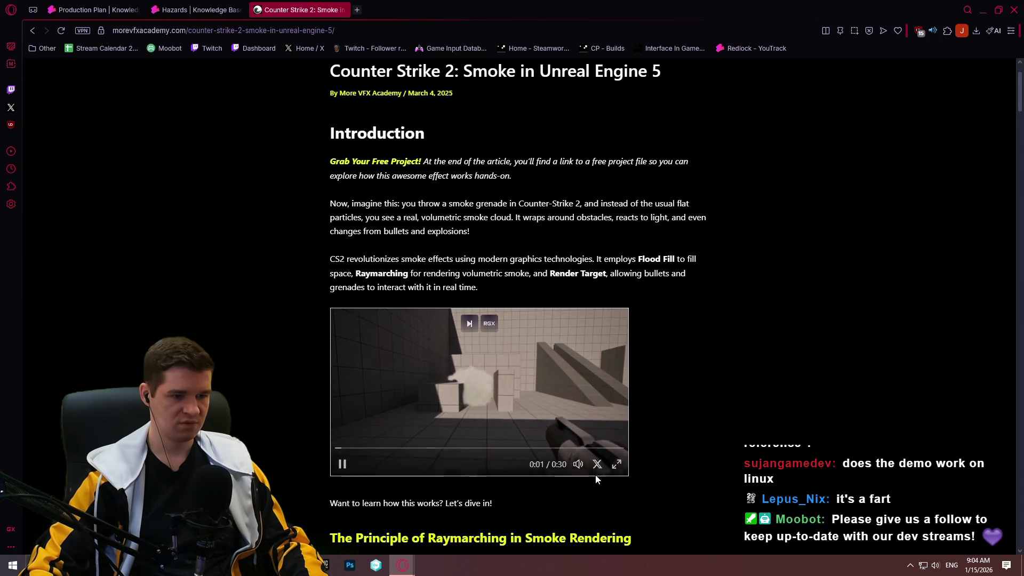
left_click(616, 464)
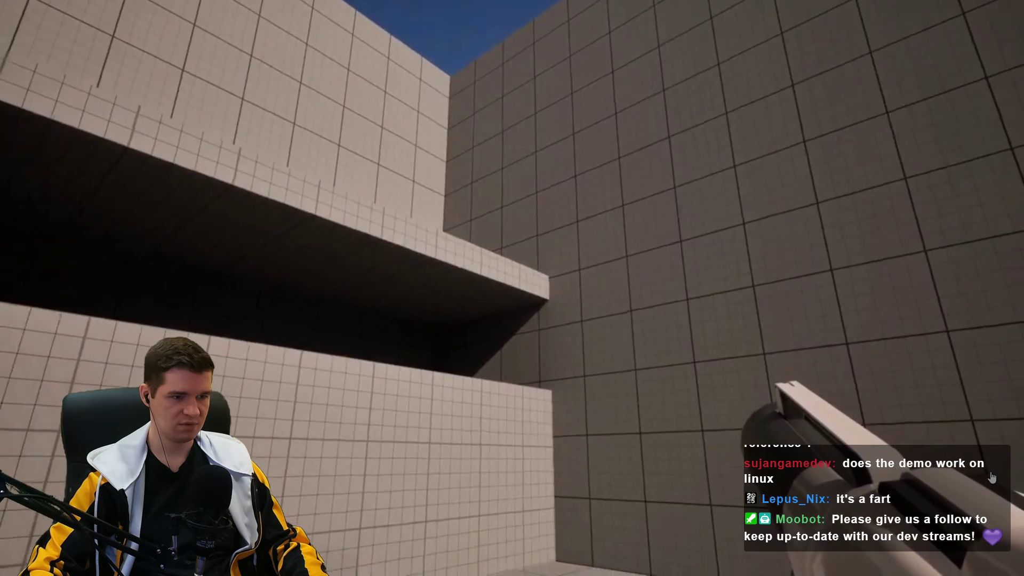
- Watch the smoke demo clip to its end and exit fullscreen
mouse_move(991, 478)
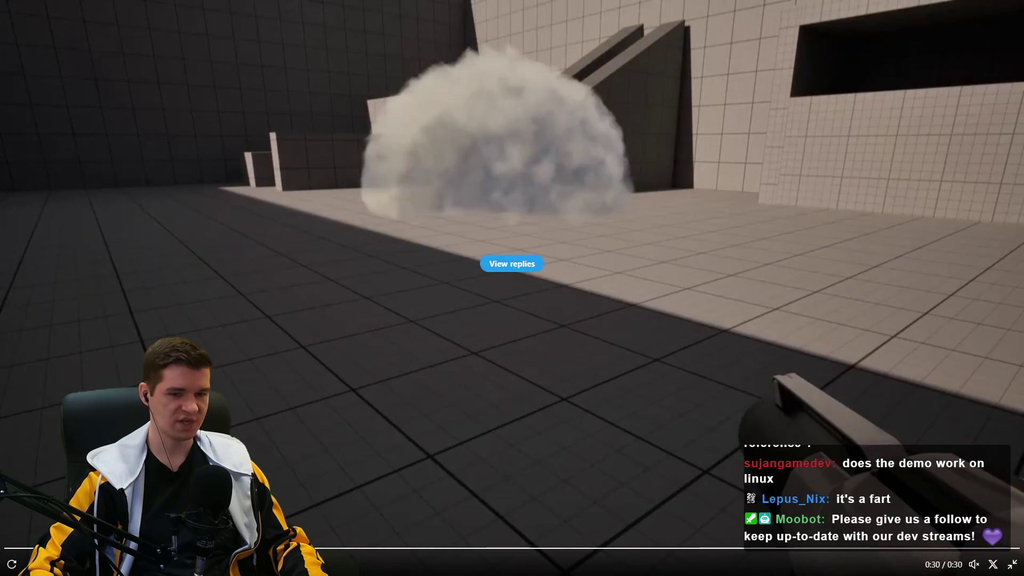
left_click(1012, 564)
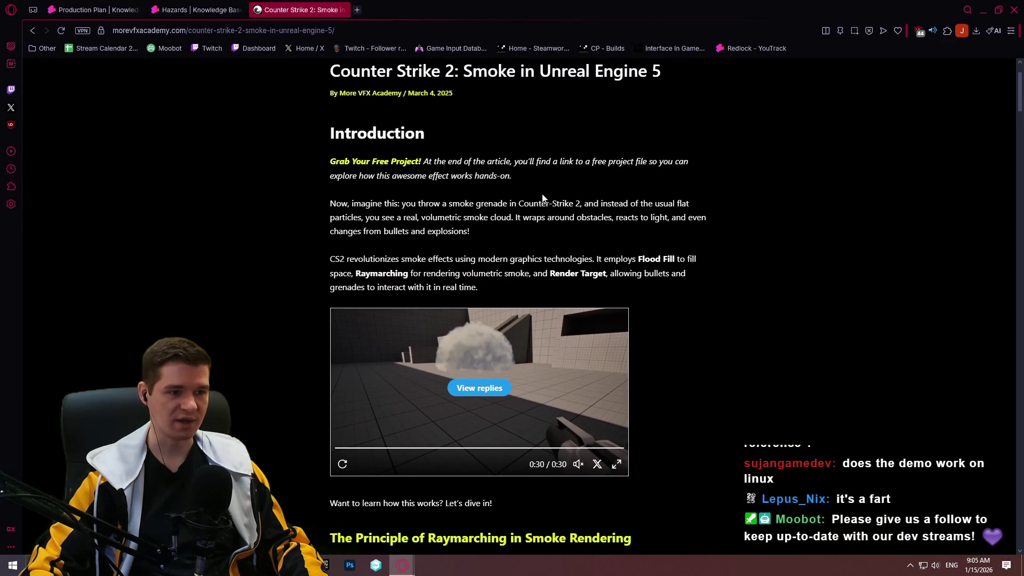
- Read the Counter Strike 2 smoke article through to its conclusion, then close its tab
scroll(470, 199, "down", 3)
scroll(744, 269, "down", 5)
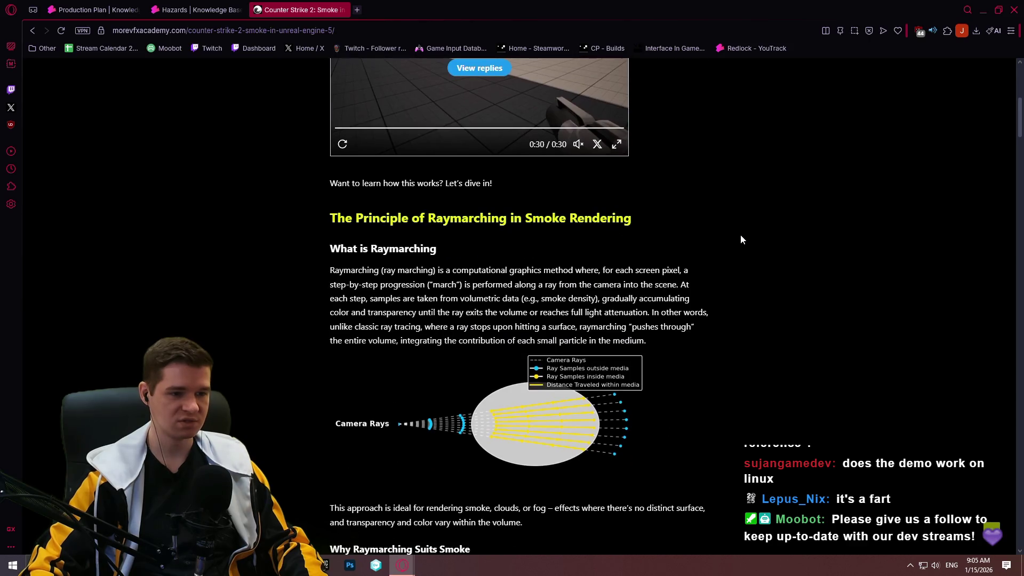
scroll(725, 223, "down", 5)
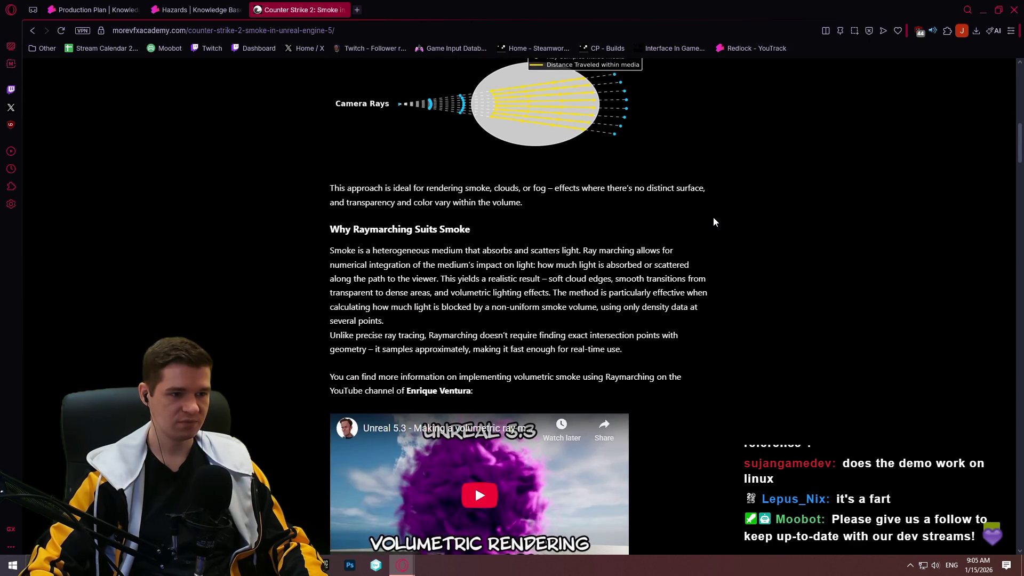
scroll(712, 219, "down", 4)
scroll(696, 222, "down", 1)
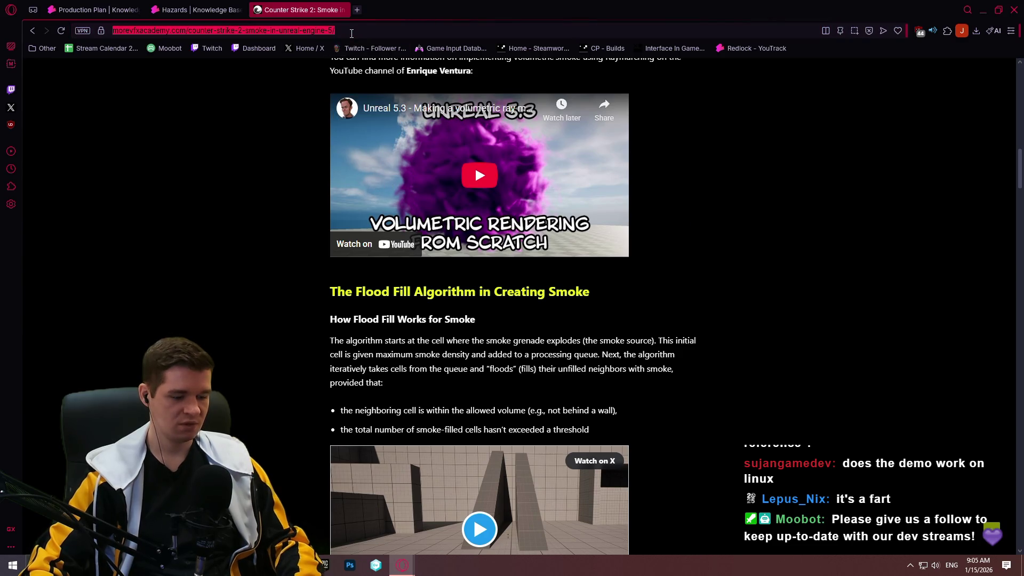
mouse_move(1018, 163)
left_mouse_down()
mouse_move(1019, 305)
mouse_move(1018, 296)
mouse_move(1007, 364)
mouse_move(1020, 397)
left_mouse_up()
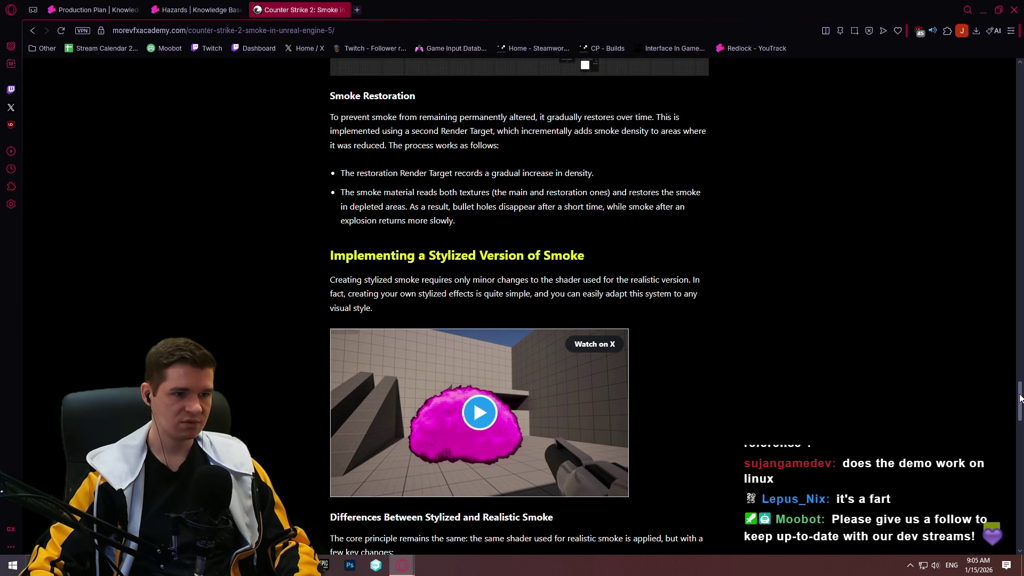
scroll(745, 286, "down", 3)
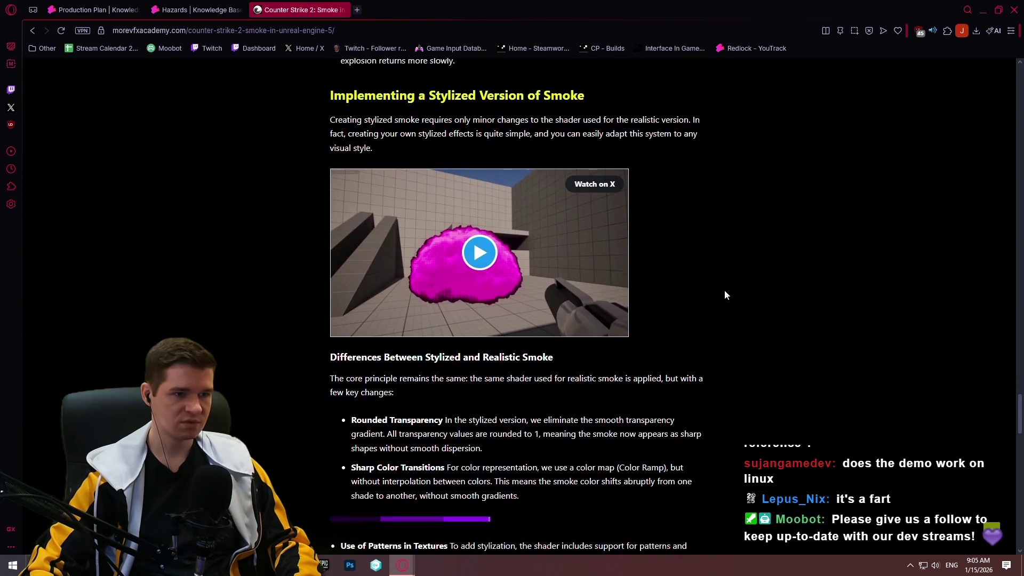
scroll(693, 275, "down", 1)
scroll(680, 273, "down", 2)
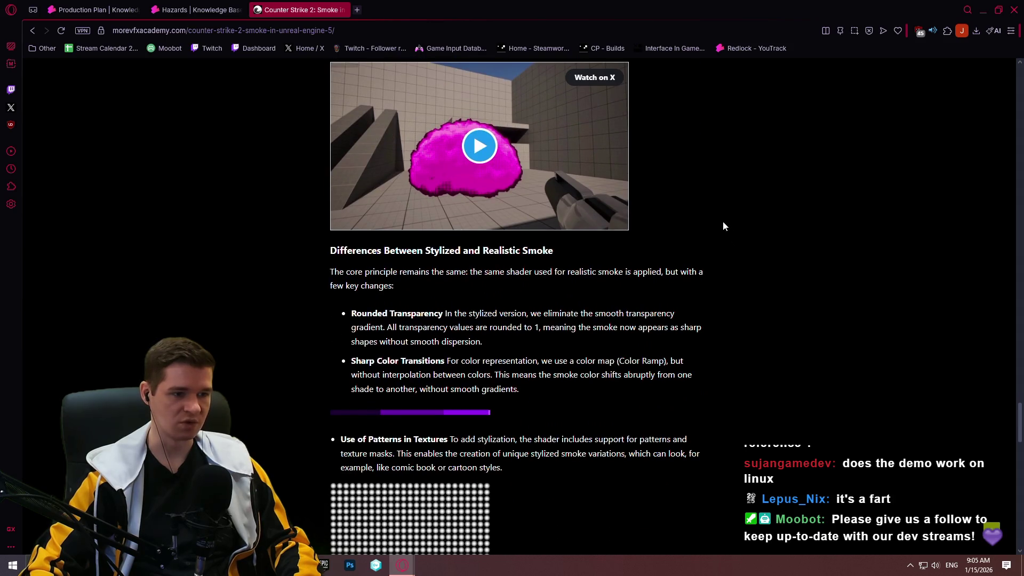
scroll(711, 229, "down", 2)
scroll(703, 214, "down", 13)
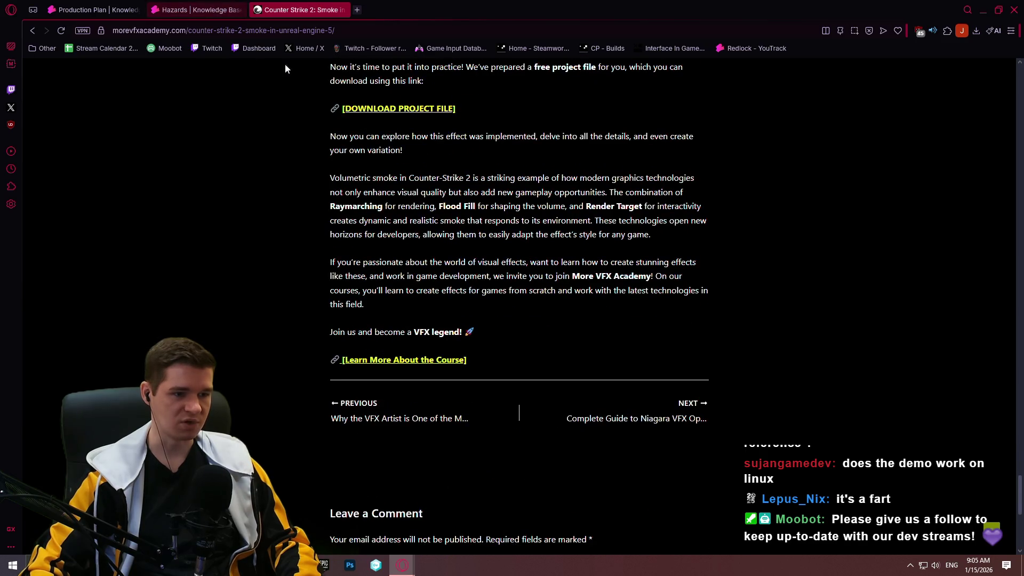
scroll(330, 76, "up", 1)
scroll(392, 221, "up", 2)
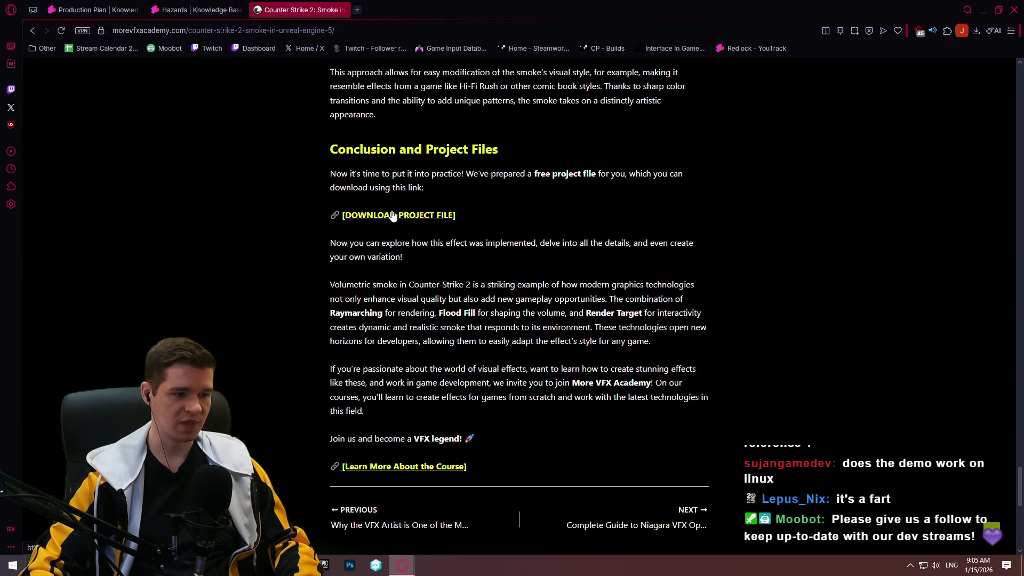
scroll(822, 329, "up", 20)
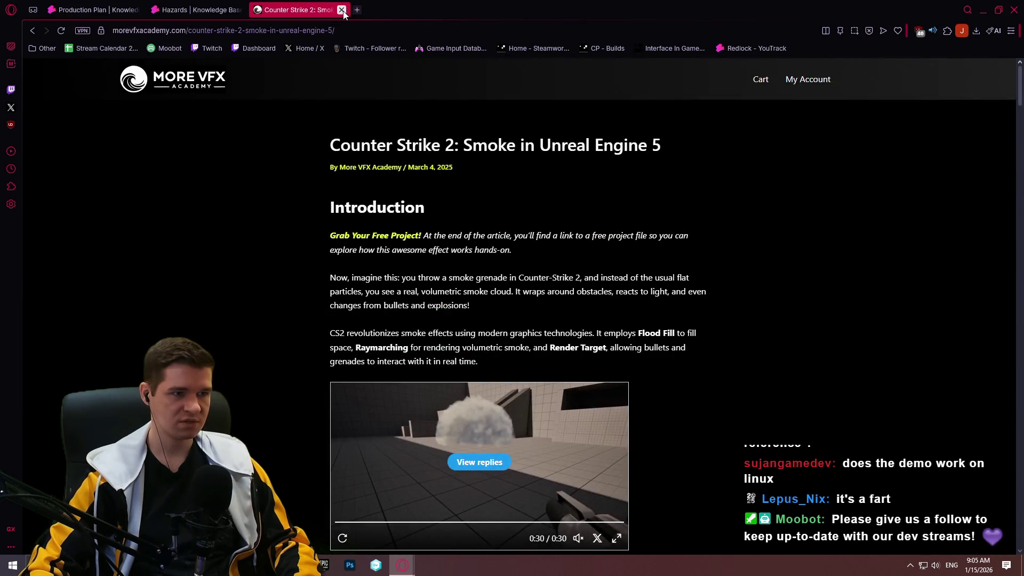
left_click(341, 10)
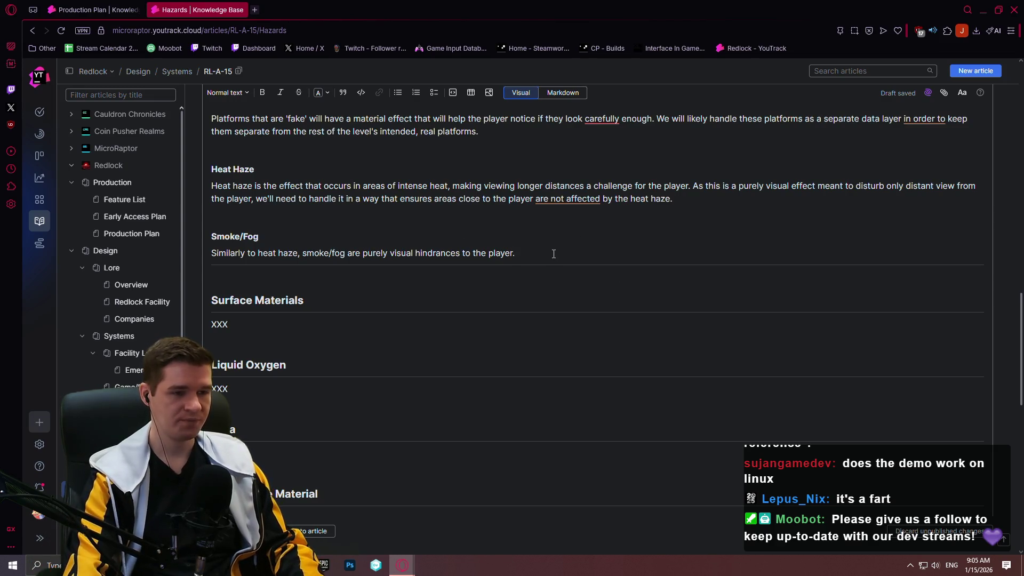
- Add Smoke/Fog sentences saying it should be volumetric and needs a spike
type(" T")
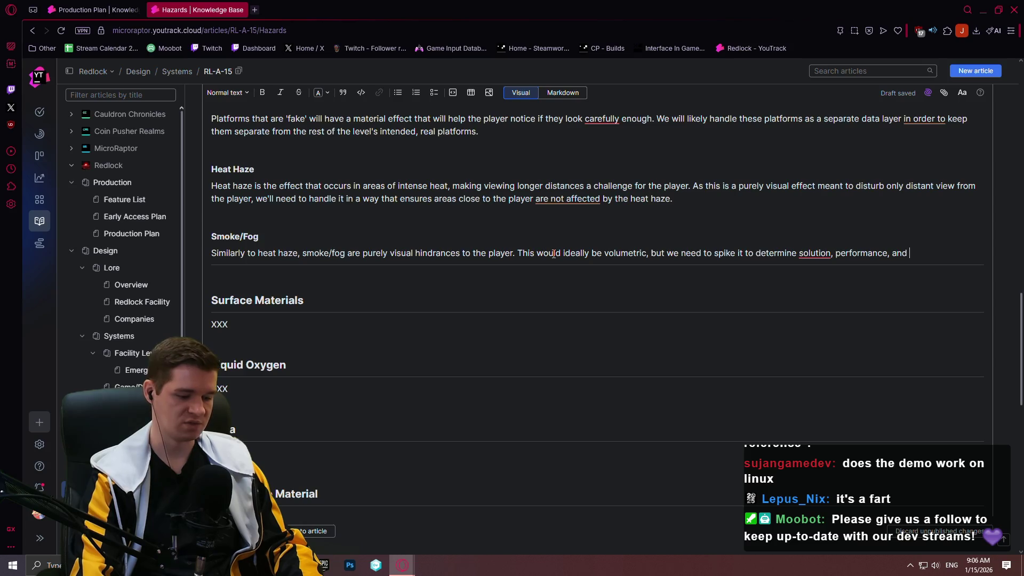
type("ny")
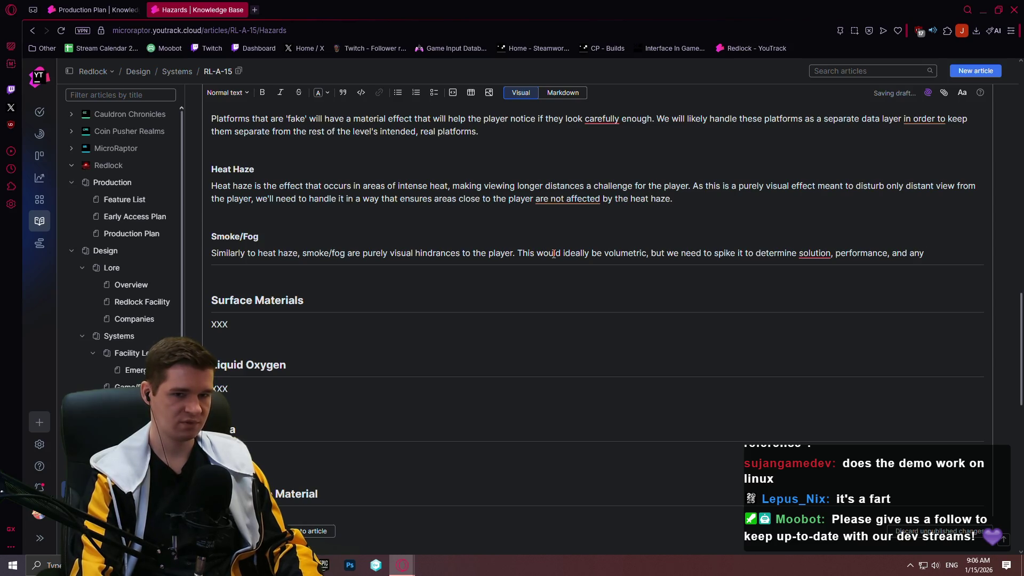
type(" issues.")
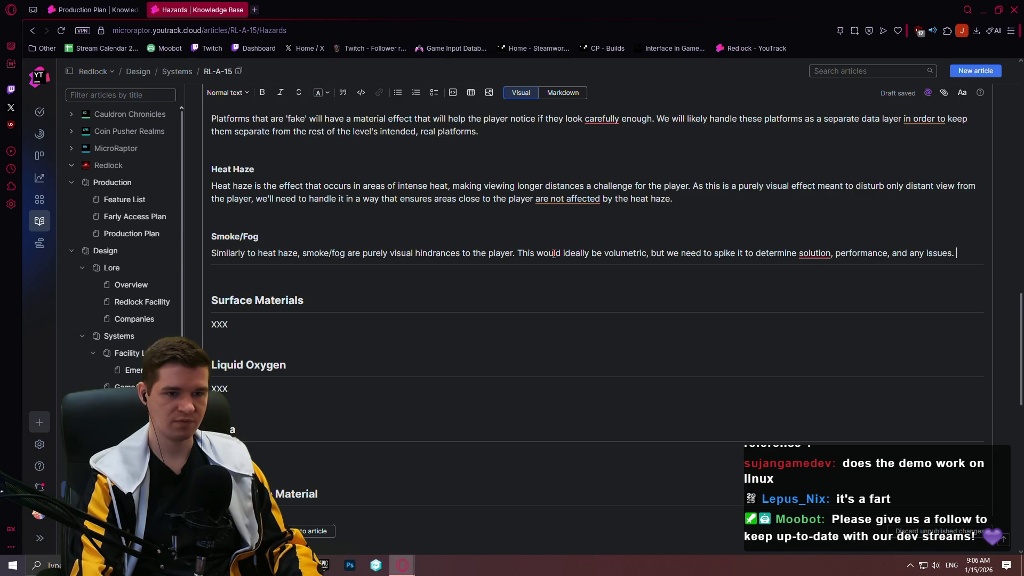
type("'s a solution we can use here.")
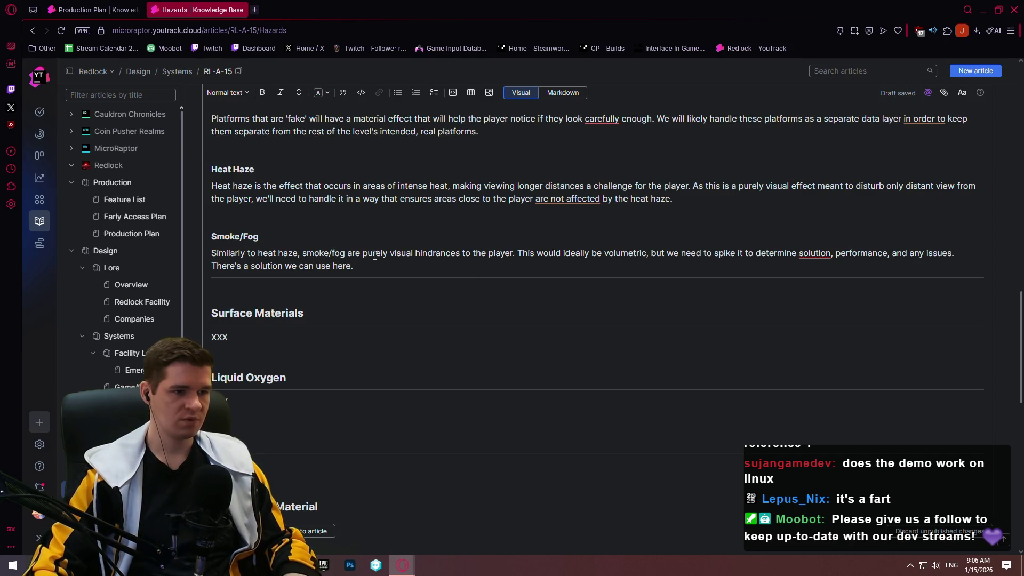
- Link 'There's a solution we can use here' to the smoke article URL and adjust its wording
left_click_drag(355, 266, 213, 266)
left_click(379, 92)
key("ctrl+v")
left_click(365, 281)
left_click(690, 253)
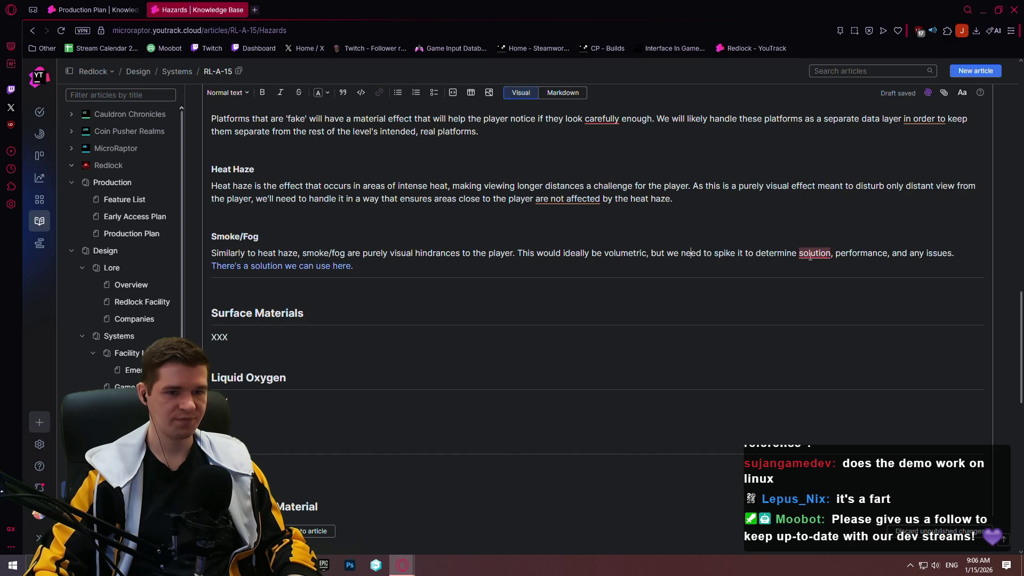
mouse_move(812, 253)
left_click(821, 290)
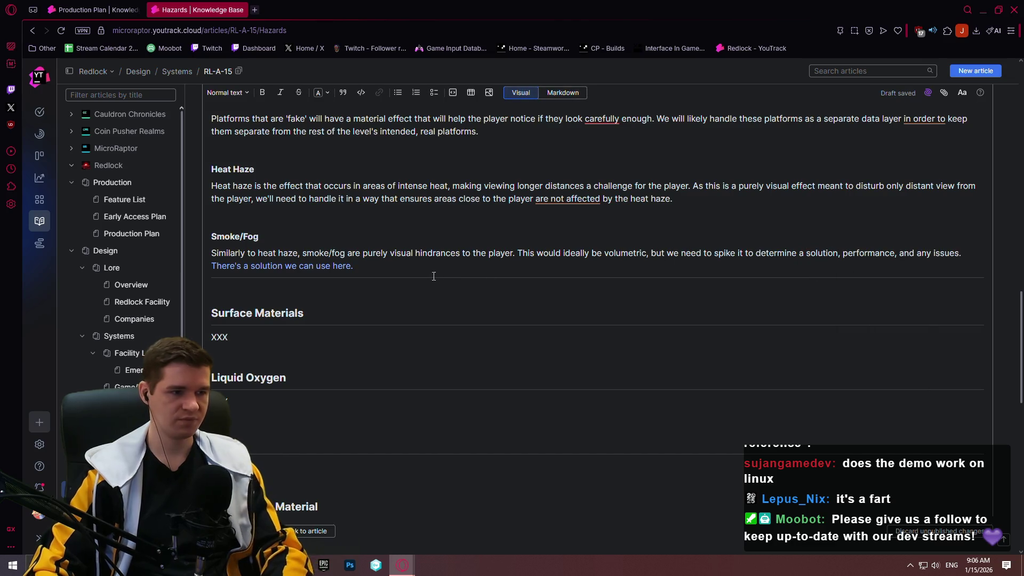
- Scroll to the Surface Materials section and place the caret on its placeholder line
scroll(431, 262, "up", 2)
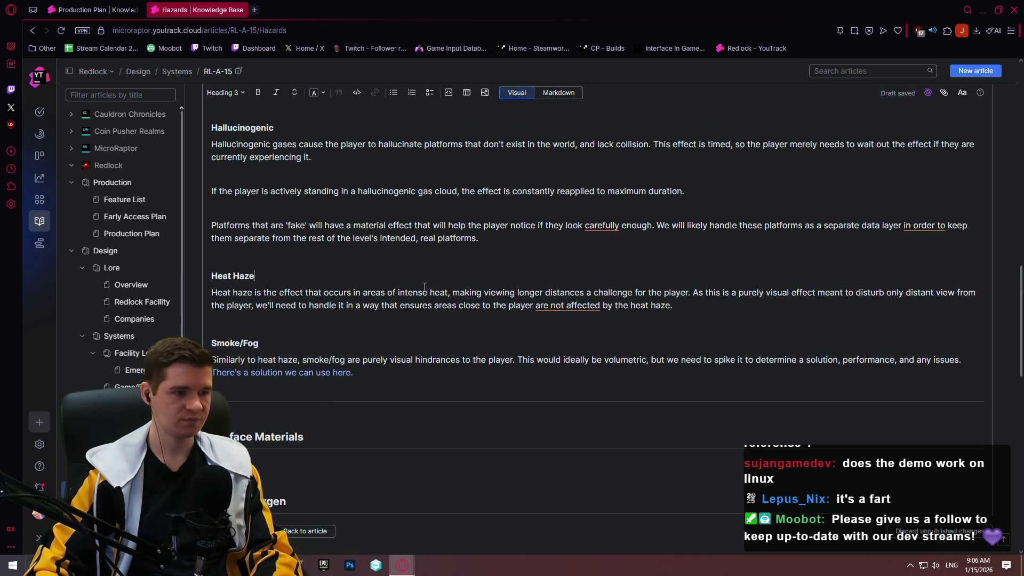
scroll(430, 272, "up", 3)
scroll(433, 267, "down", 5)
left_click(418, 280)
scroll(434, 283, "down", 3)
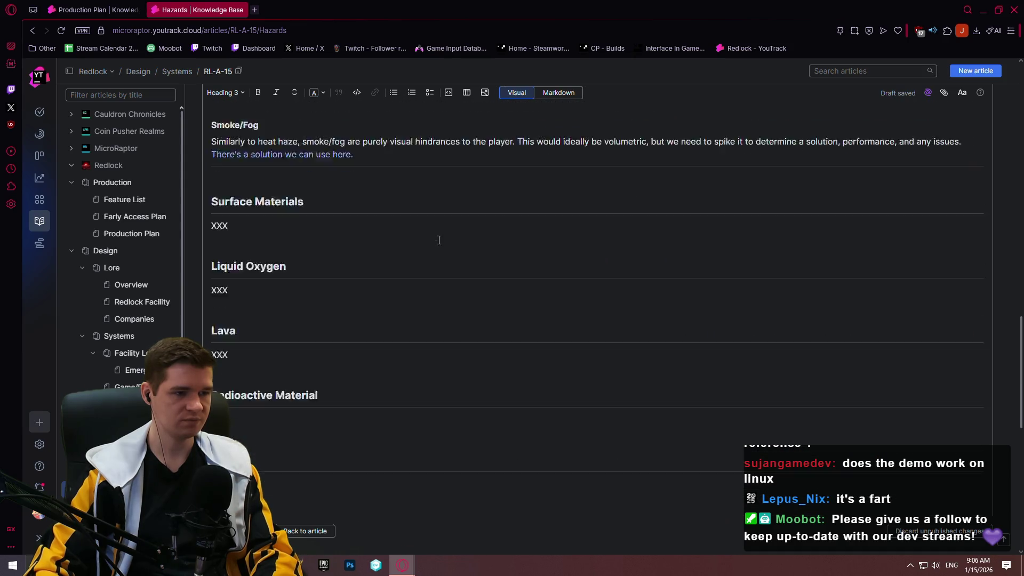
left_click(362, 186)
scroll(418, 224, "down", 7)
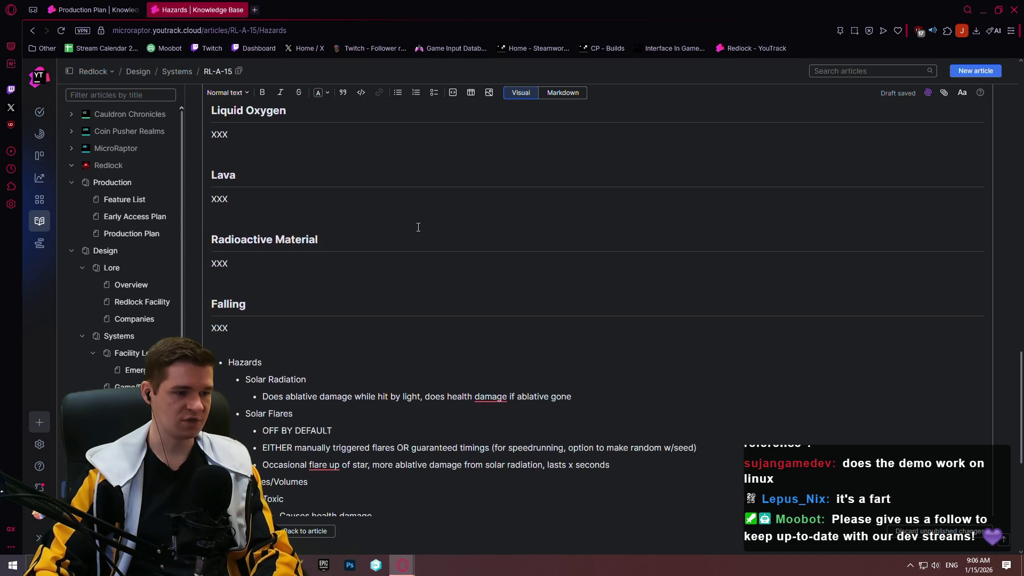
scroll(447, 219, "up", 5)
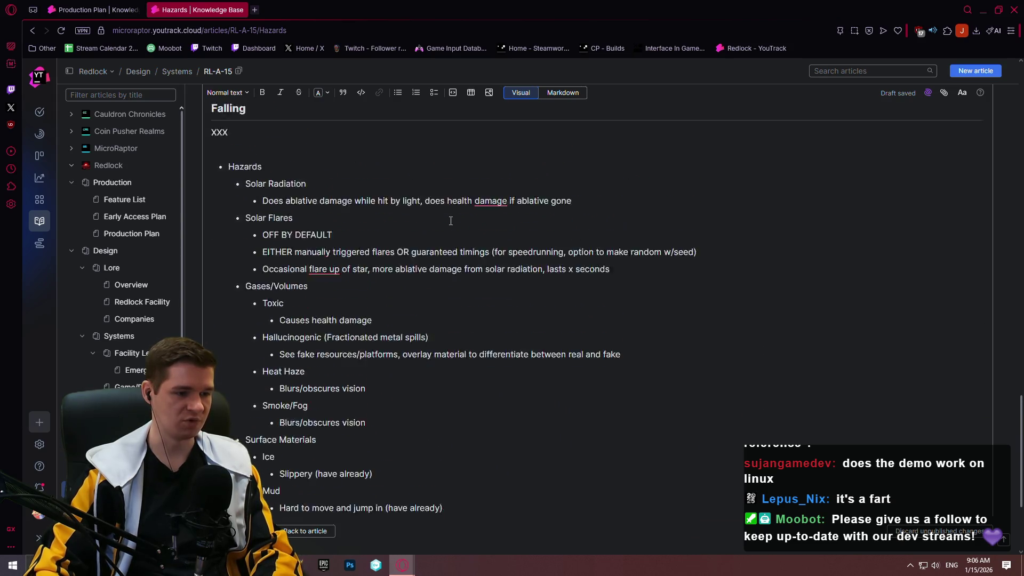
scroll(447, 219, "down", 4)
scroll(446, 213, "down", 2)
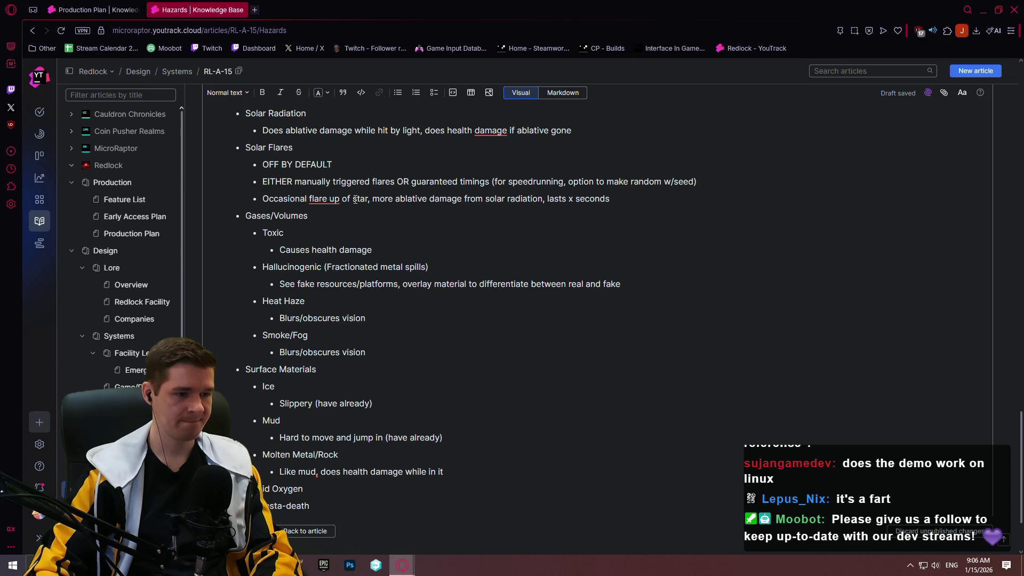
scroll(354, 198, "up", 4)
scroll(354, 193, "up", 2)
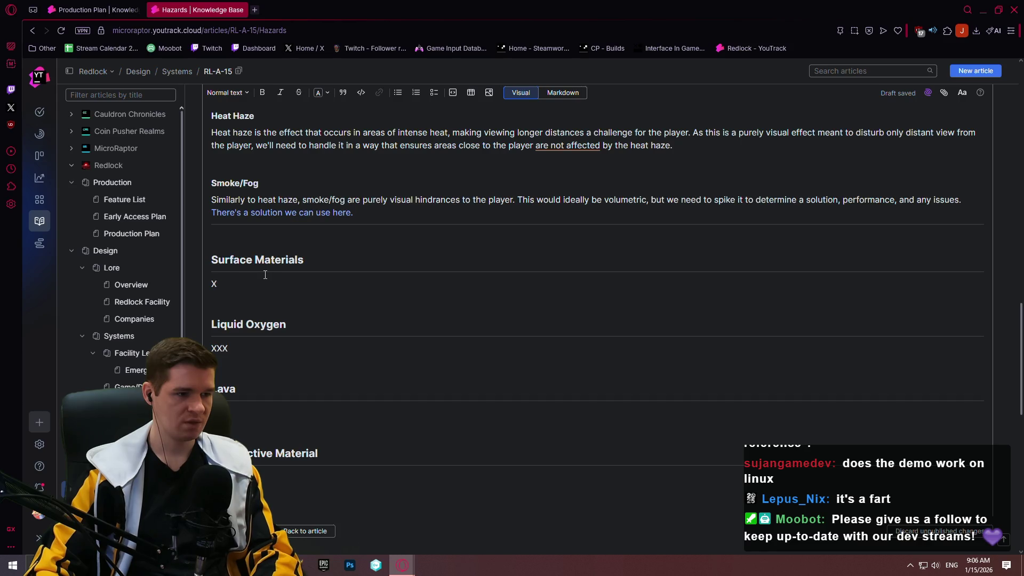
scroll(265, 274, "down", 8)
scroll(358, 267, "up", 8)
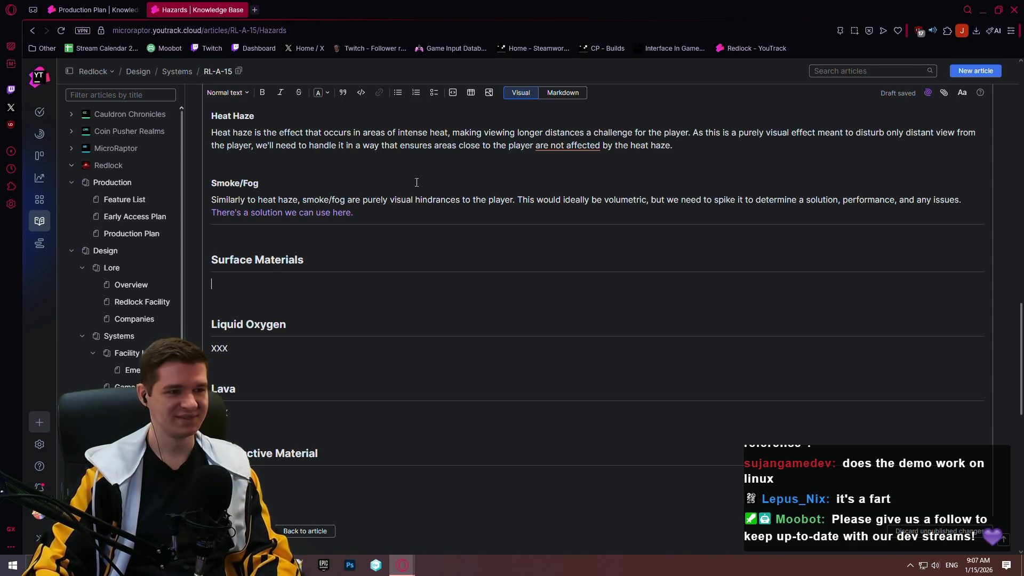
scroll(444, 231, "down", 2)
scroll(441, 191, "up", 3)
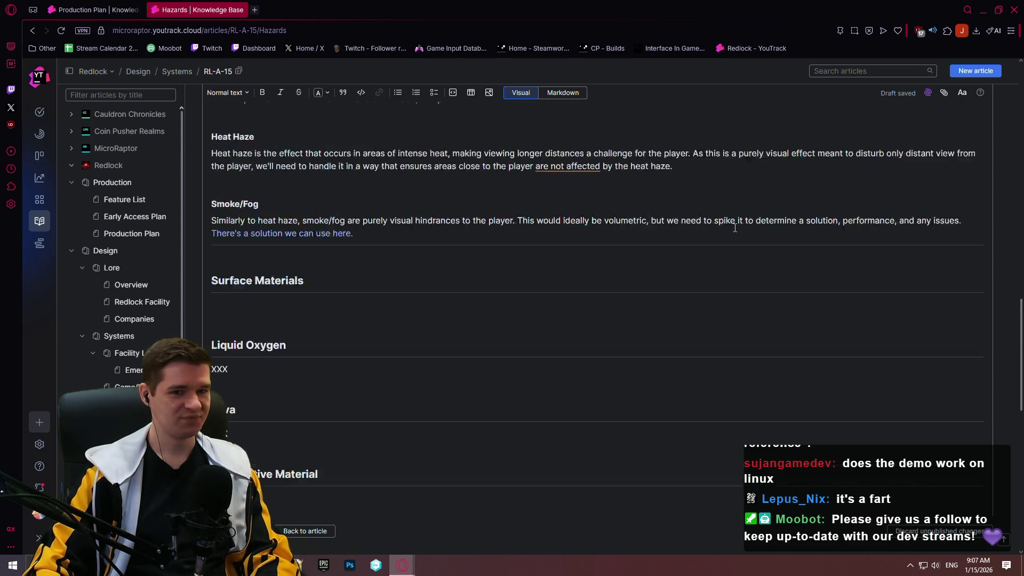
scroll(448, 171, "down", 12)
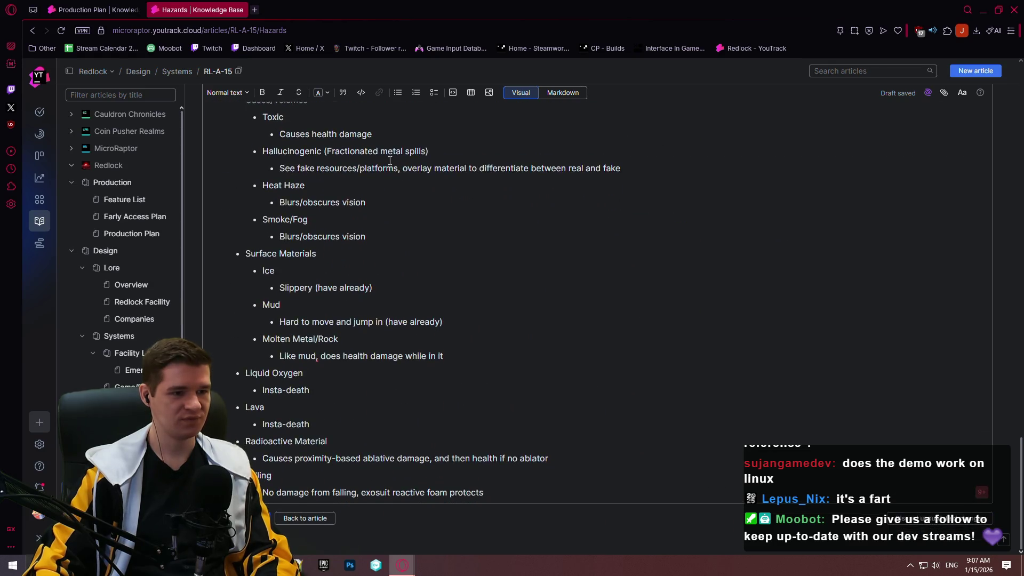
scroll(529, 217, "up", 12)
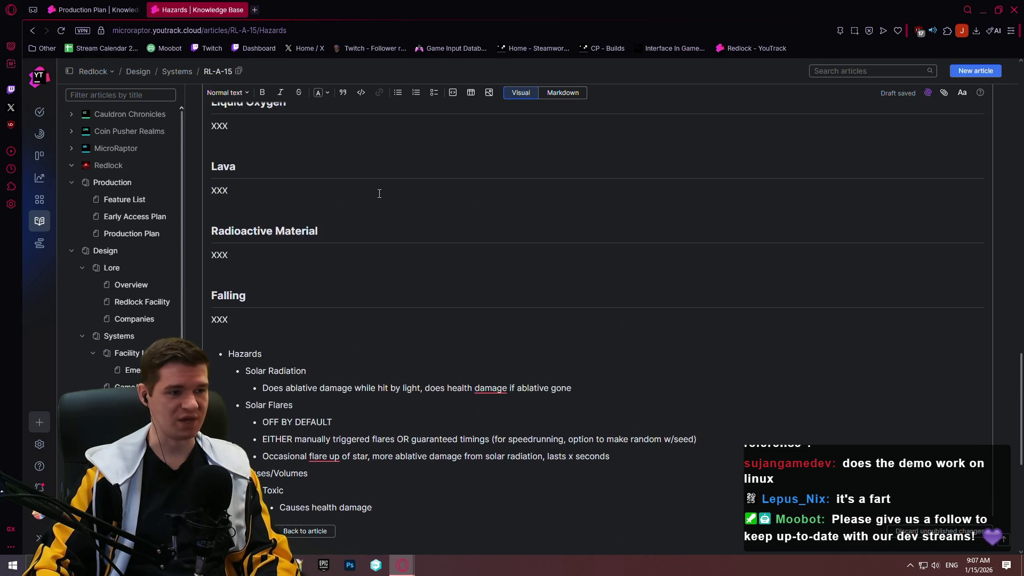
scroll(277, 170, "down", 2)
scroll(280, 165, "up", 5)
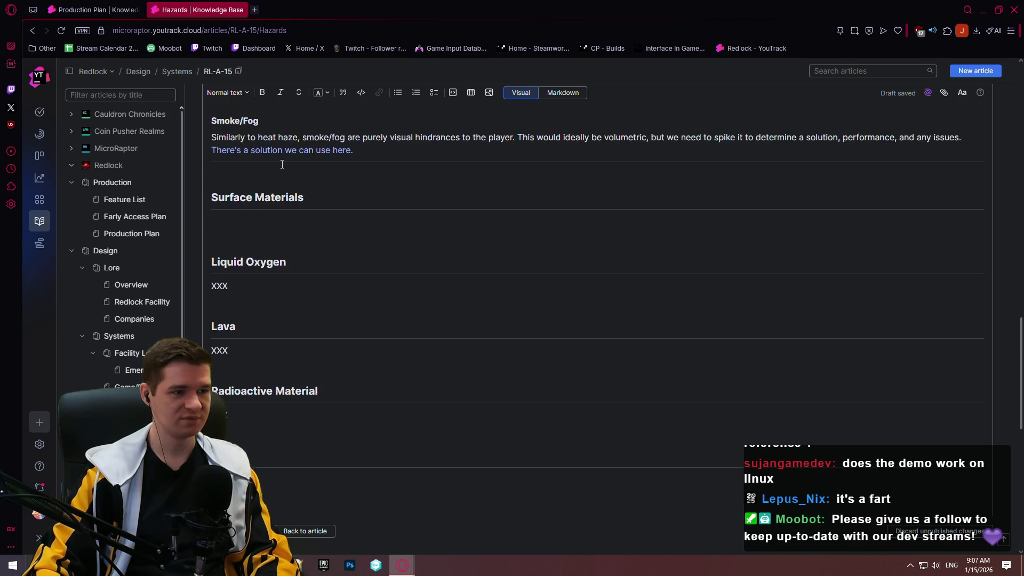
- Make the line an Ice Heading 3 subheading followed by an XXX line
left_click(230, 93)
left_click(251, 192)
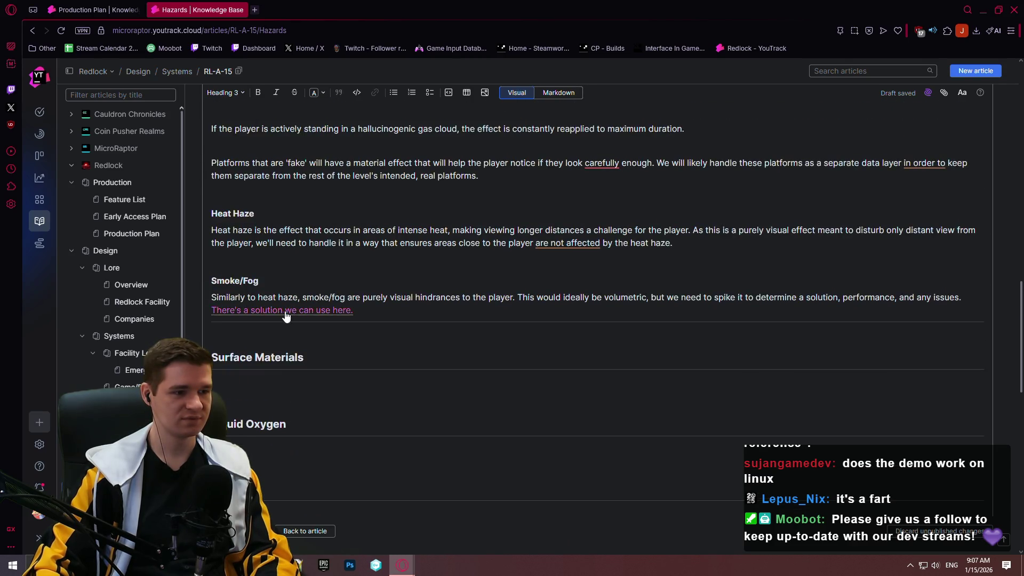
scroll(293, 267, "down", 10)
scroll(298, 254, "down", 2)
scroll(301, 240, "up", 7)
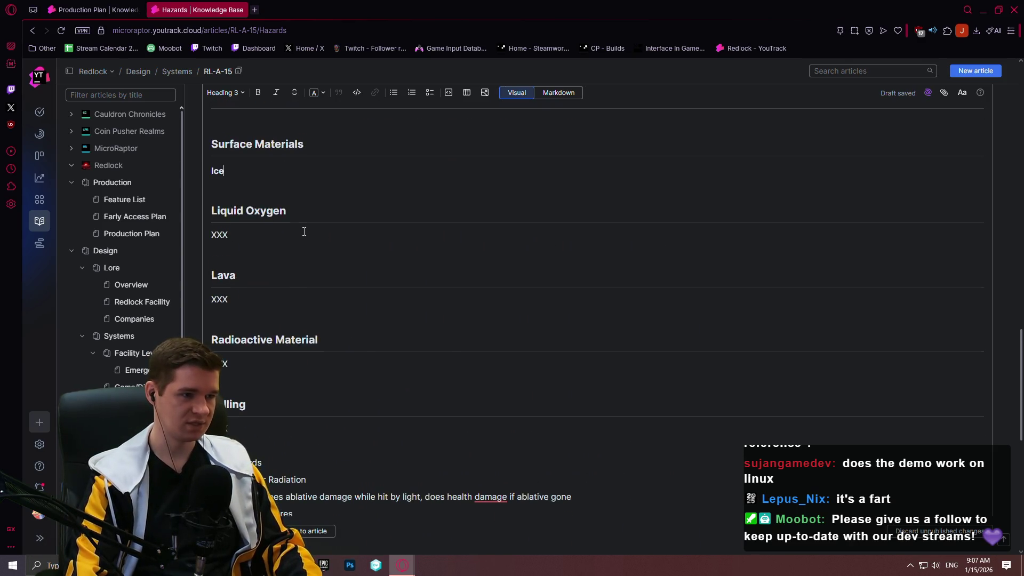
key("Return")
type("XXX")
key("Return")
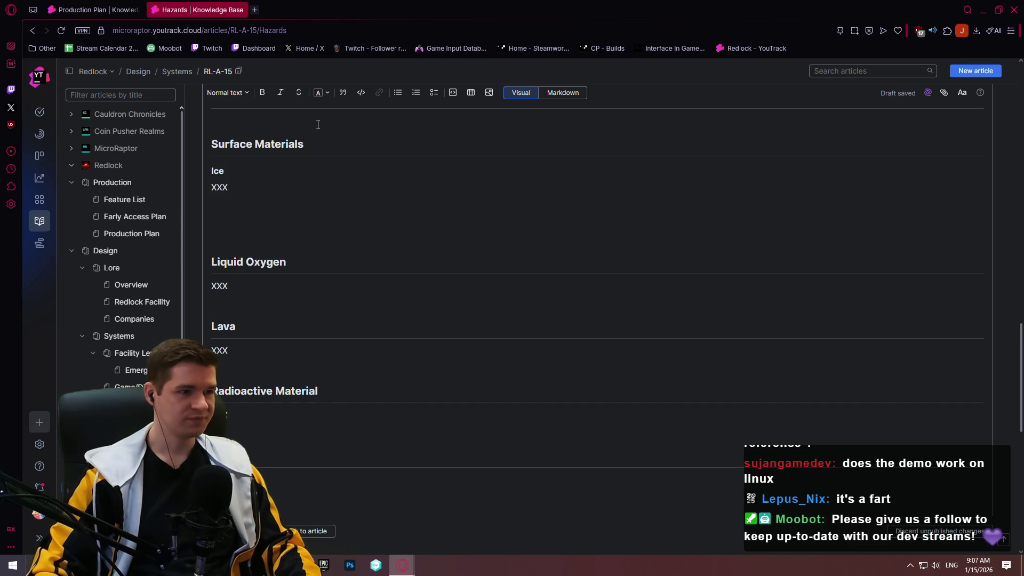
- Add Heading 3 subheadings Mud and Molten Metal, each with an XXX placeholder
left_click(226, 93)
left_click(255, 186)
type("Mud")
key("Return")
type("XXX")
key("Return")
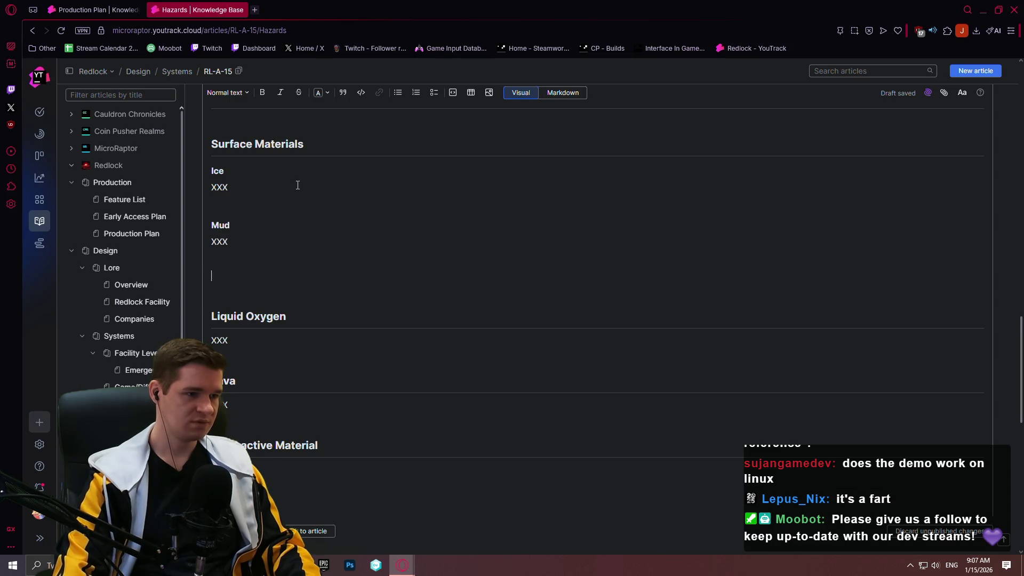
left_click(240, 94)
left_click(273, 185)
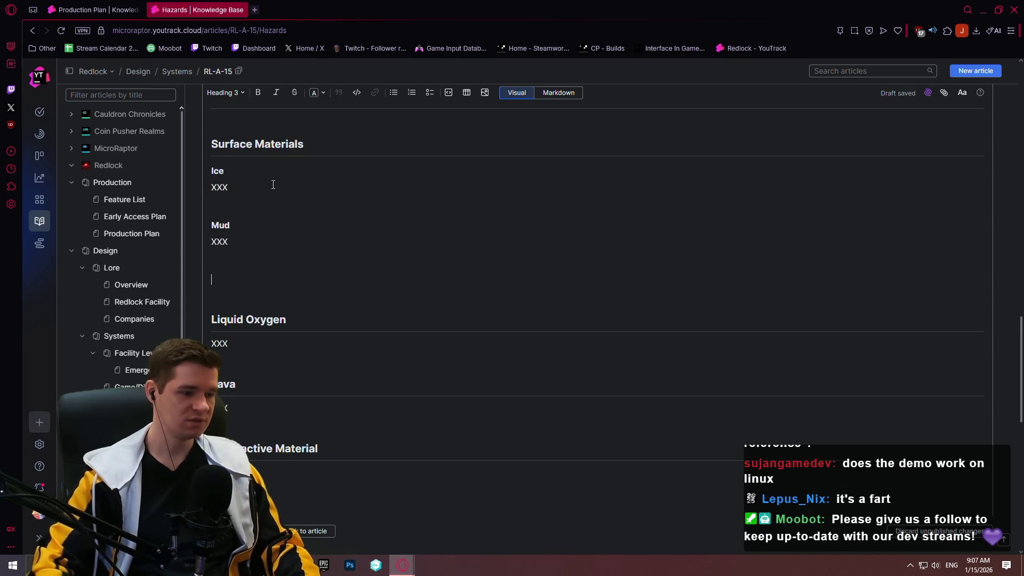
type("Molten Metal")
key("Return")
type("XXX")
- Delete the XXX placeholder under the Ice subheading
left_click(288, 165)
scroll(320, 208, "down", 3)
scroll(309, 197, "up", 4)
left_click(251, 255)
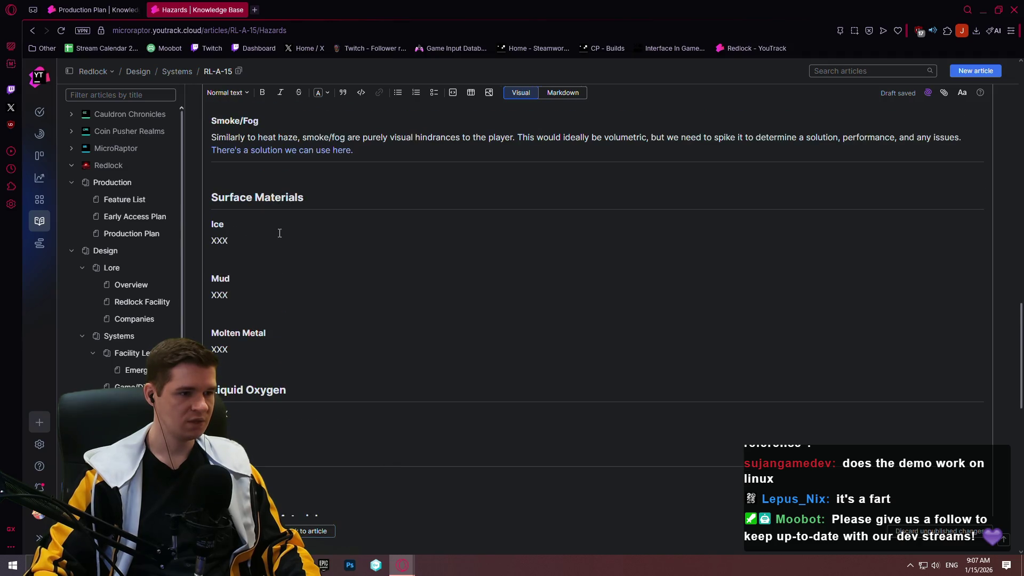
key("BackSpace")
key("BackSpace")
key("BackSpace")
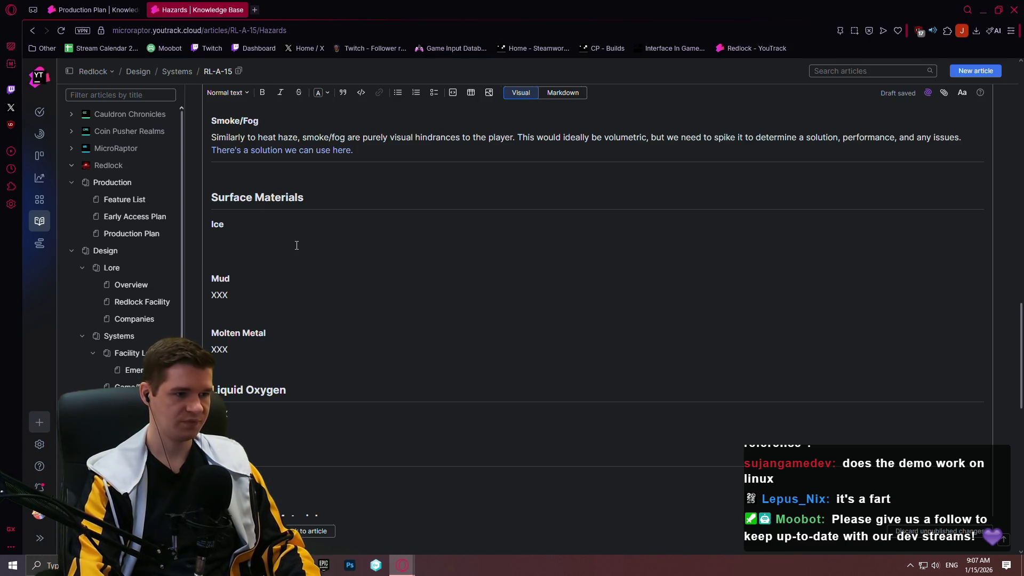
- Write the Ice entry: 'Slippery when being walked on; the angle of the surface does impact how the player slips.'
type("Slip")
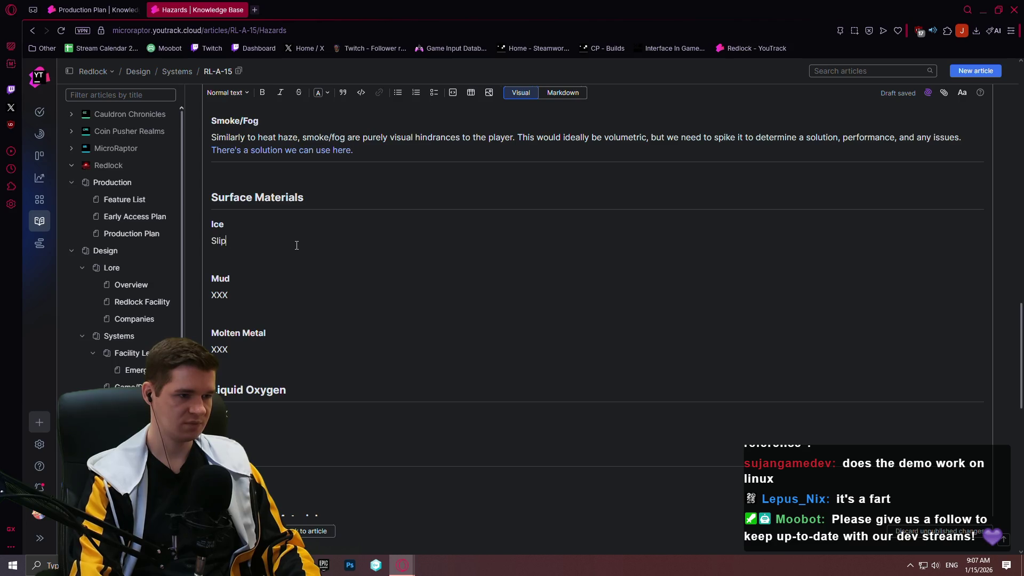
type("pery w")
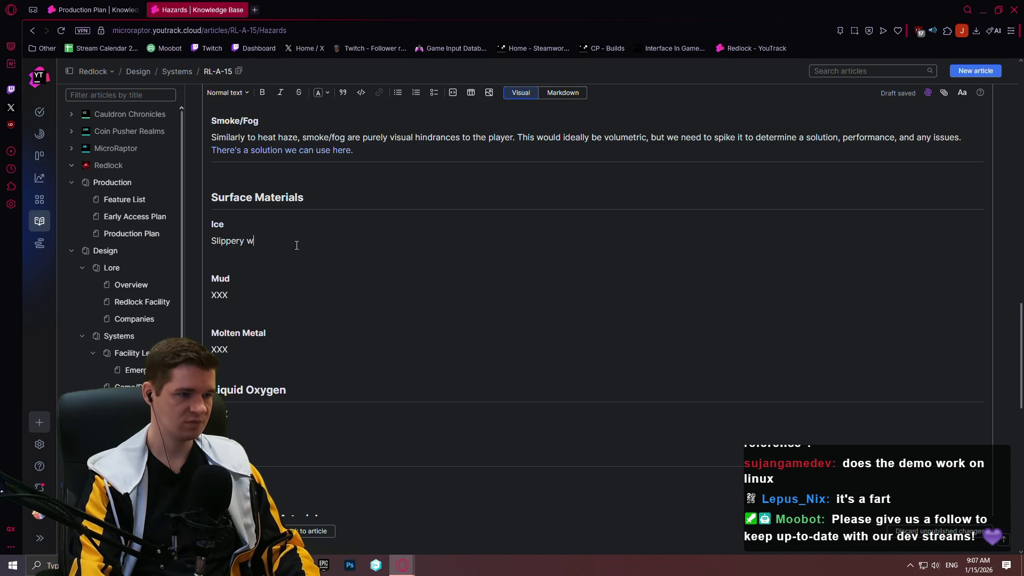
type("hen being walked on")
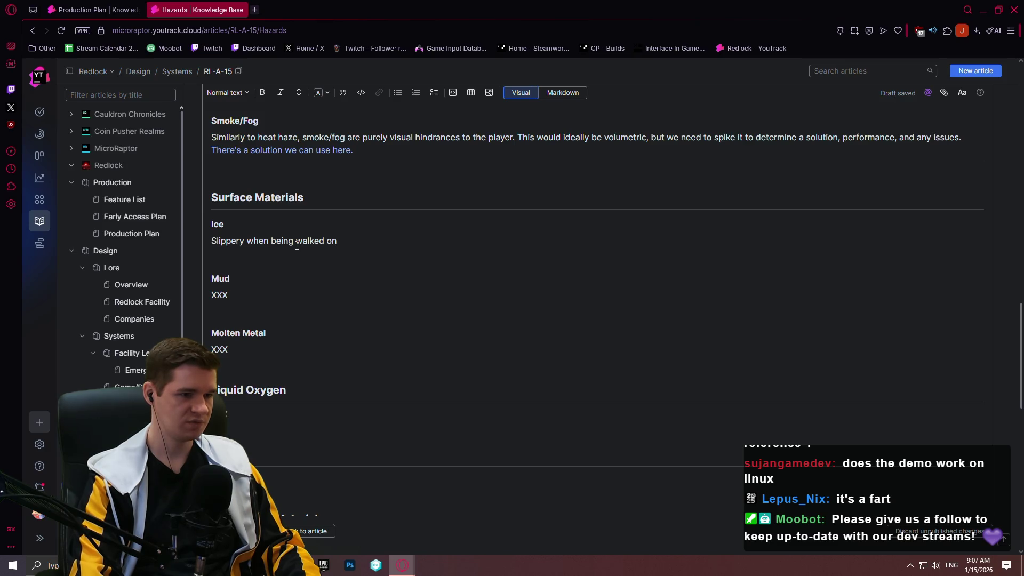
type("; angle of")
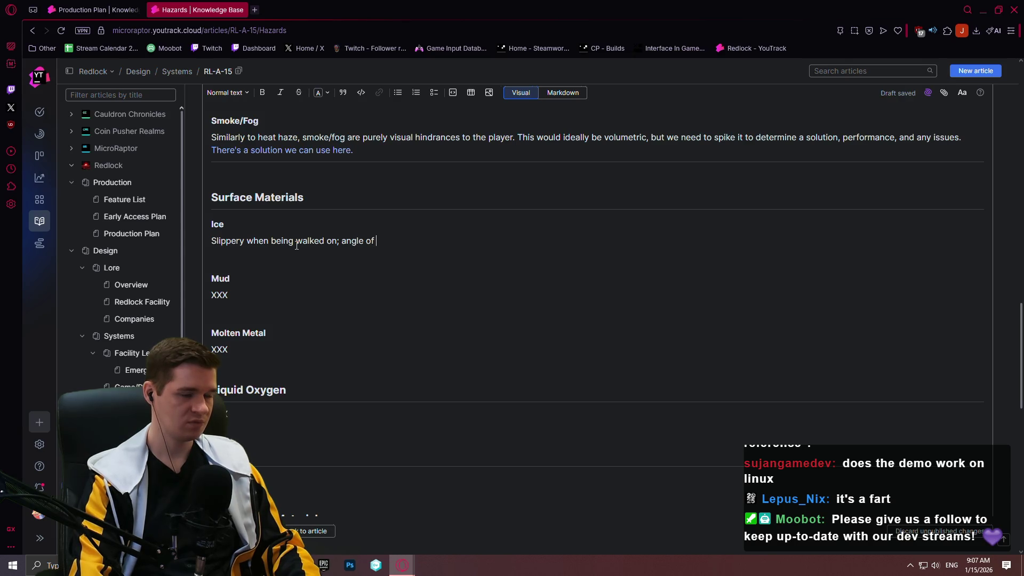
type(" m")
key("BackSpace")
type("surface does impact how the player slip")
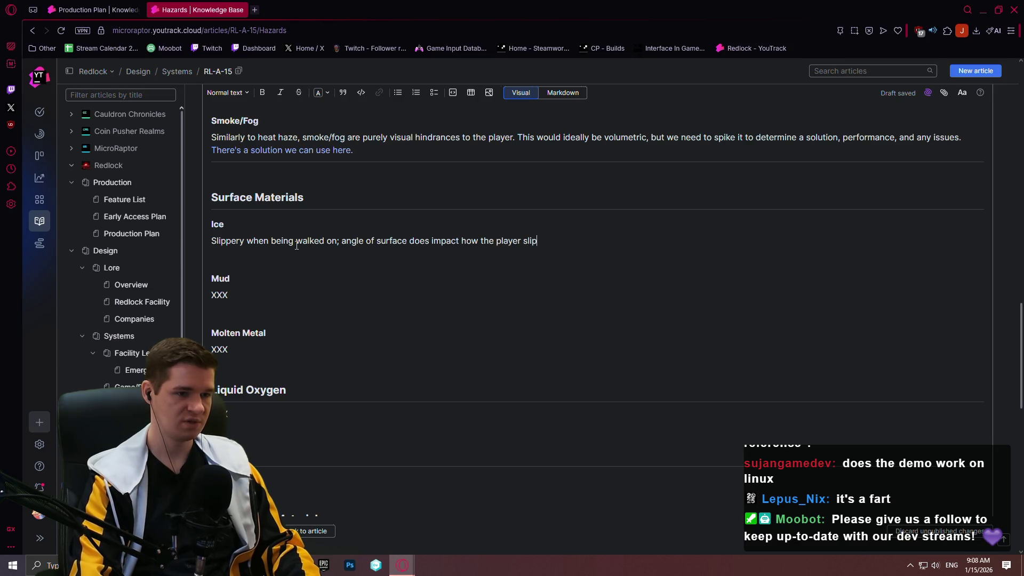
type("s")
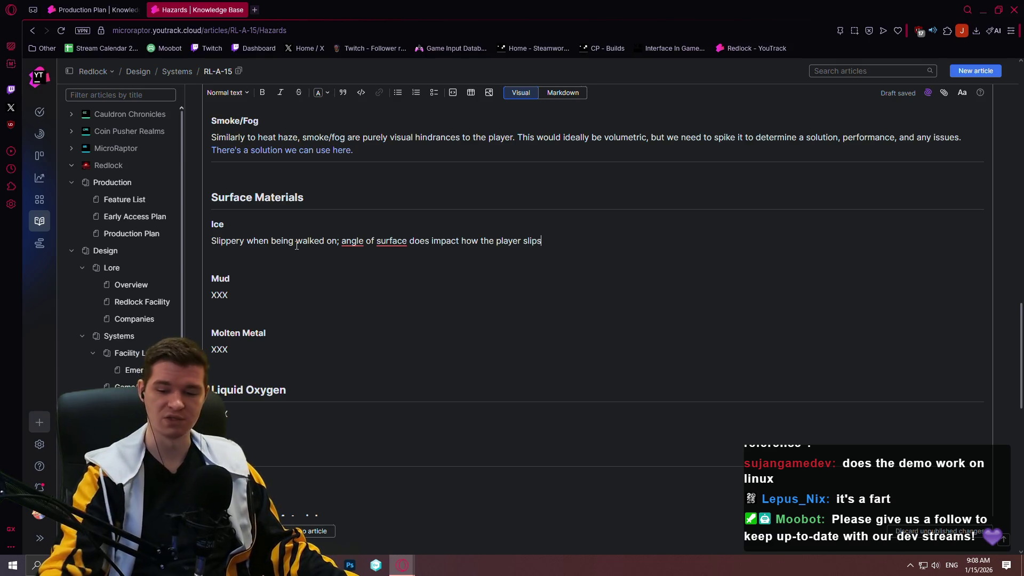
type(".")
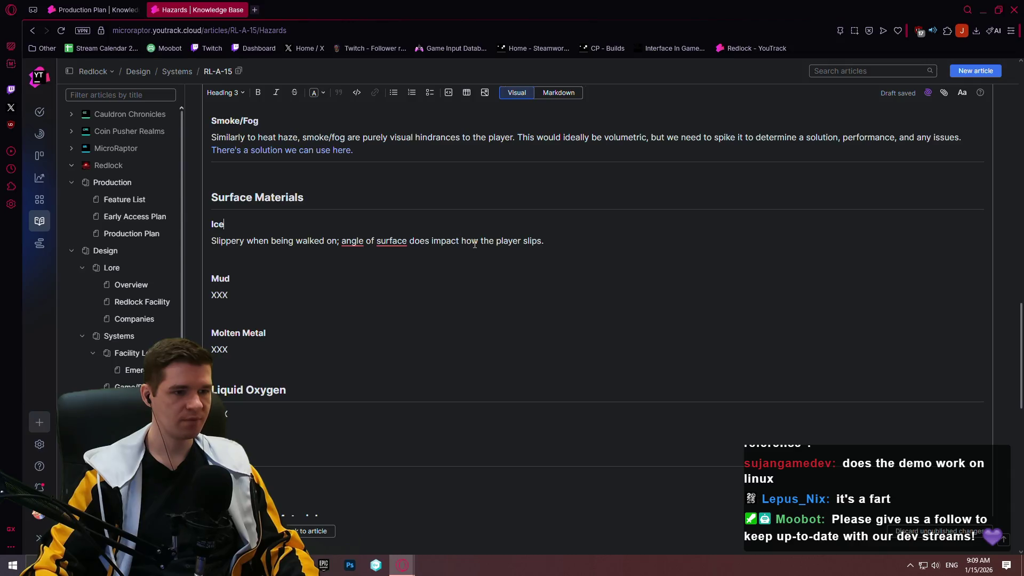
type("the ")
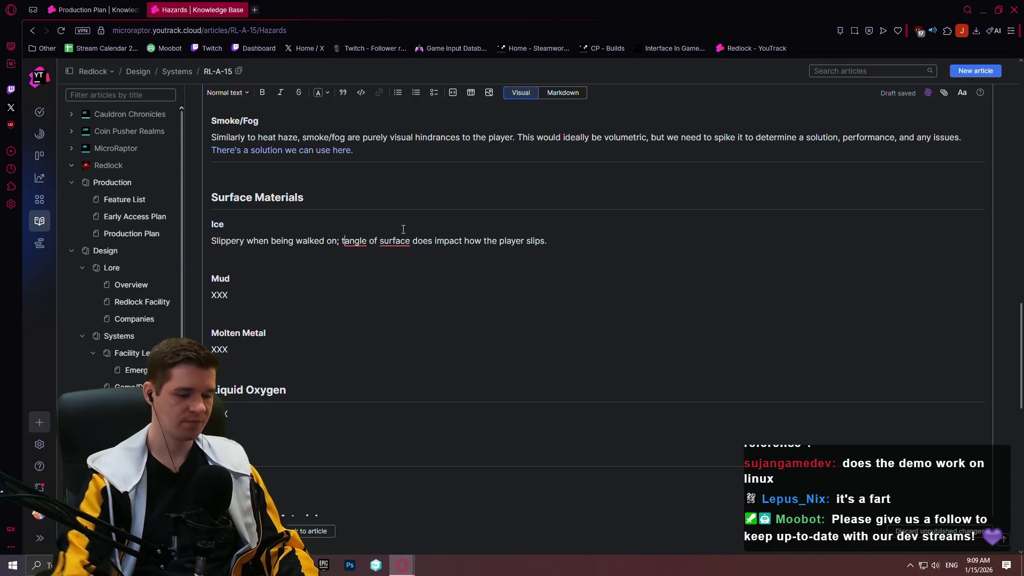
type("the")
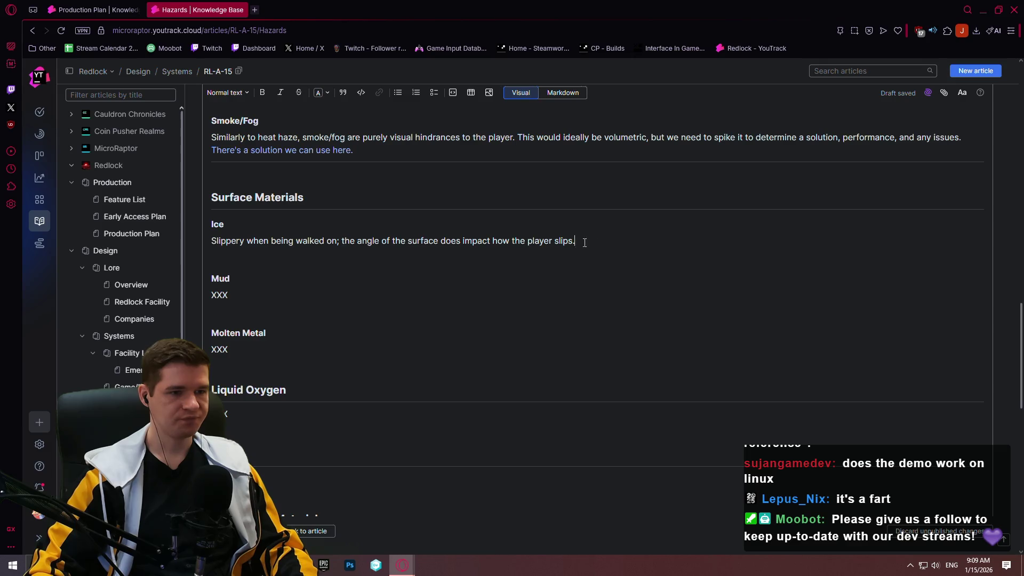
key("Down")
key("Down")
key("Down")
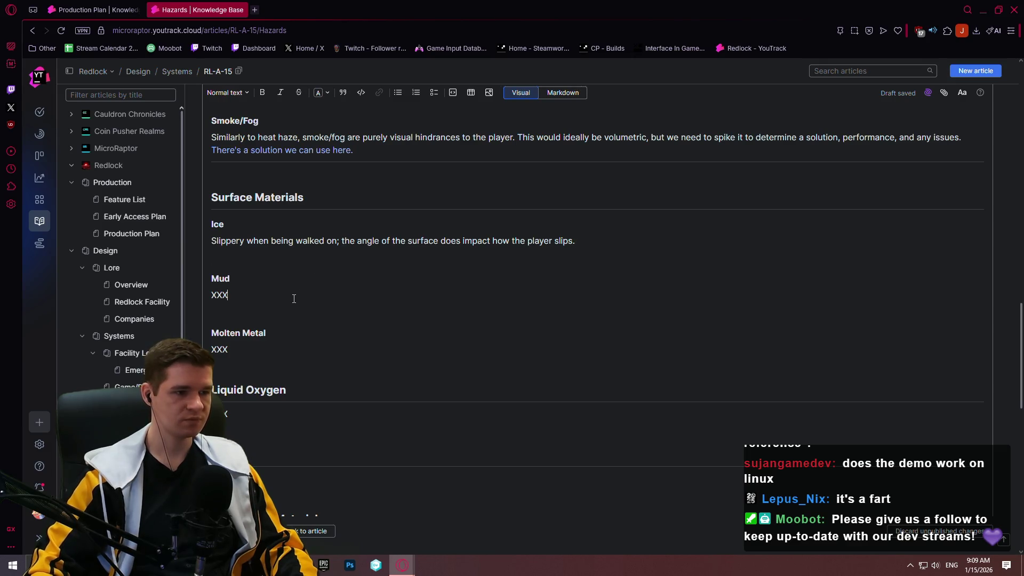
- Replace the Mud placeholder with the sentence about slowing acceleration and jump height significantly
key("BackSpace")
key("BackSpace")
key("BackSpace")
type("This surface slows th")
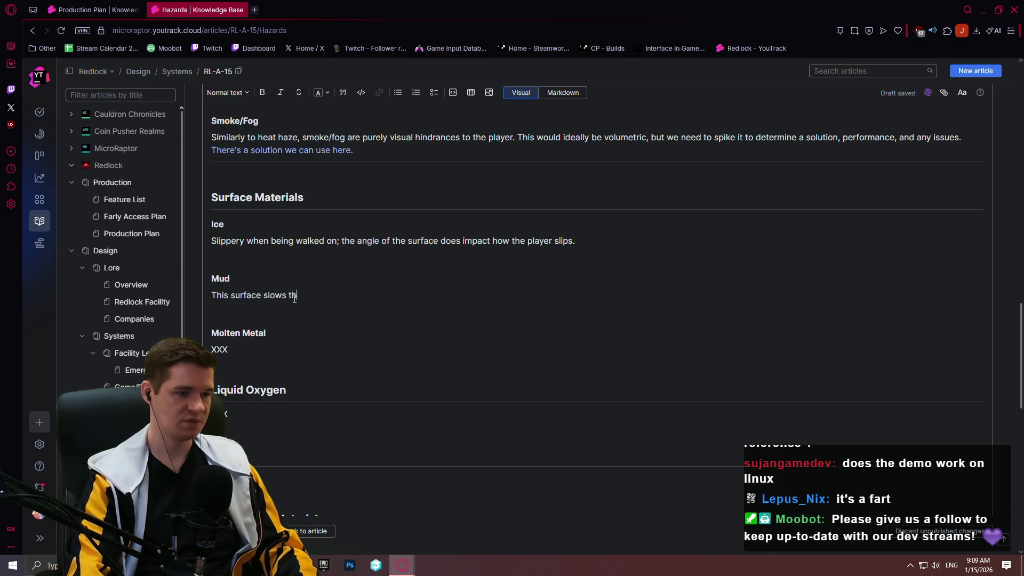
type("e play")
type("er down")
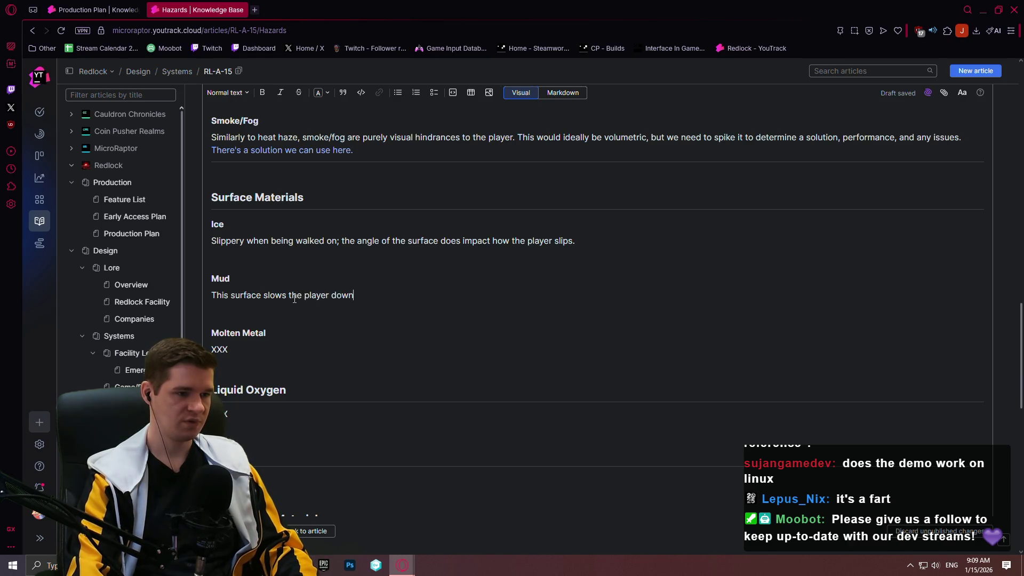
type(", hu")
type("ering their")
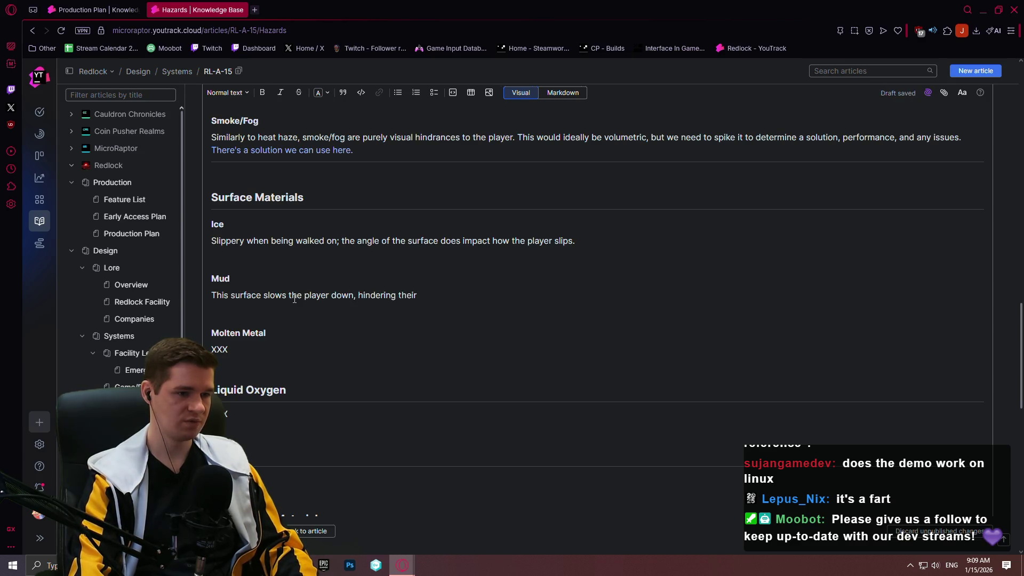
type("accel")
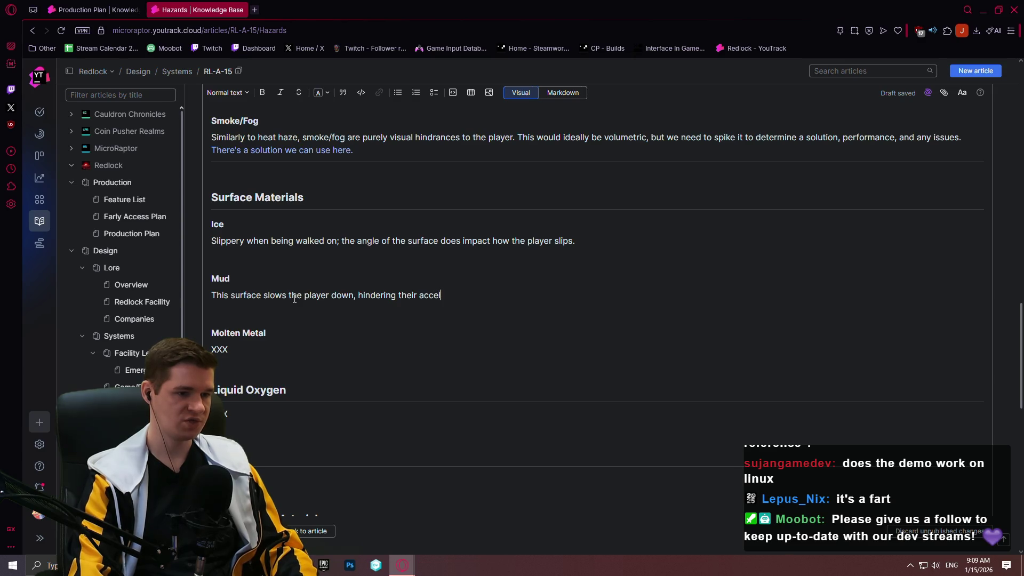
type("eration a")
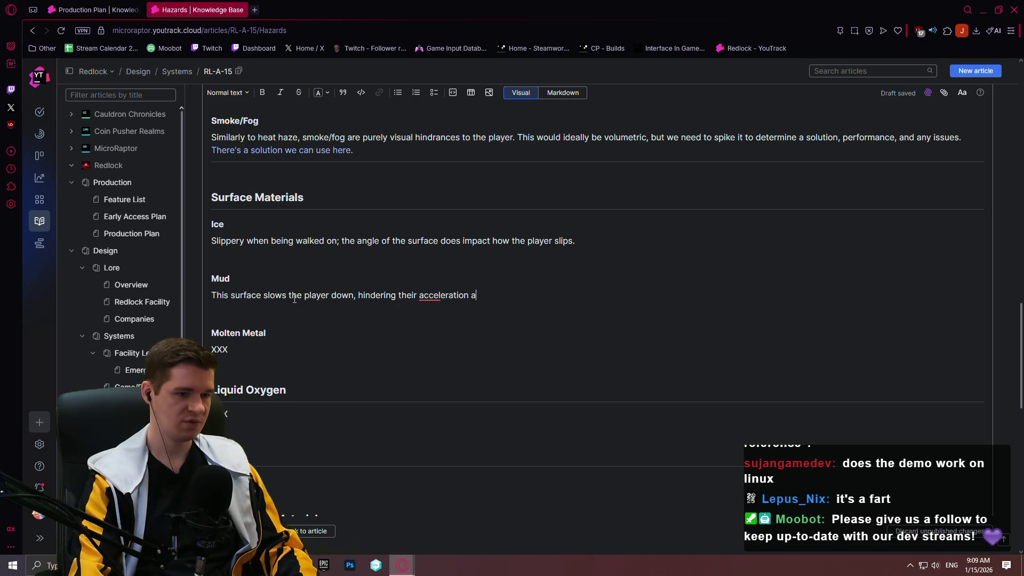
type("nd jump heig")
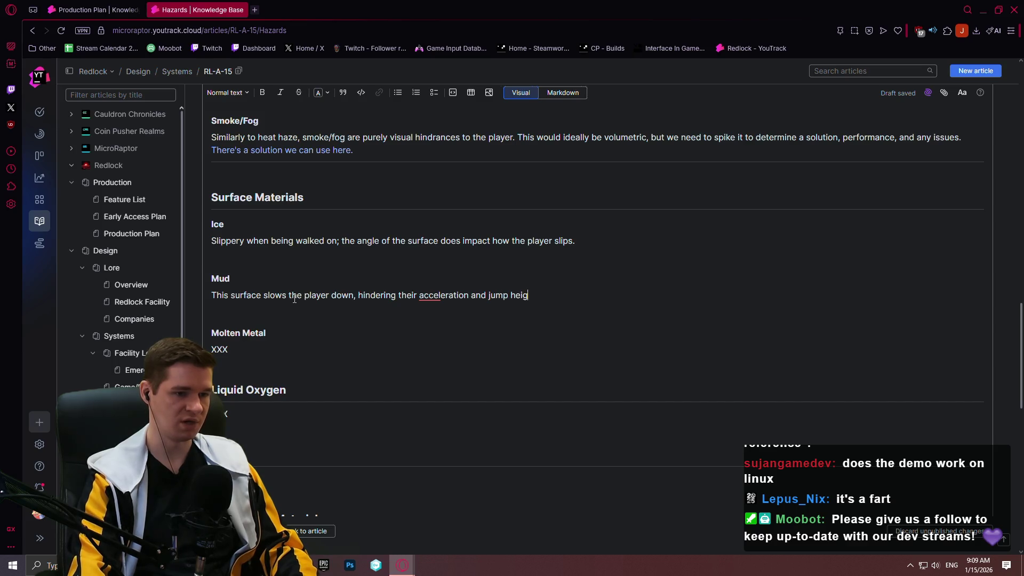
type("ht significantly.")
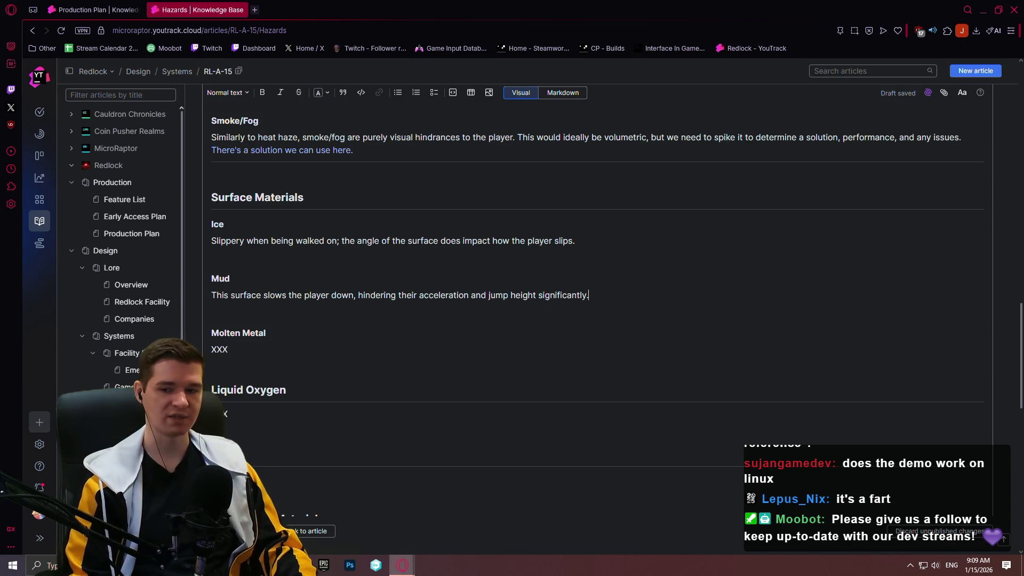
left_click(381, 561)
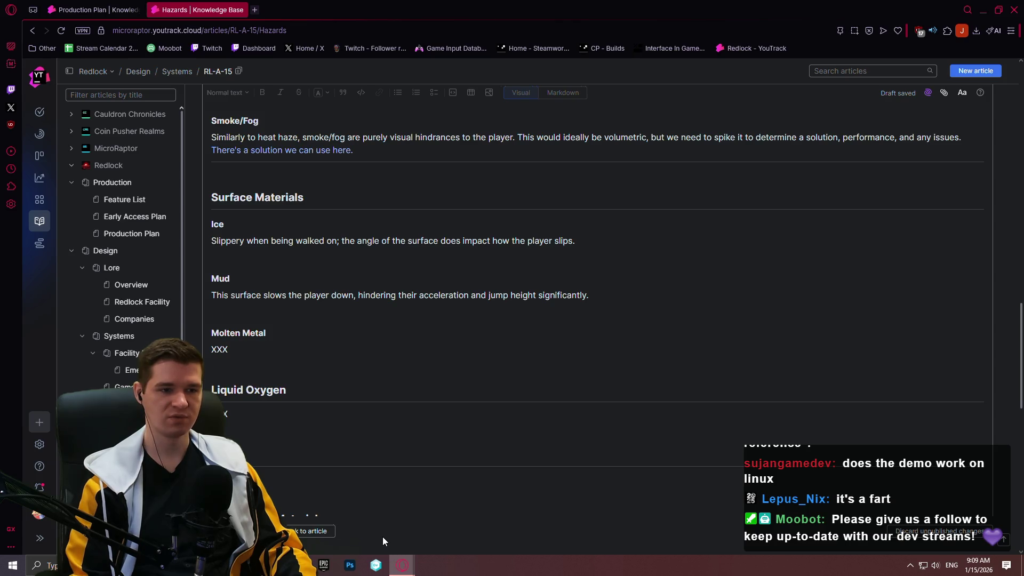
left_click(641, 294)
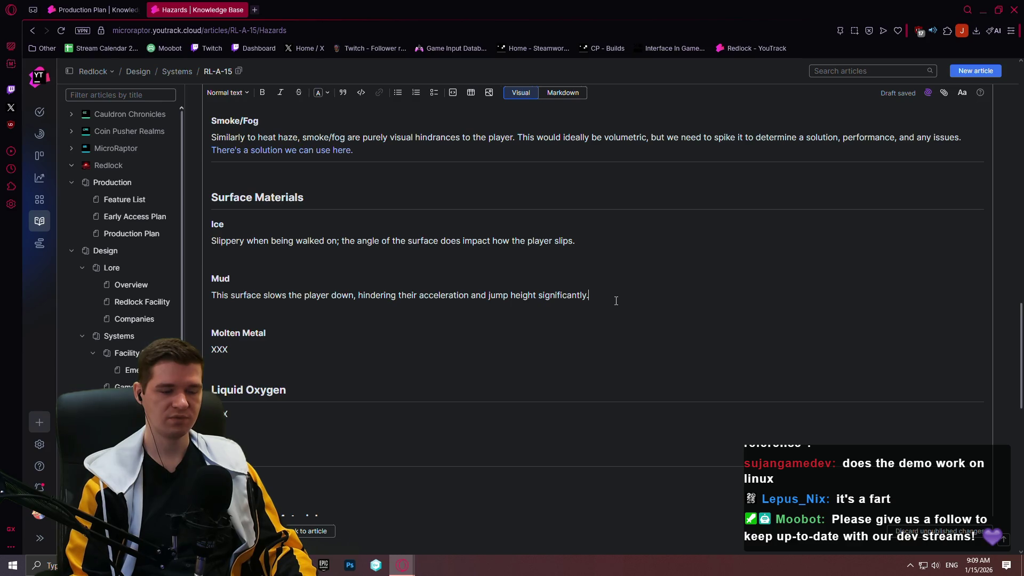
- Try extending the Mud sentence with 'while also having intense', then remove it and restore the period
left_click(345, 304)
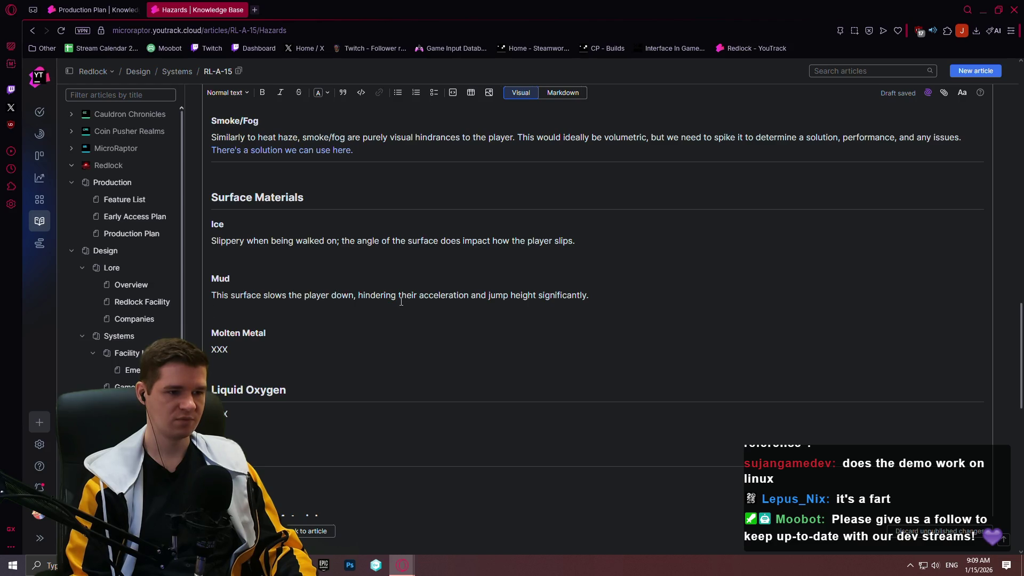
key("BackSpace")
type("while als")
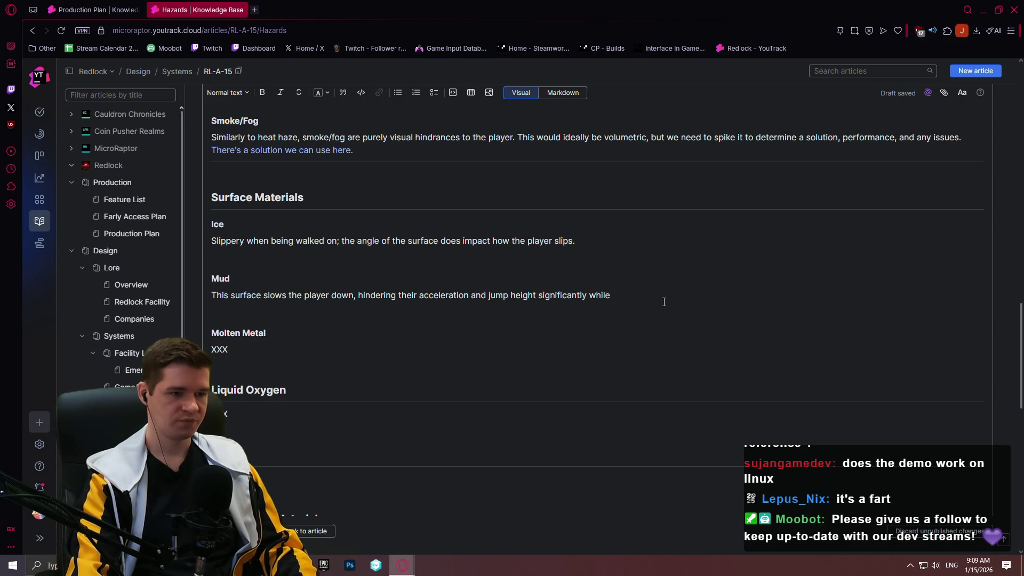
type("o having")
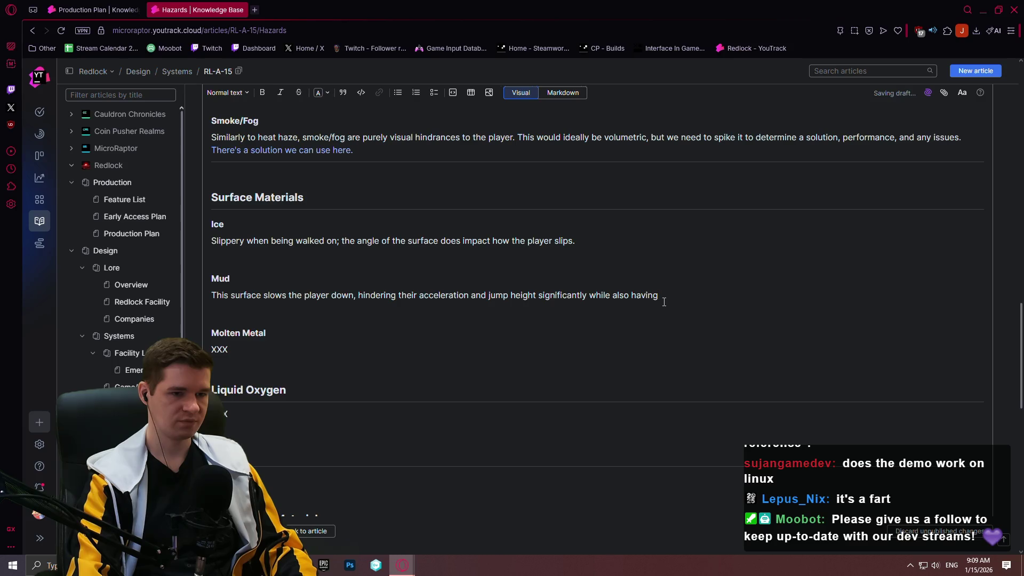
type(" intense")
key("BackSpace")
key("BackSpace")
key("BackSpace")
type(".")
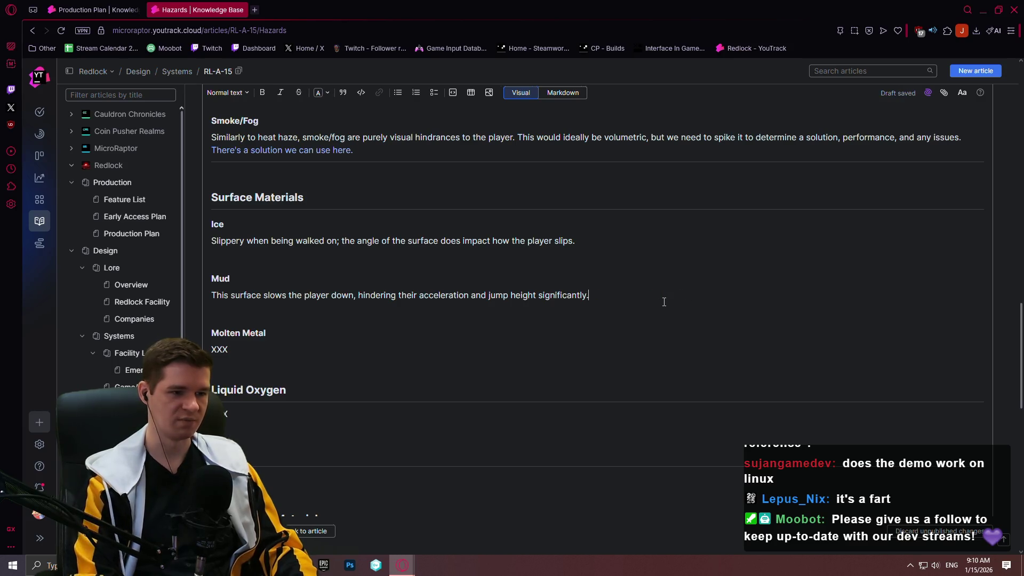
key("Up")
key("Up")
key("Up")
key("Up")
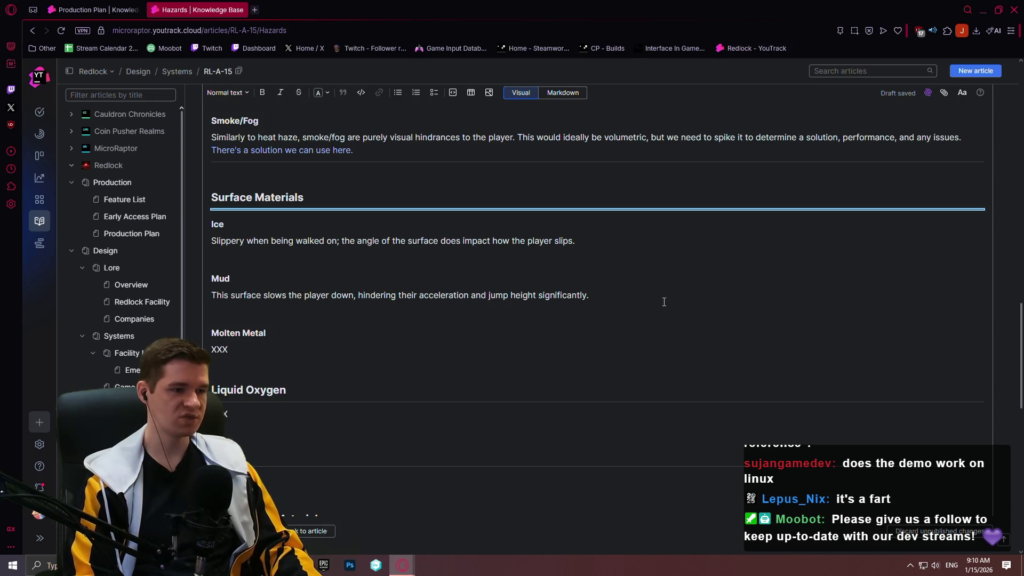
- Add an 'Overview' Heading 3 directly under Surface Materials
key("Return")
key("Return")
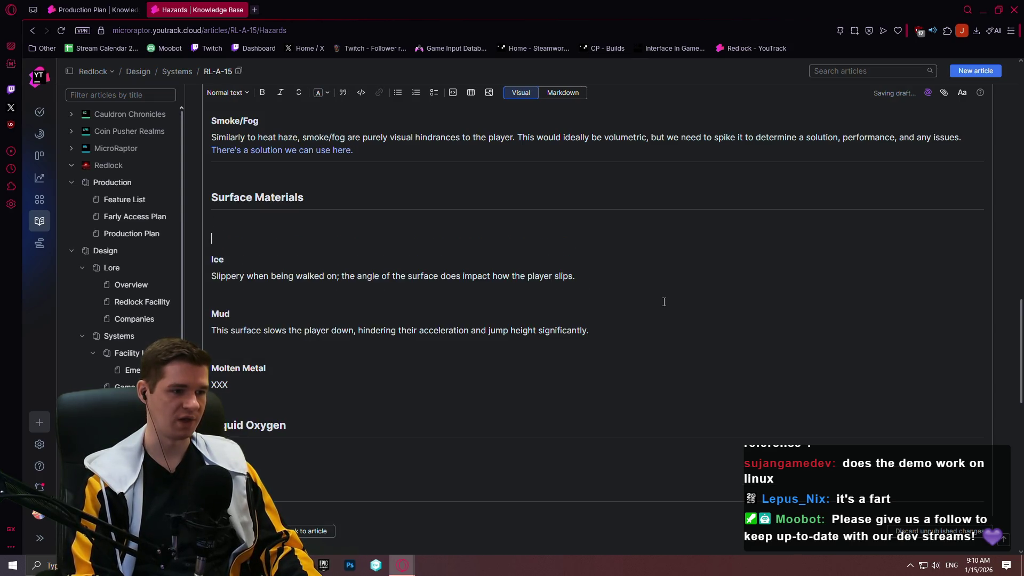
left_click(228, 93)
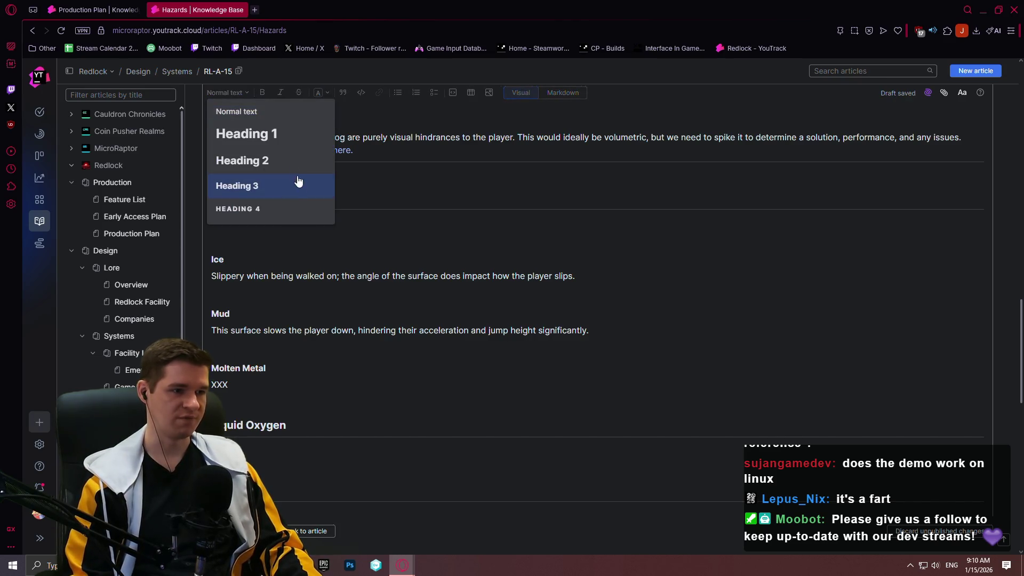
left_click(283, 173)
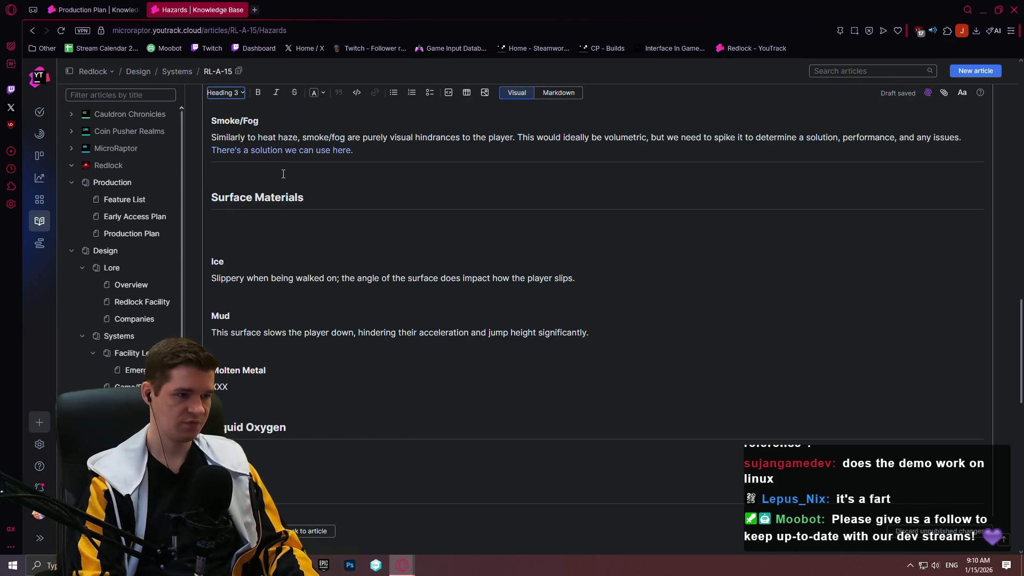
left_click(285, 231)
type("Overview")
- Write that all surface materials use physical material for easy setup and runtime adjustment and creation
key("Return")
key("BackSpace")
type("ll surface materials are handled via ")
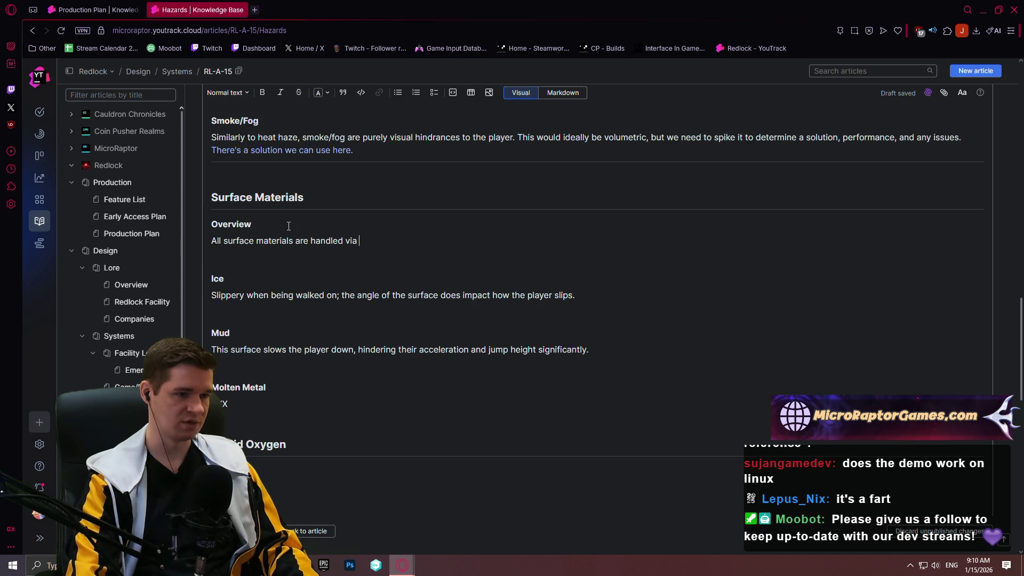
type("physical materia")
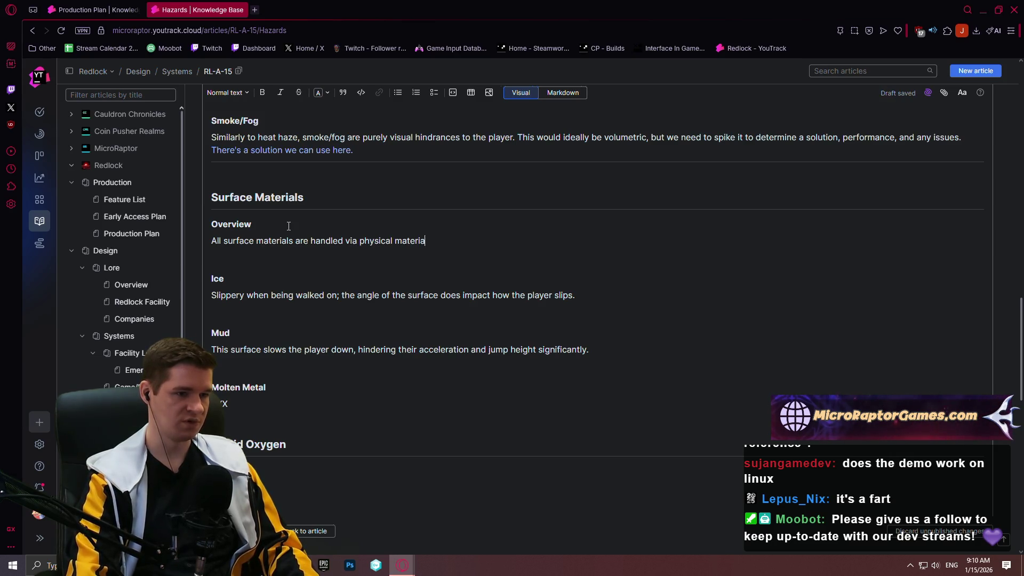
type("l for ext")
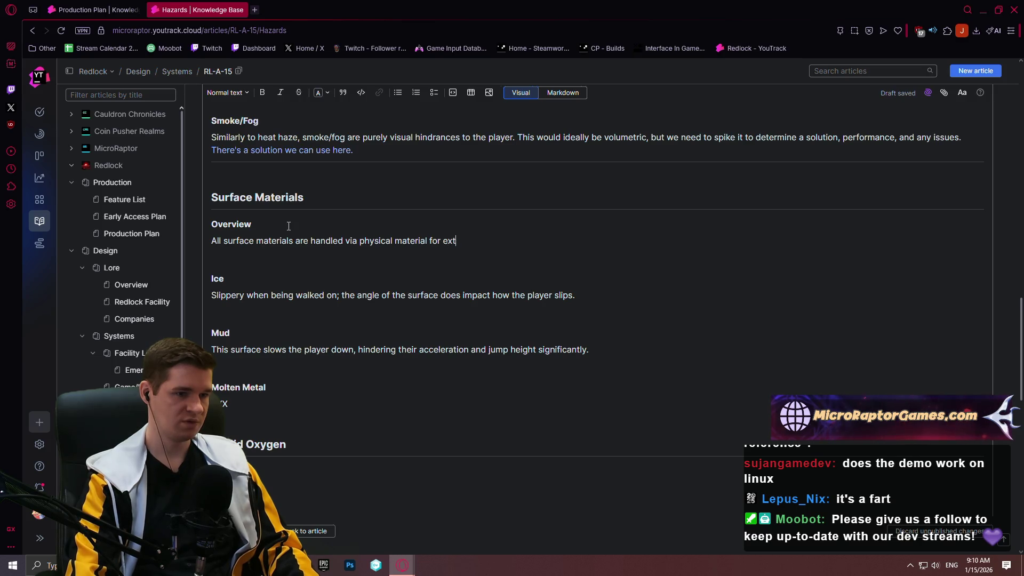
type("reme ease of use as well as ")
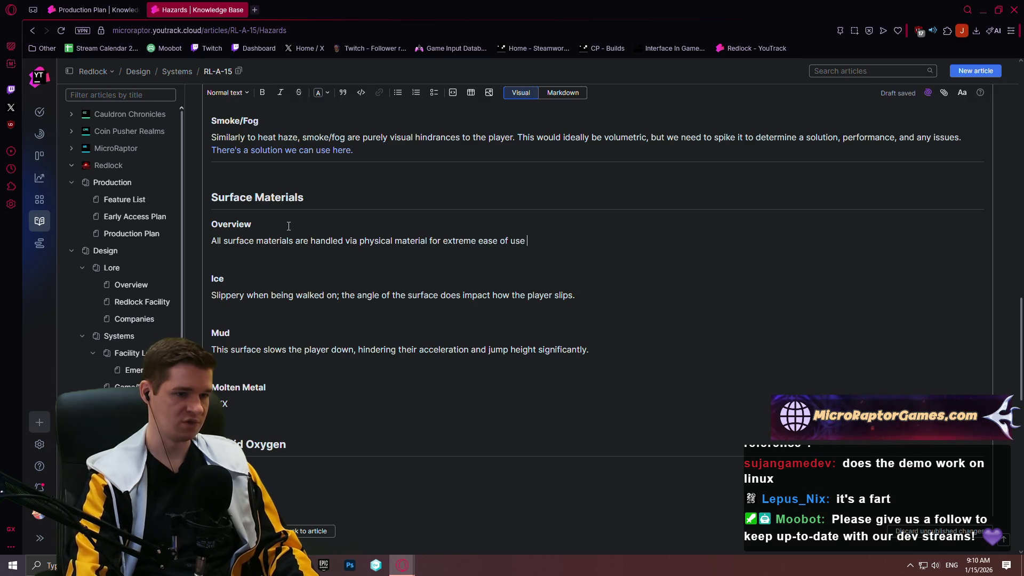
type("run")
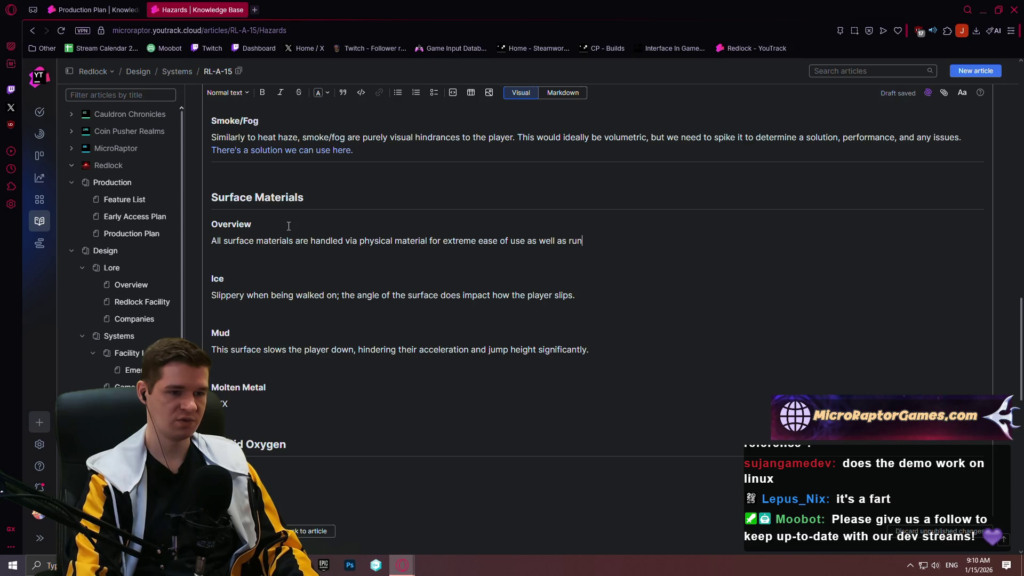
double_click(514, 242)
type("setup")
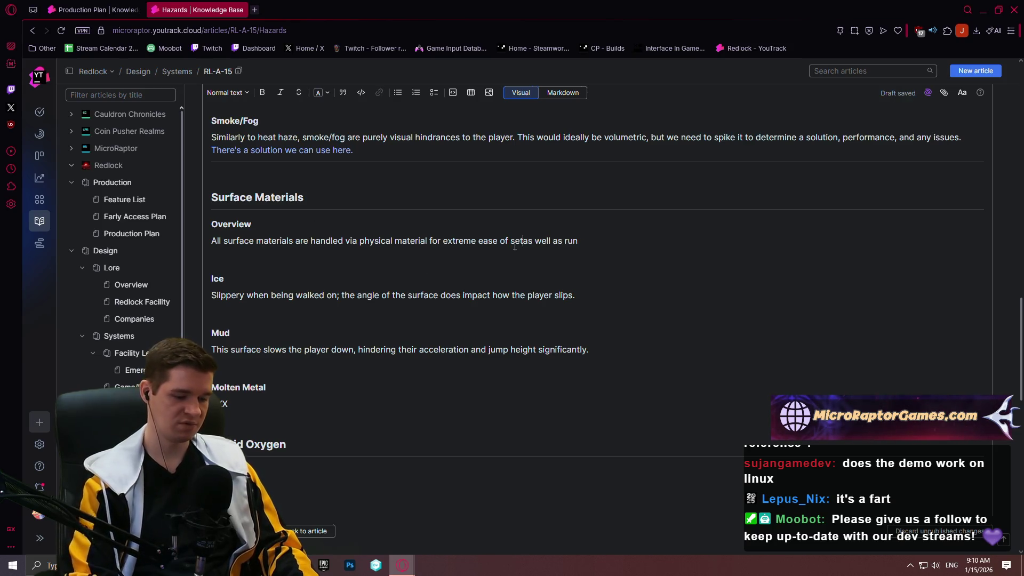
key("End")
type("t")
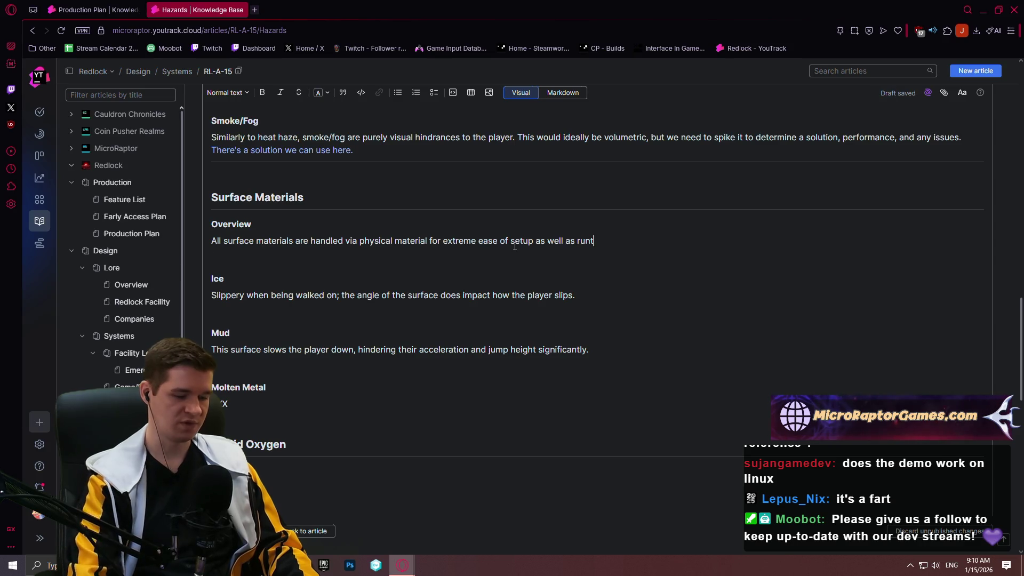
type("ime adjustment an")
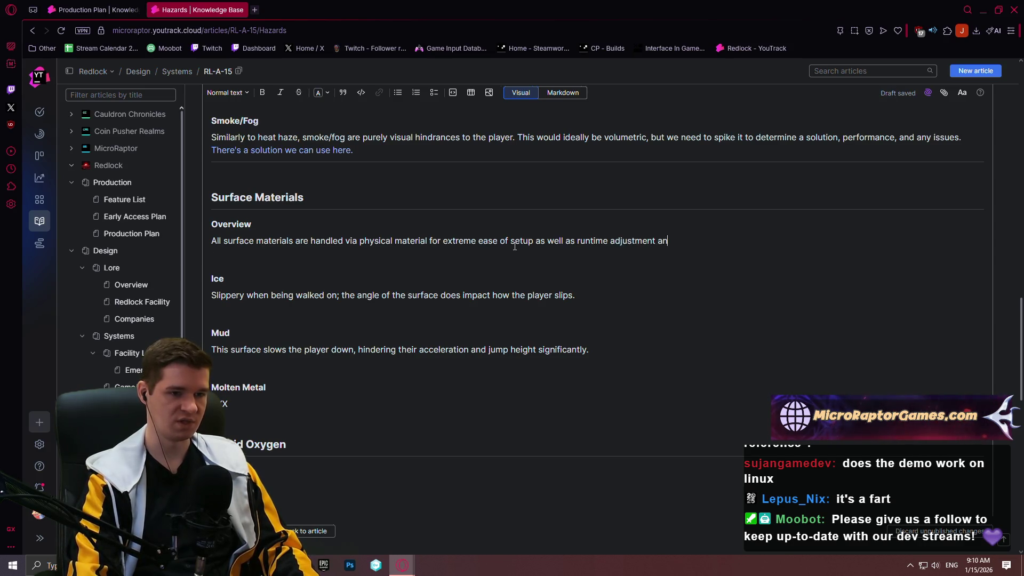
type("d creation")
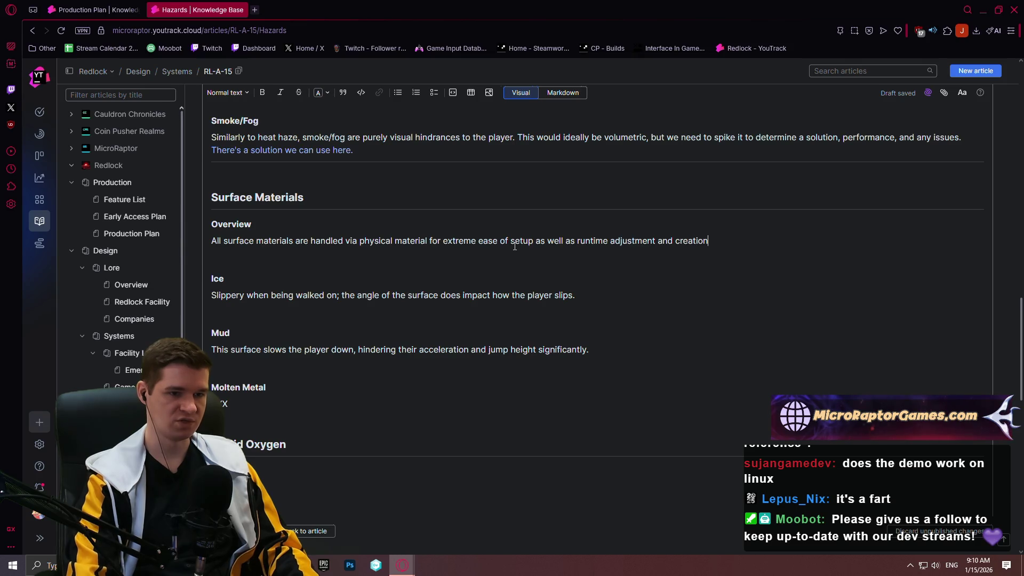
key("Return")
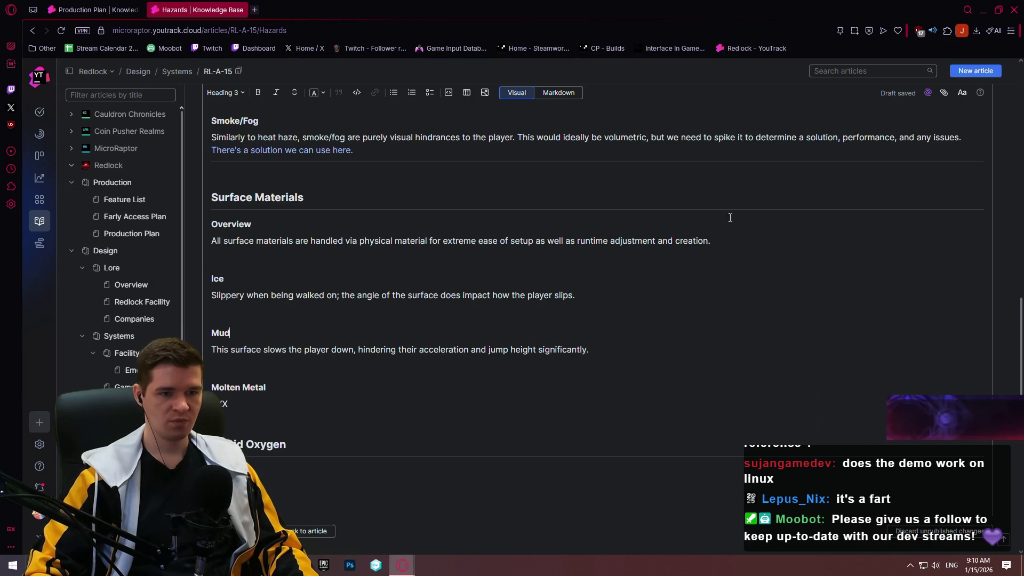
- Add that meshes can have multiple material indices, each with its own physical material
left_click(738, 232)
type("This also enables us to se")
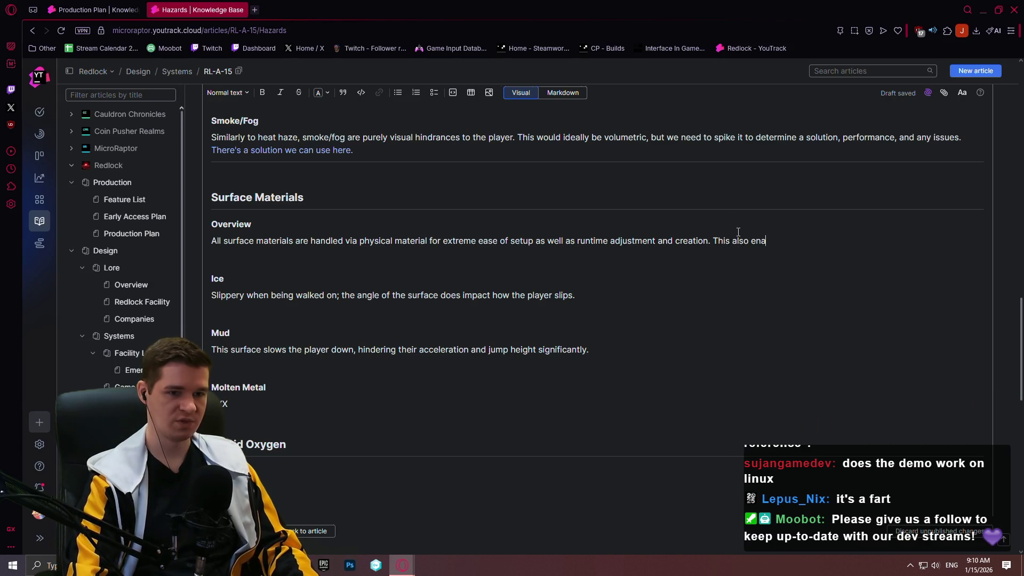
type("t up meshes with")
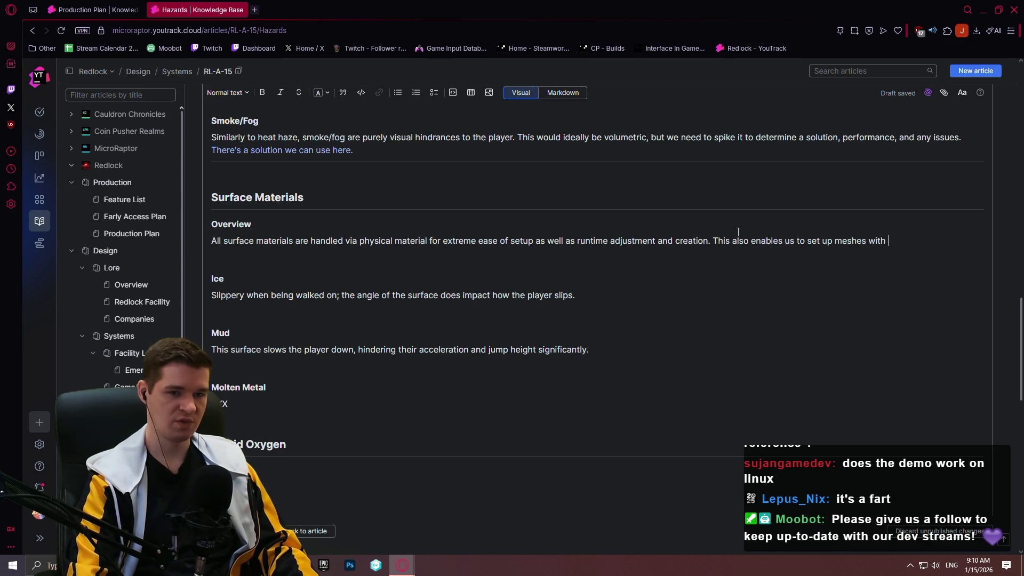
type("multi")
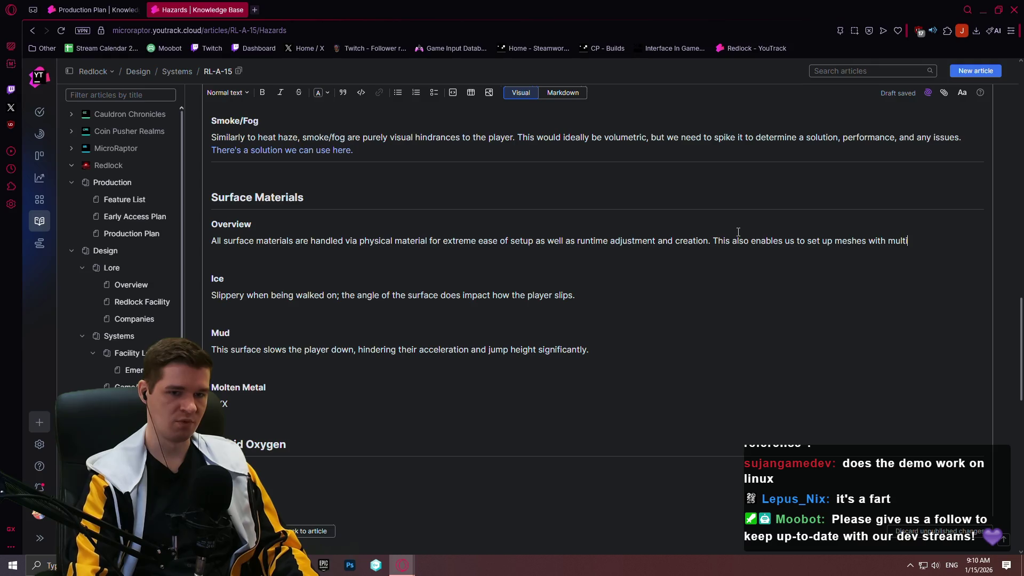
type("ple material indi")
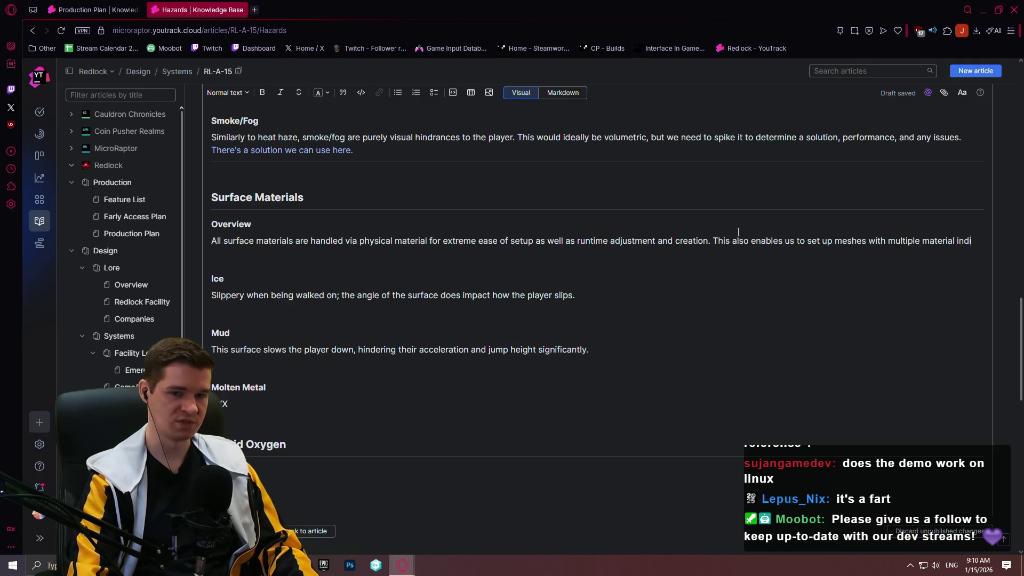
type("ces, ea")
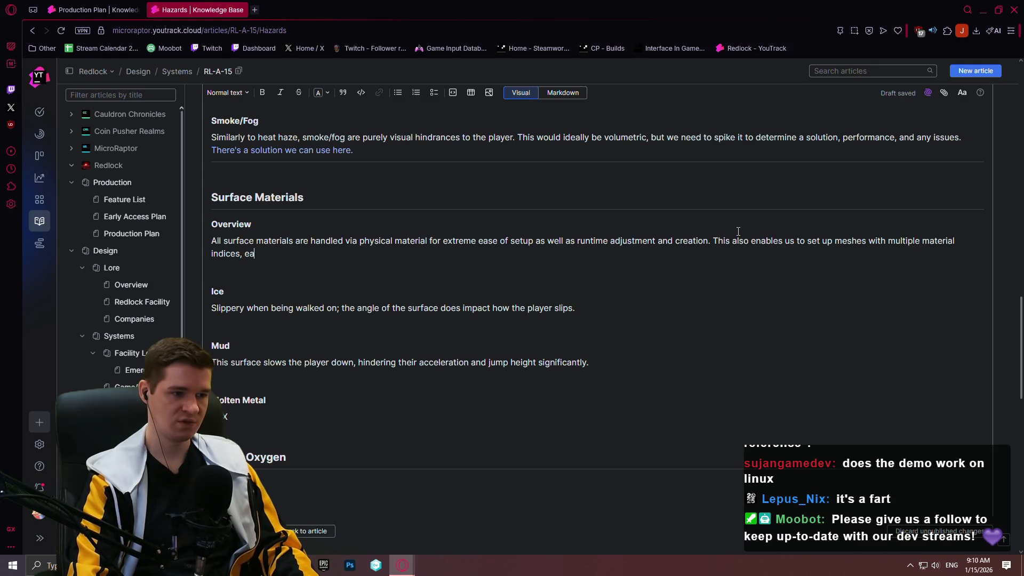
type("ch being")
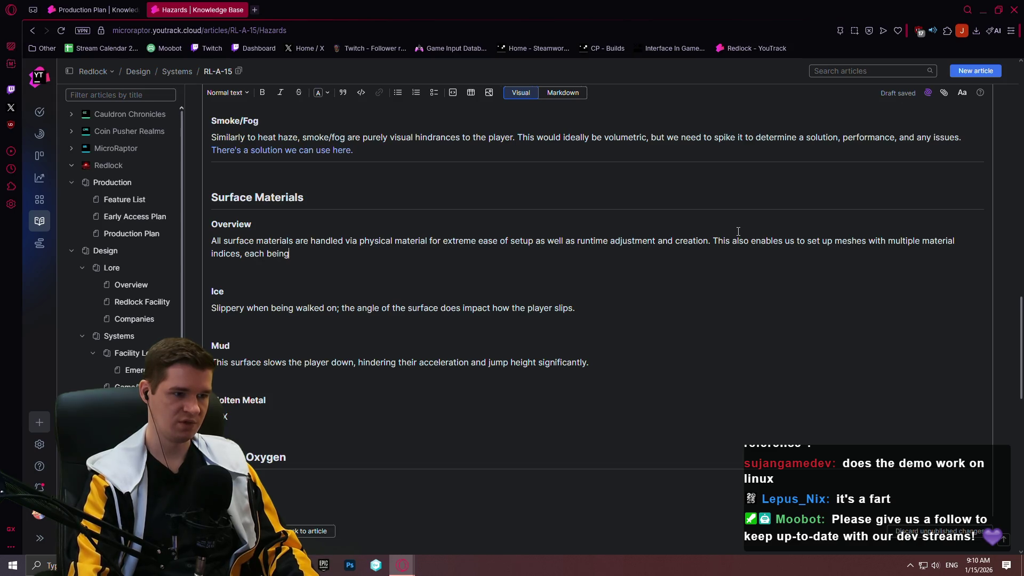
type(" able to ppor")
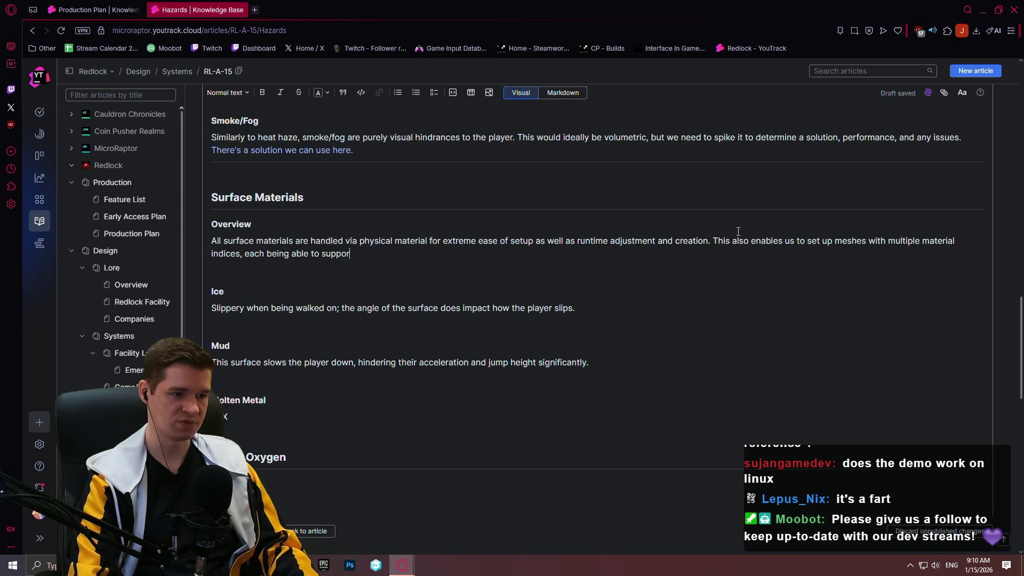
type("t their own material")
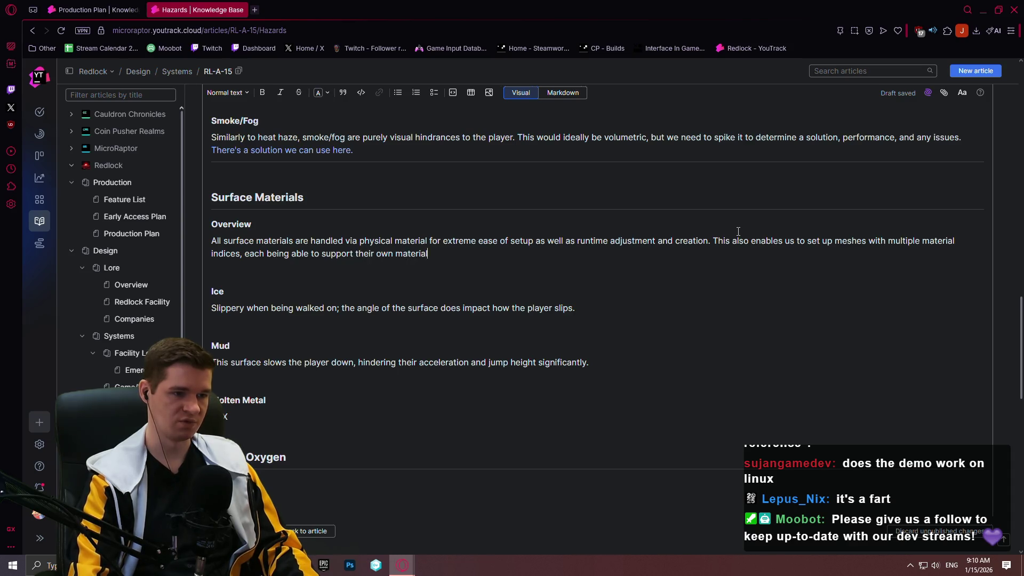
key("BackSpace")
key("BackSpace")
key("BackSpace")
key("BackSpace")
type("physical material")
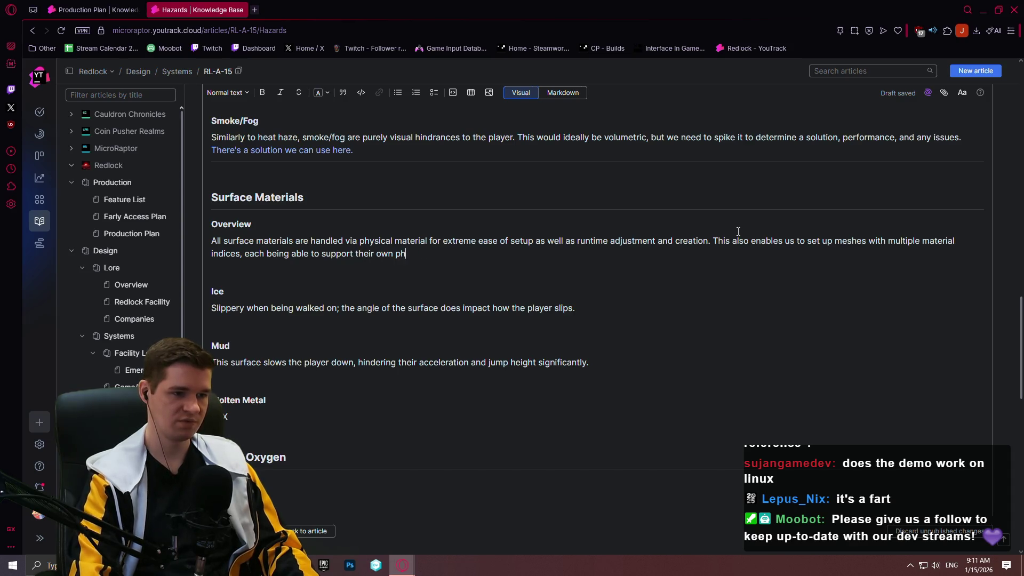
type(".")
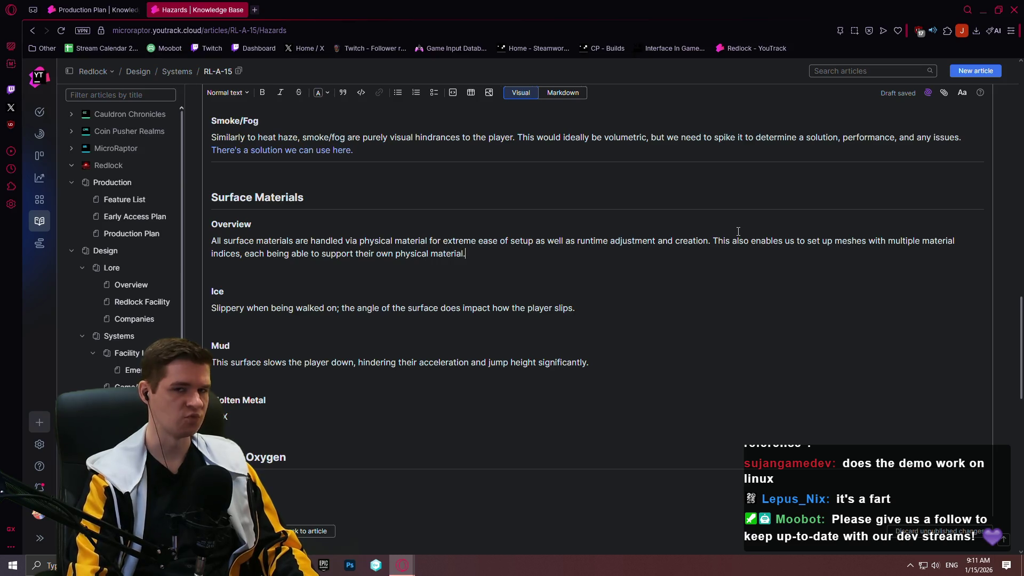
key("Down")
key("Down")
key("Down")
key("Down")
key("Down")
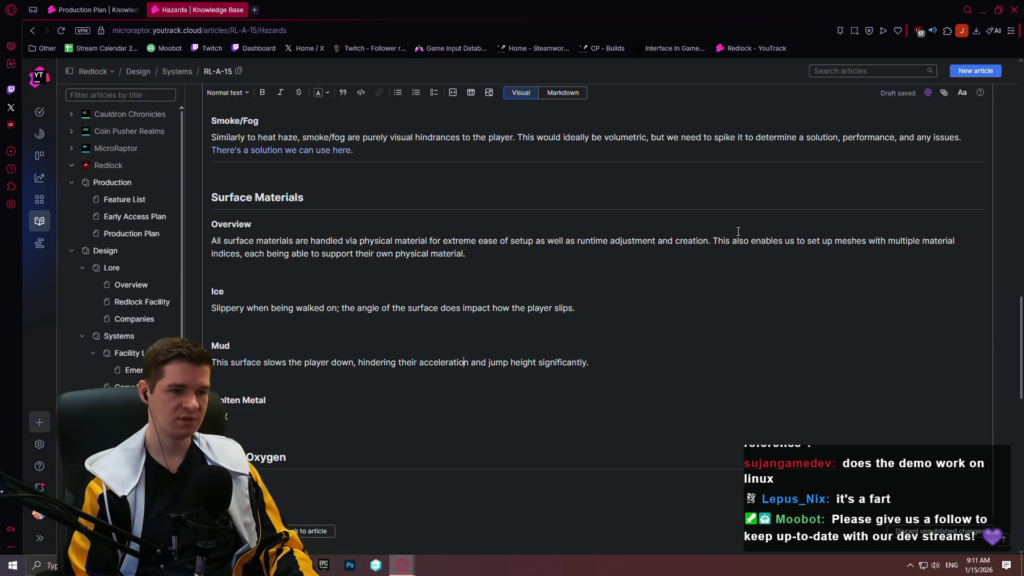
scroll(386, 313, "down", 3)
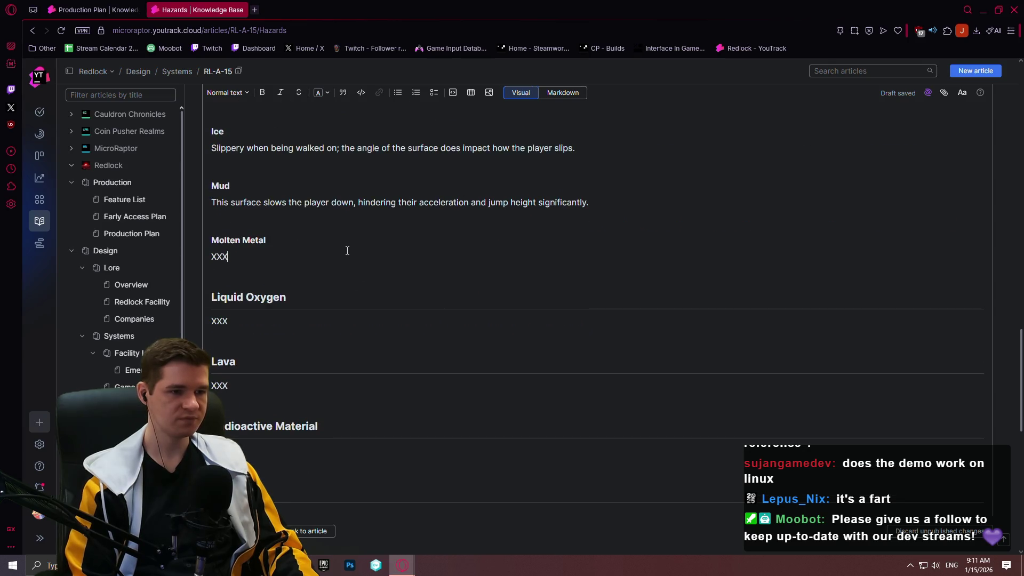
- Describe Molten Metal as shallow, health-damaging and mud-slowing, with lava-like instant death if too deep
key("BackSpace")
key("BackSpace")
key("BackSpace")
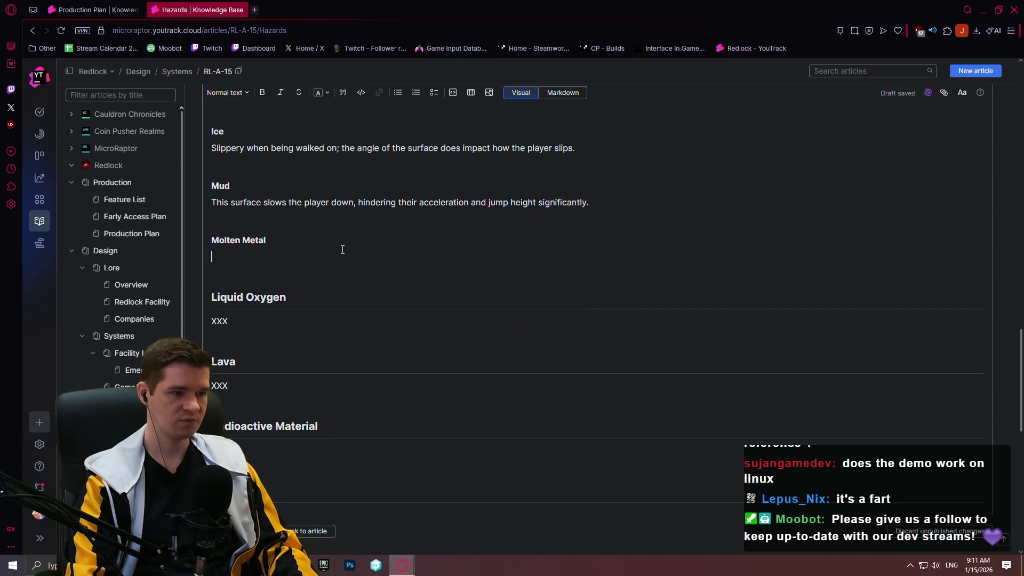
type("Tho")
key("BackSpace")
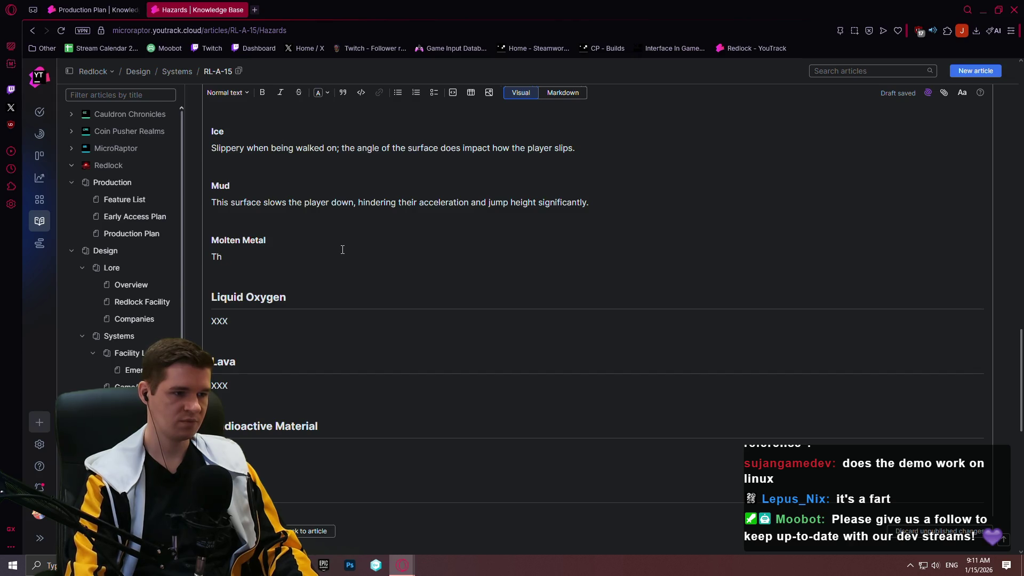
type("is surface")
type(" differs from lava in the sense that it shou")
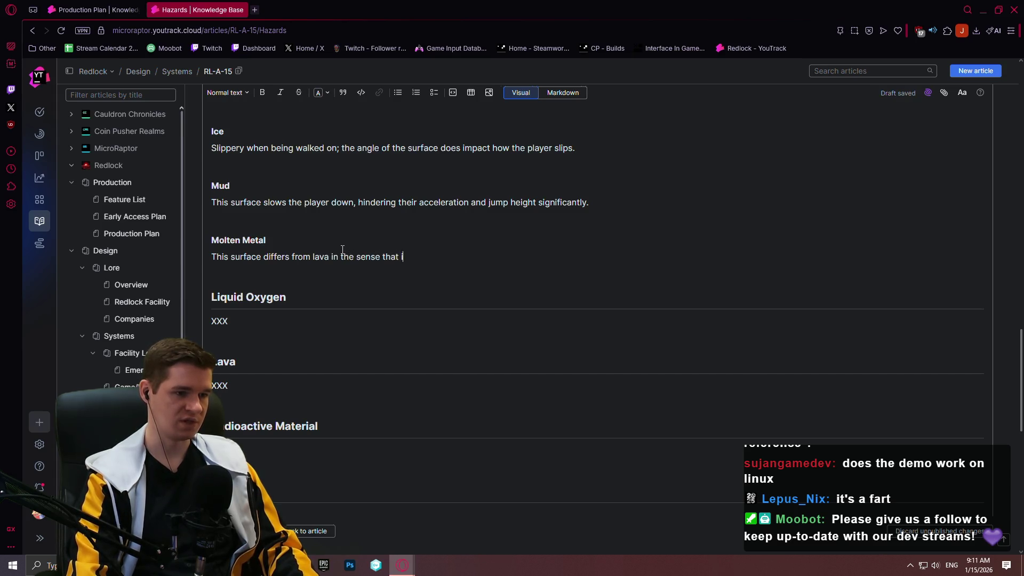
type("ld be shallow")
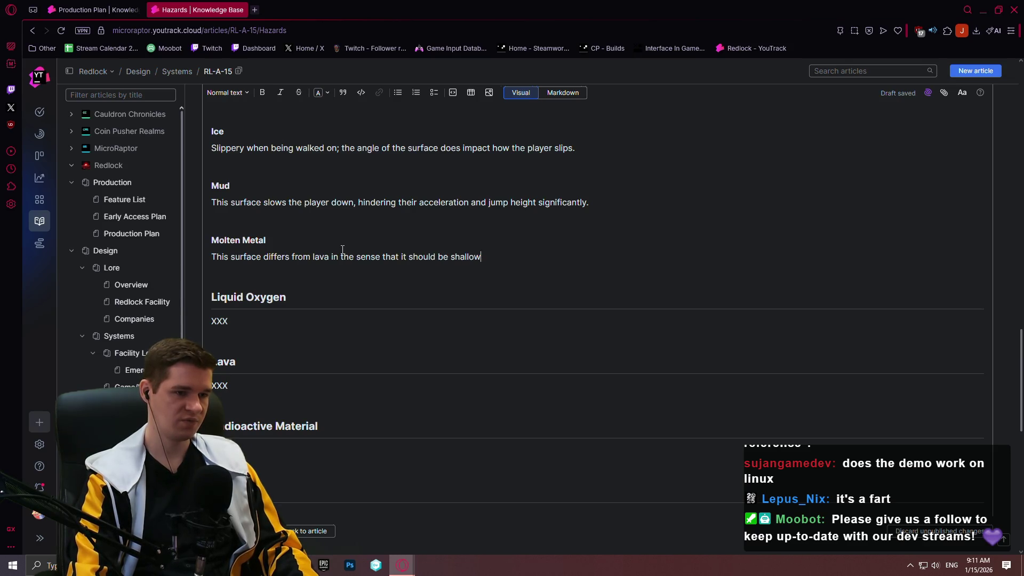
type(", deal")
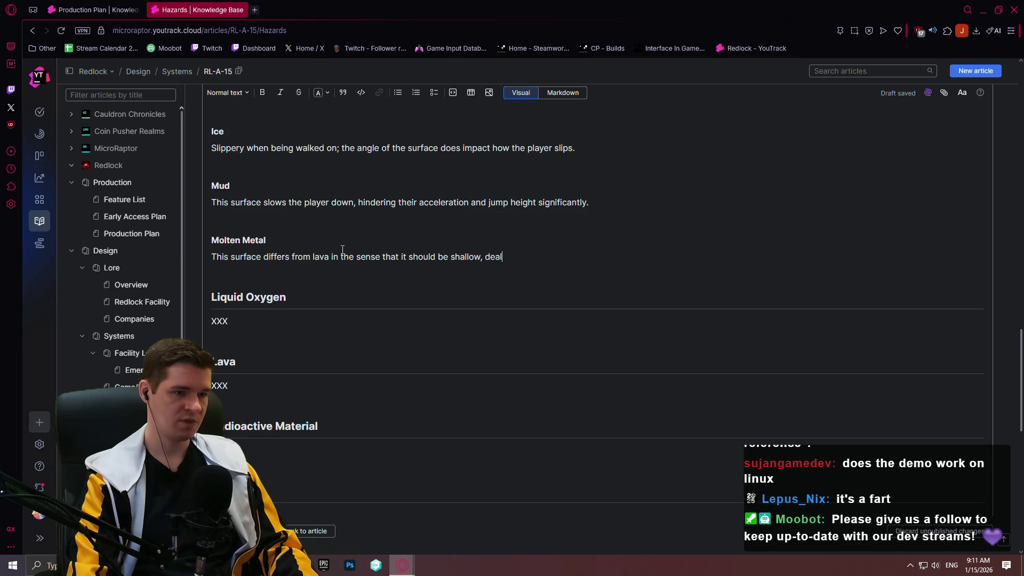
type("ing direc")
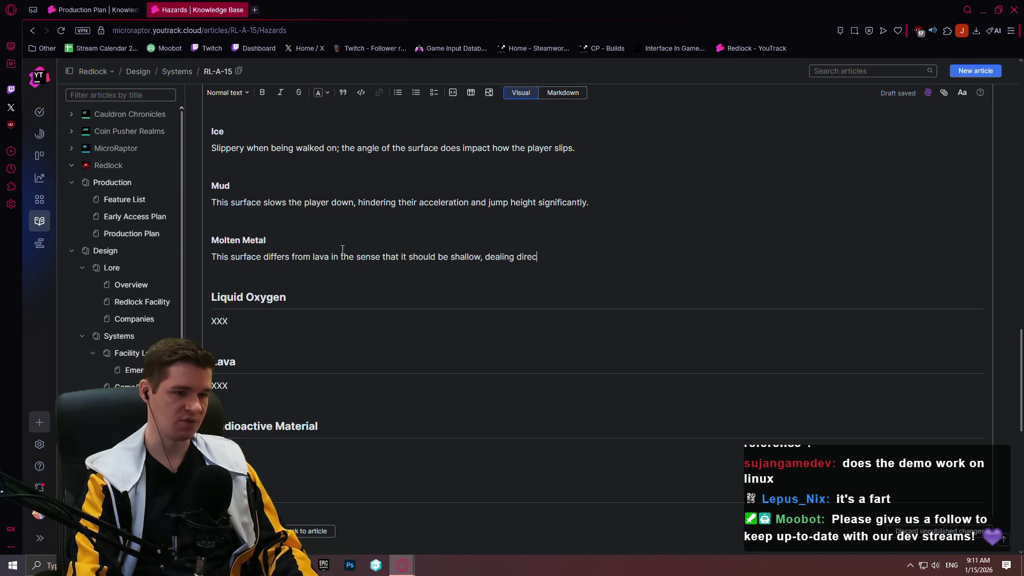
type("t health damage to")
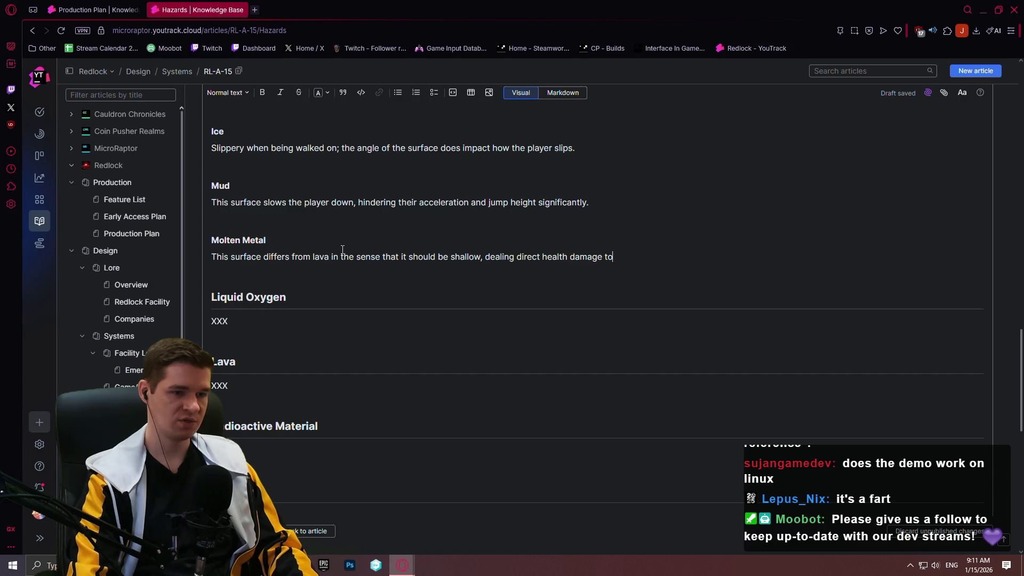
type(" the player while the")
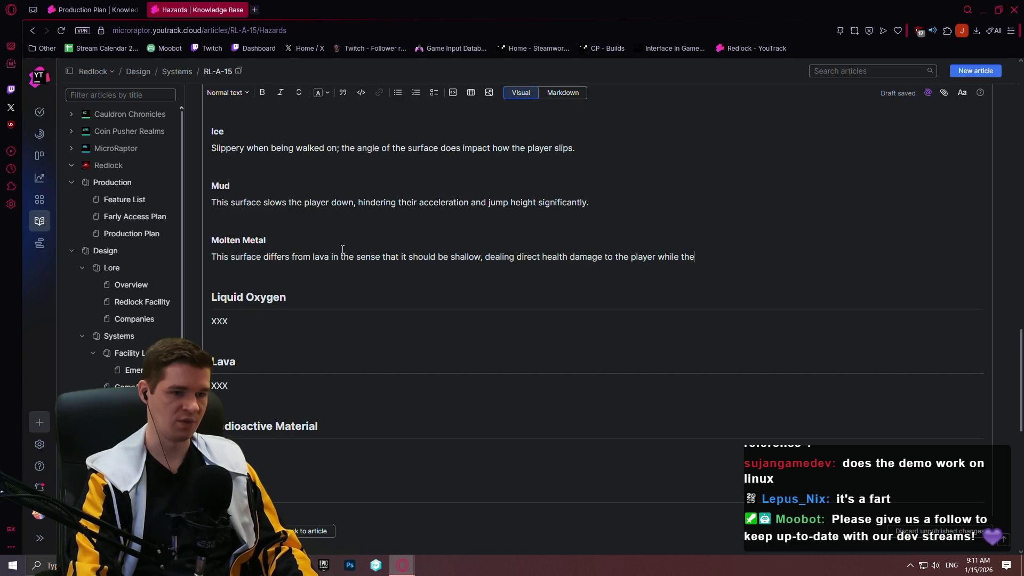
type("y're standing i")
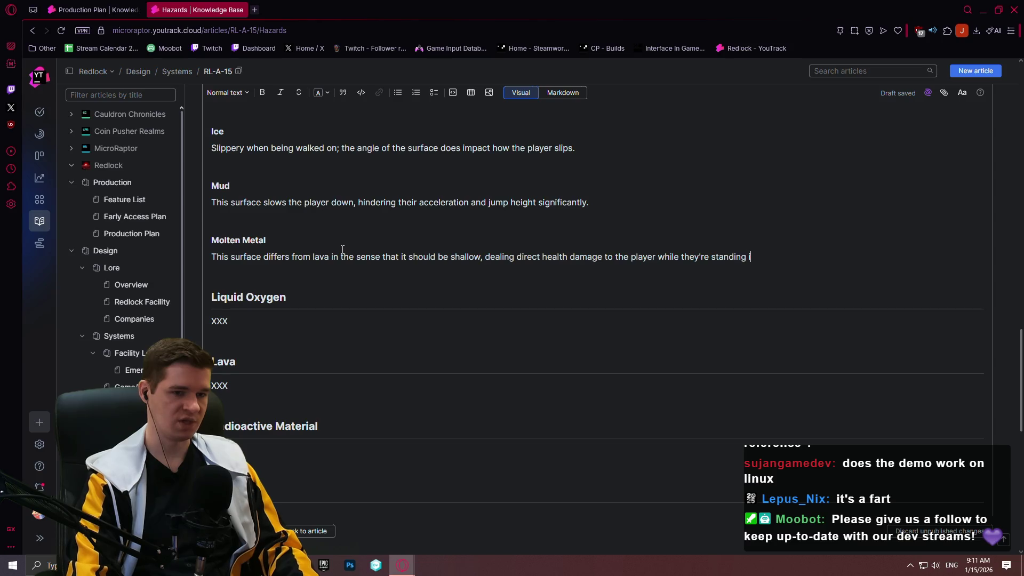
type("n it. It a")
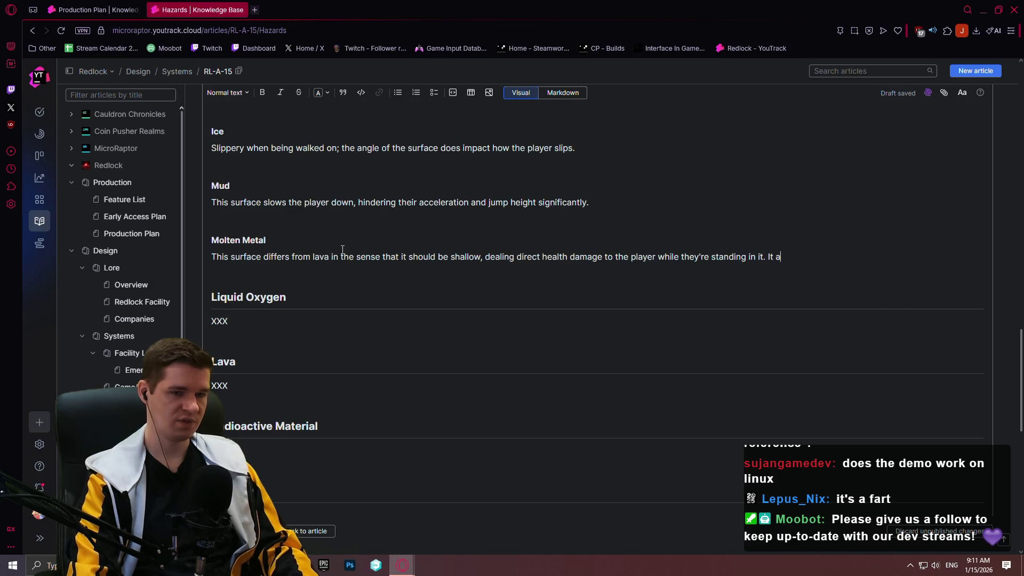
type("lso has the same ")
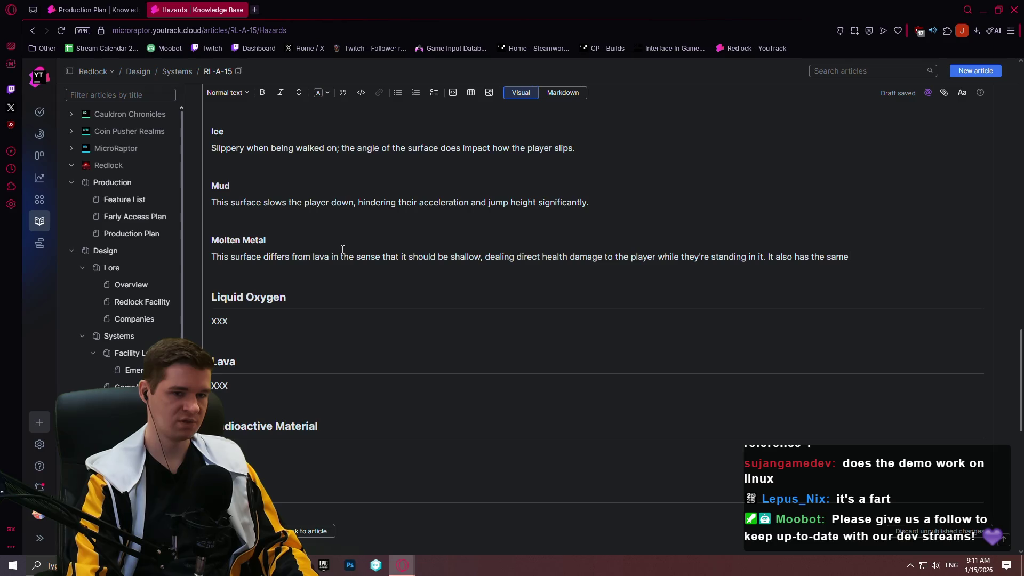
type("properties a")
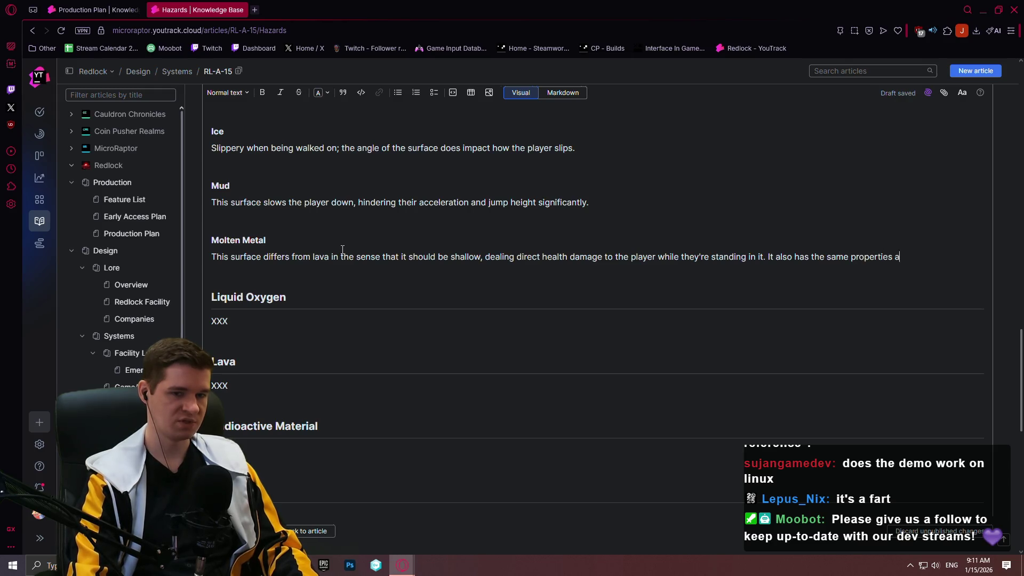
type("s mud, slowing the ")
type("pla")
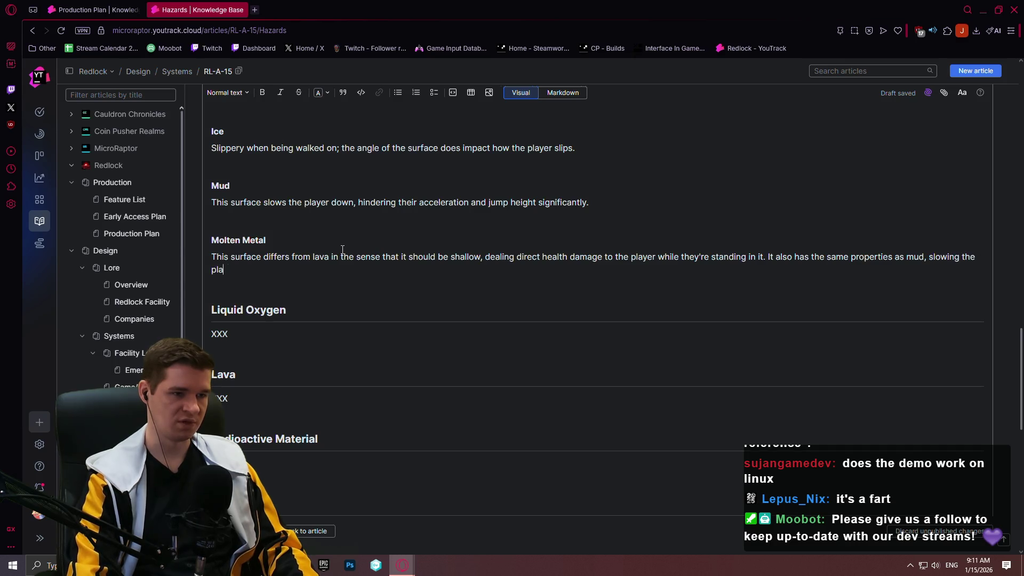
type("yer down and affecting th")
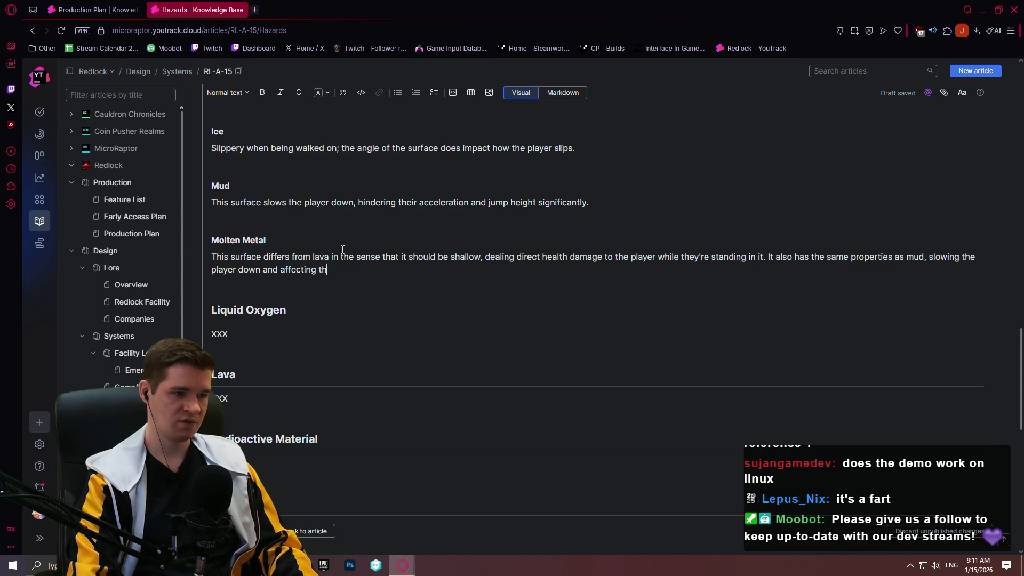
key("BackSpace")
key("BackSpace")
type("properti")
type("e")
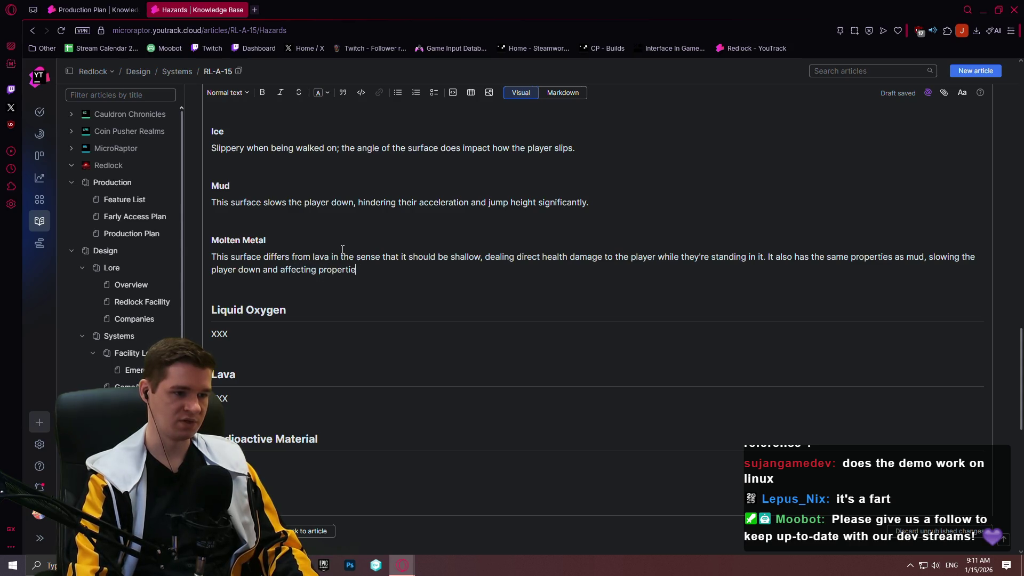
type("s like jump height.")
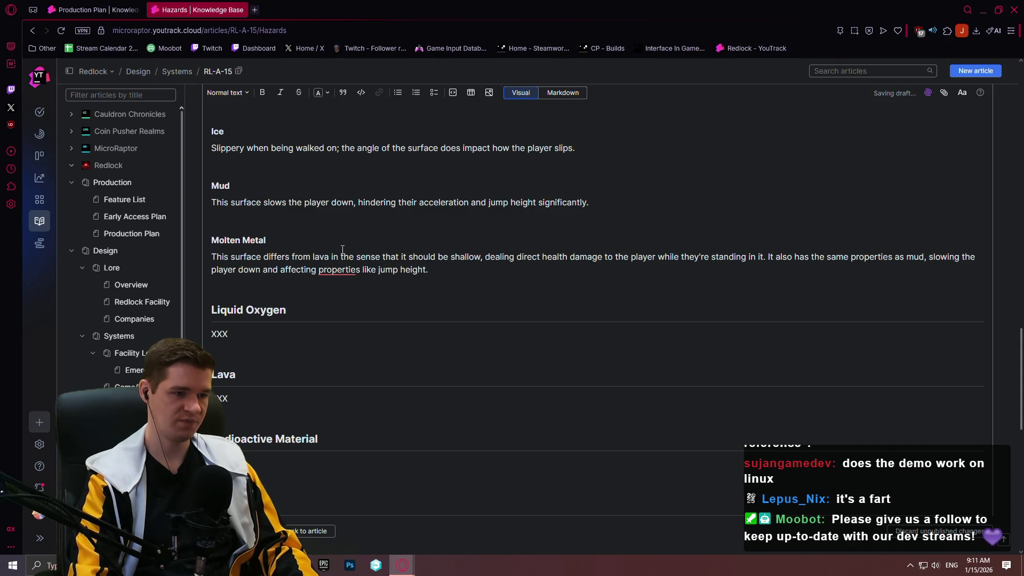
key("Return")
type("If too deep, we should essentially treat it like lava; instant death.")
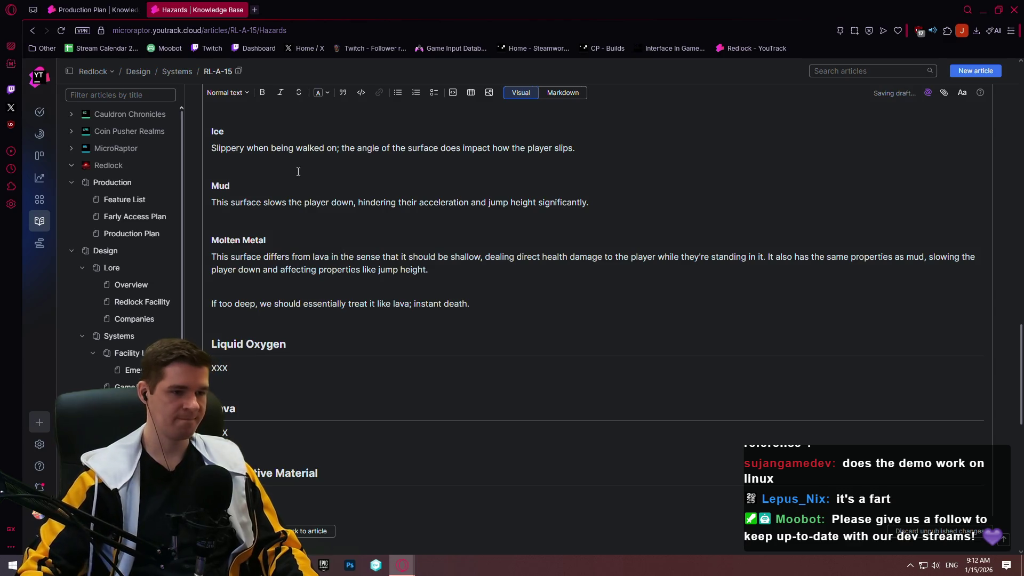
scroll(365, 259, "down", 1)
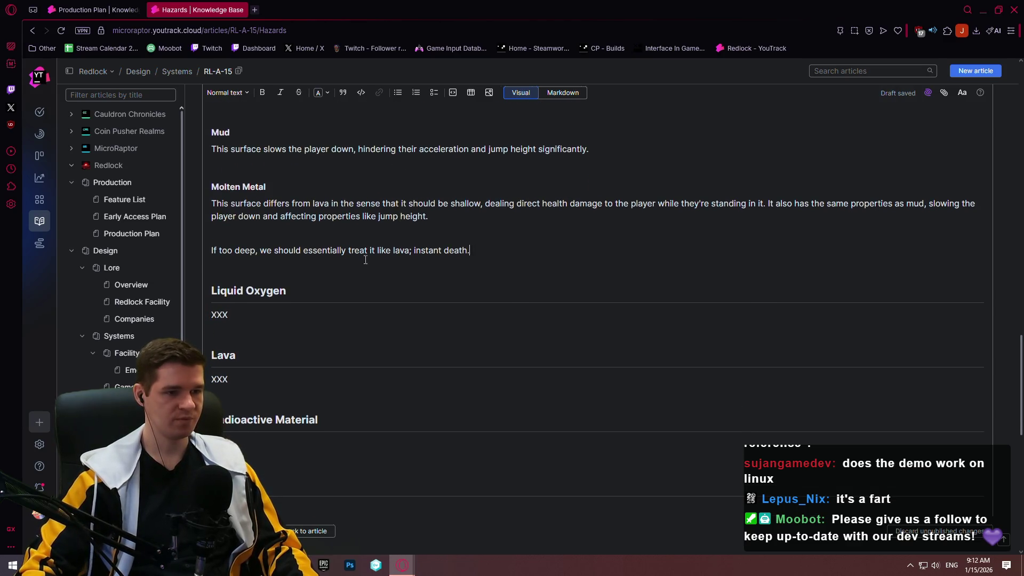
- Replace the Liquid Oxygen placeholder: stepping in it is instant death for the player, like blue lava
left_click(295, 324)
scroll(334, 241, "down", 2)
scroll(314, 250, "down", 1)
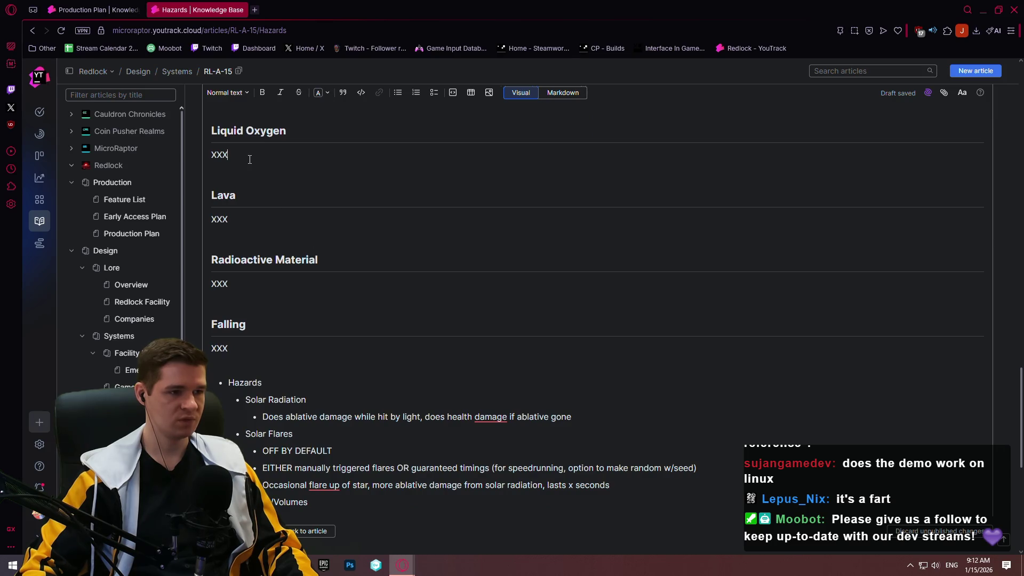
key("BackSpace")
key("BackSpace")
key("BackSpace")
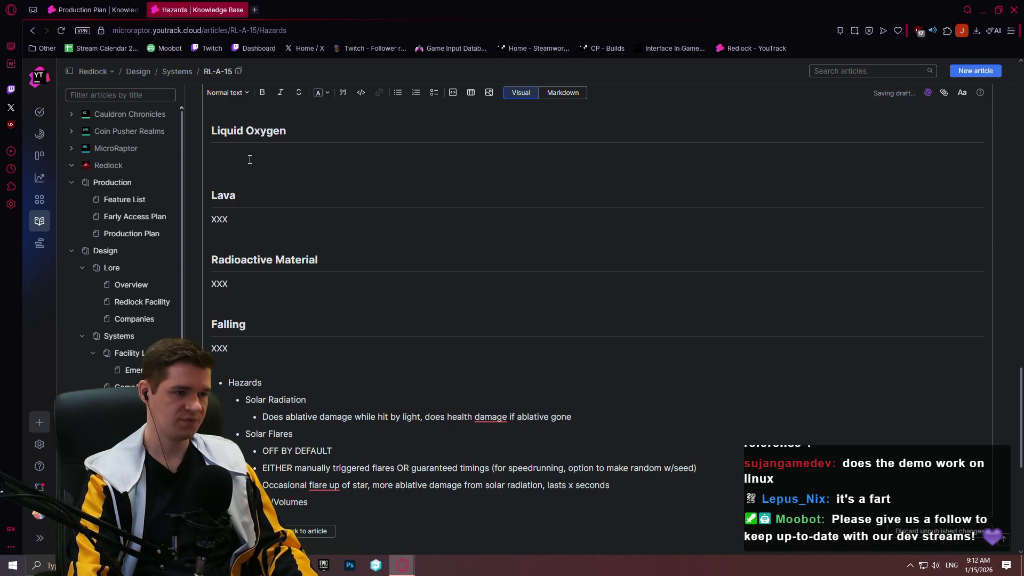
type("Stepp")
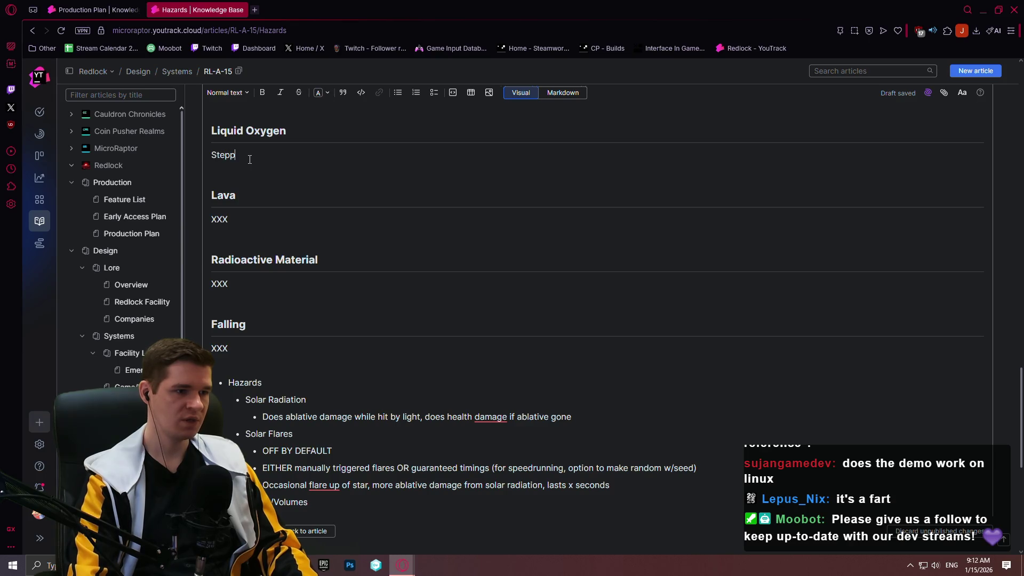
type("ing: in liqu")
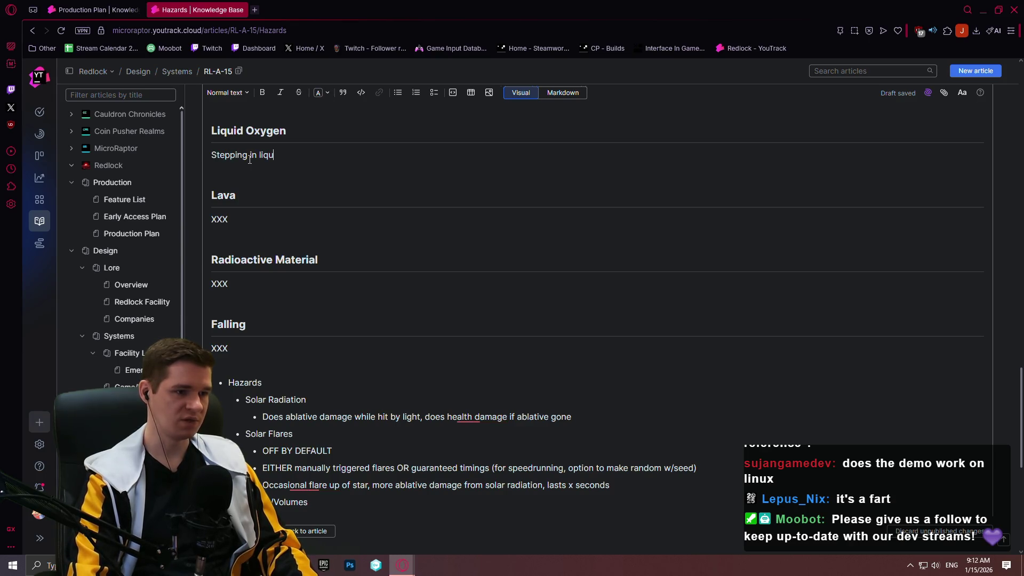
type("id oxygen")
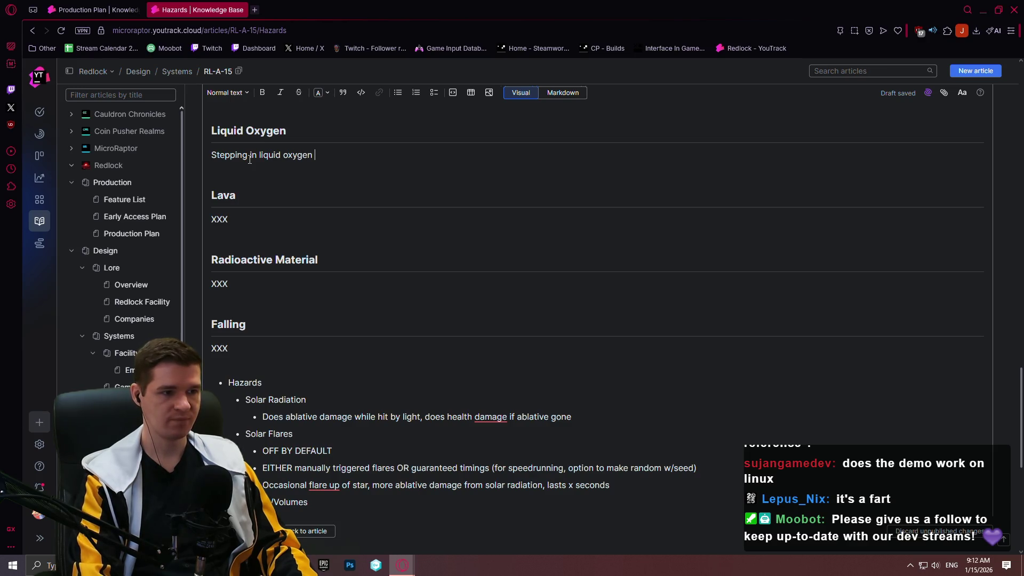
type("is ")
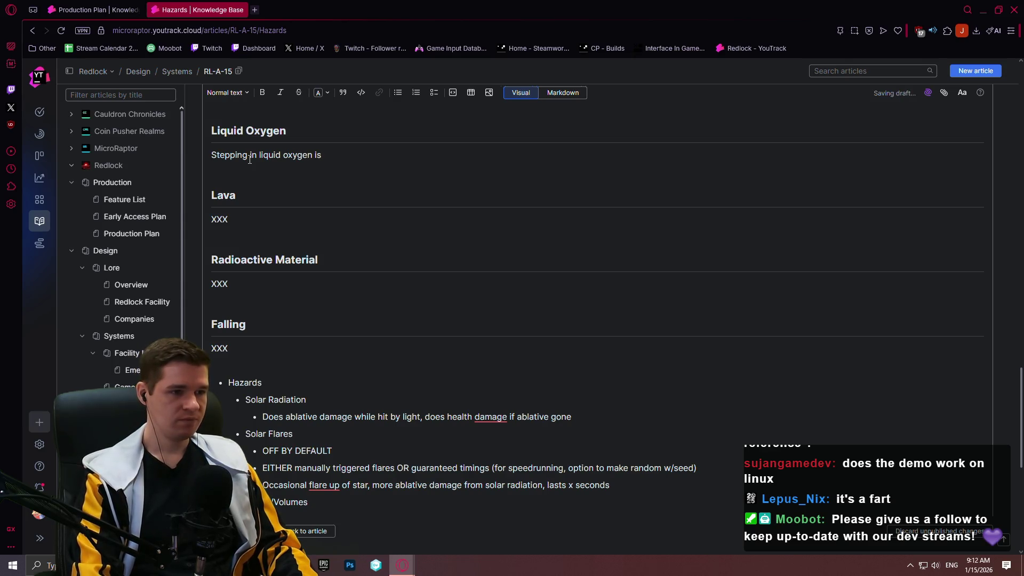
type("instant deat")
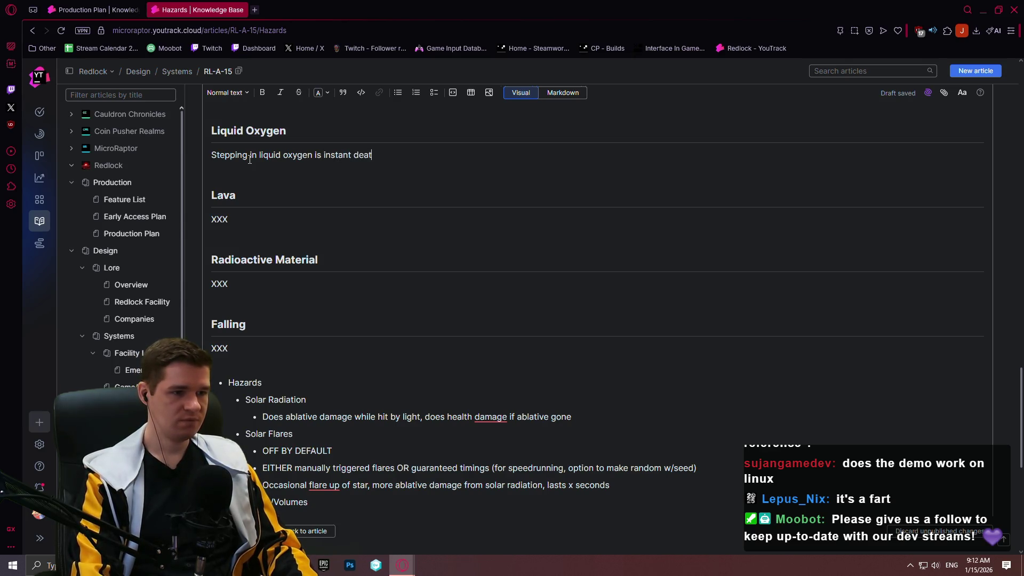
type("h for the platye")
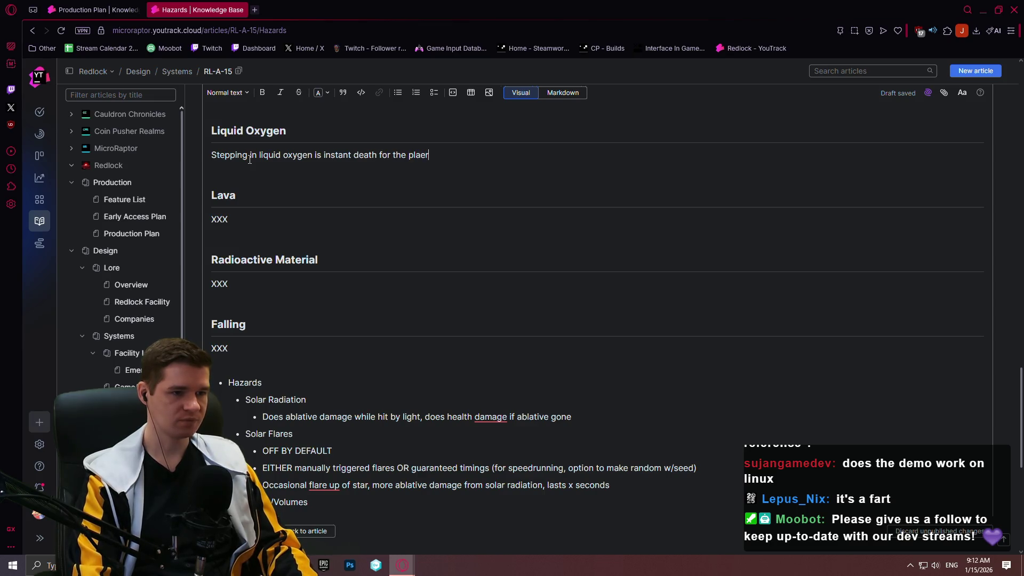
key("BackSpace")
key("BackSpace")
type("yer")
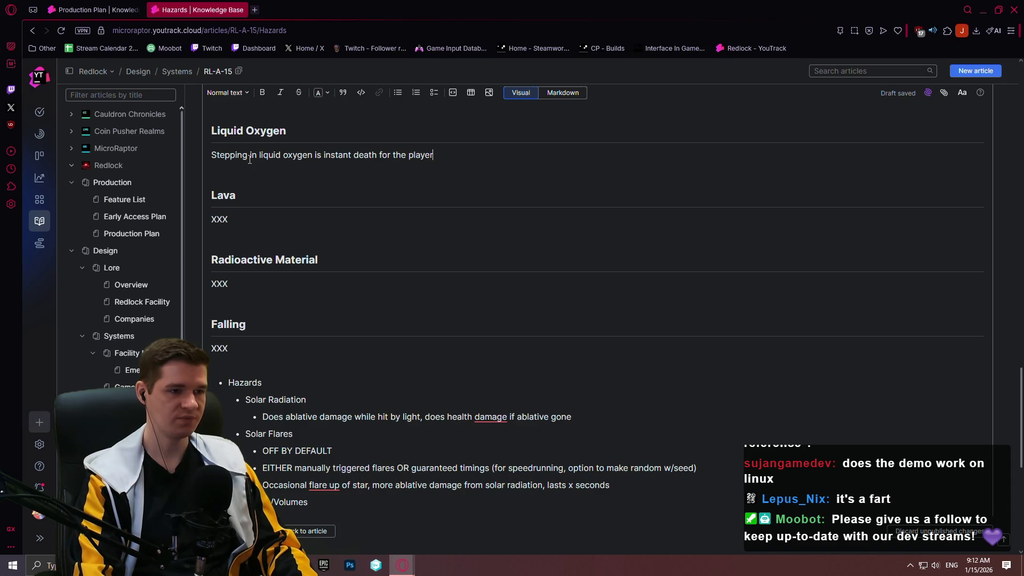
type(". I")
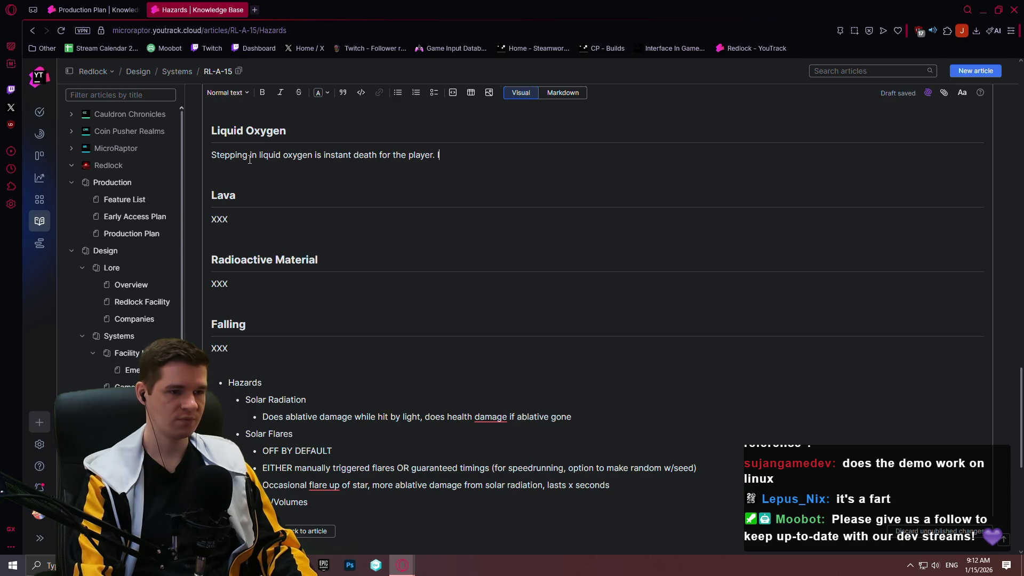
type("magine it as blue lava.")
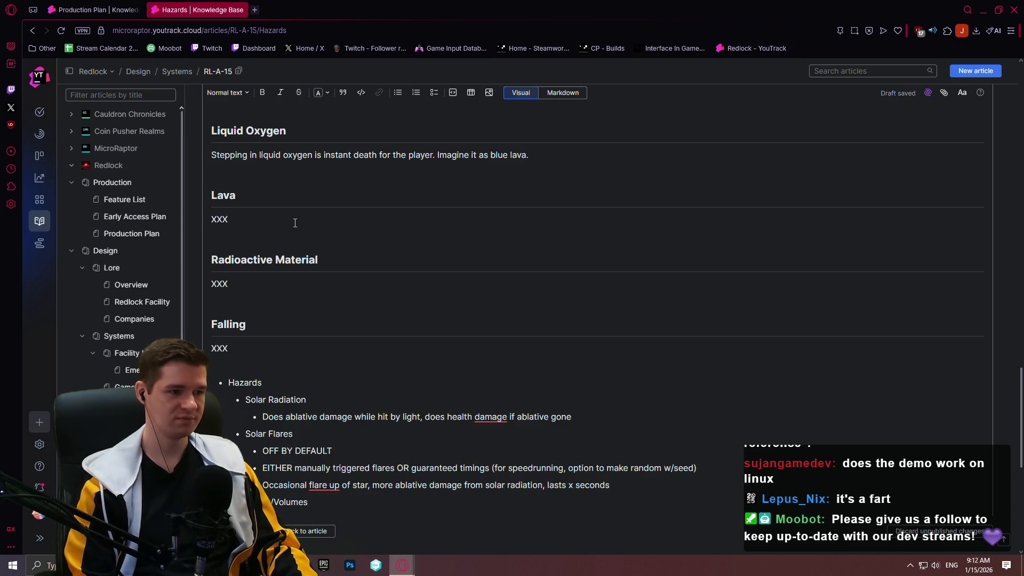
key("BackSpace")
key("BackSpace")
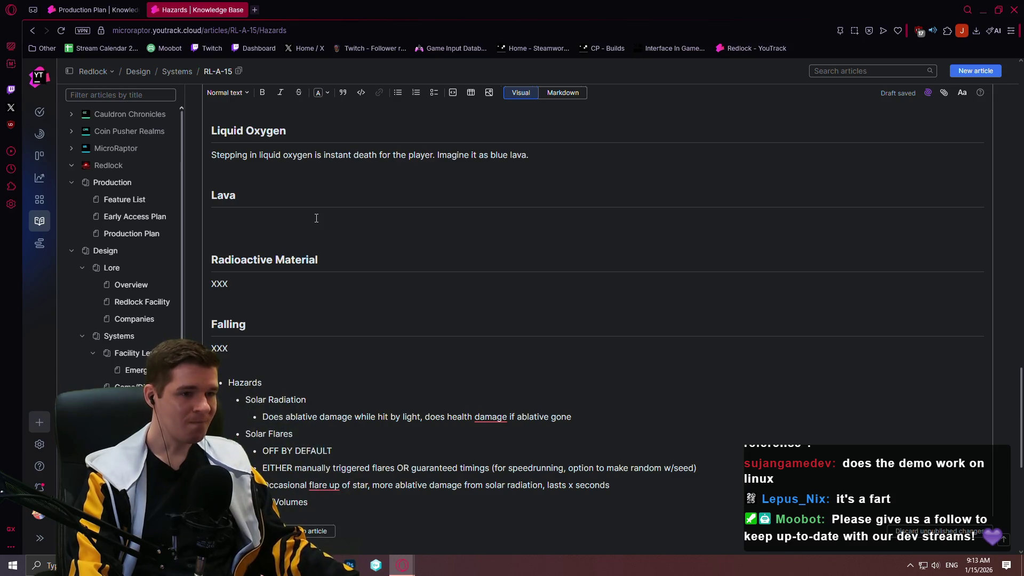
- Write 'Touching lava is instant death' under the Lava heading
type("Touching lava is instant death.")
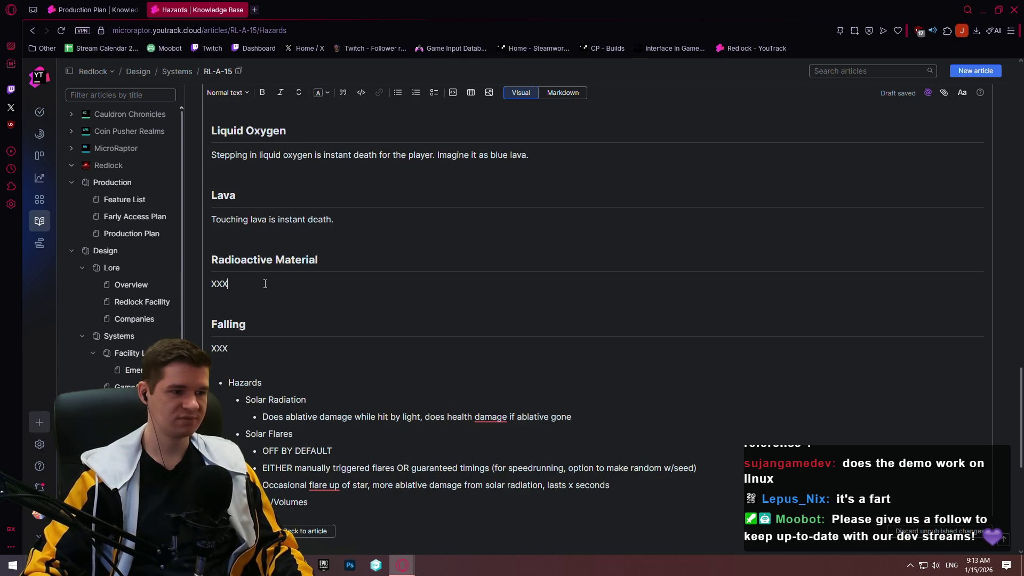
- Explain Radioactive Material deals ablative damage, then health damage if the player lacks ablative
scroll(265, 284, "down", 1)
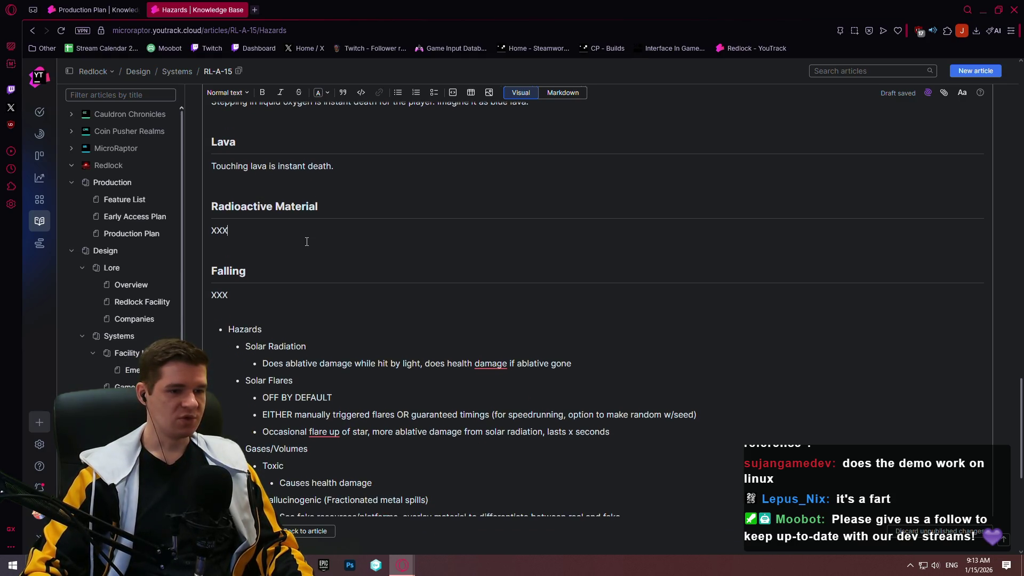
scroll(277, 237, "down", 1)
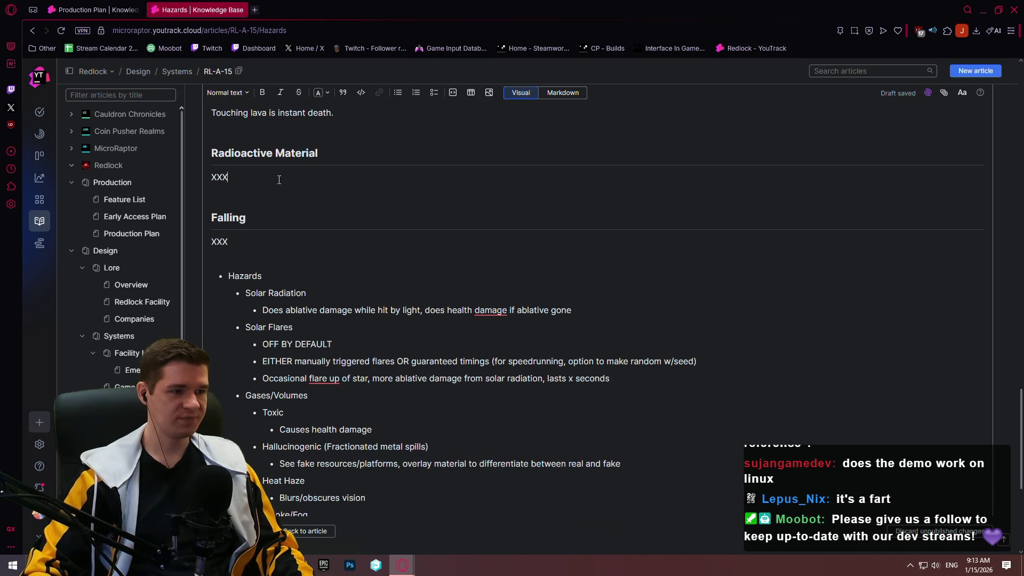
scroll(301, 241, "up", 3)
scroll(301, 241, "down", 2)
key("BackSpace")
key("BackSpace")
key("BackSpace")
type("Radioactive material wi")
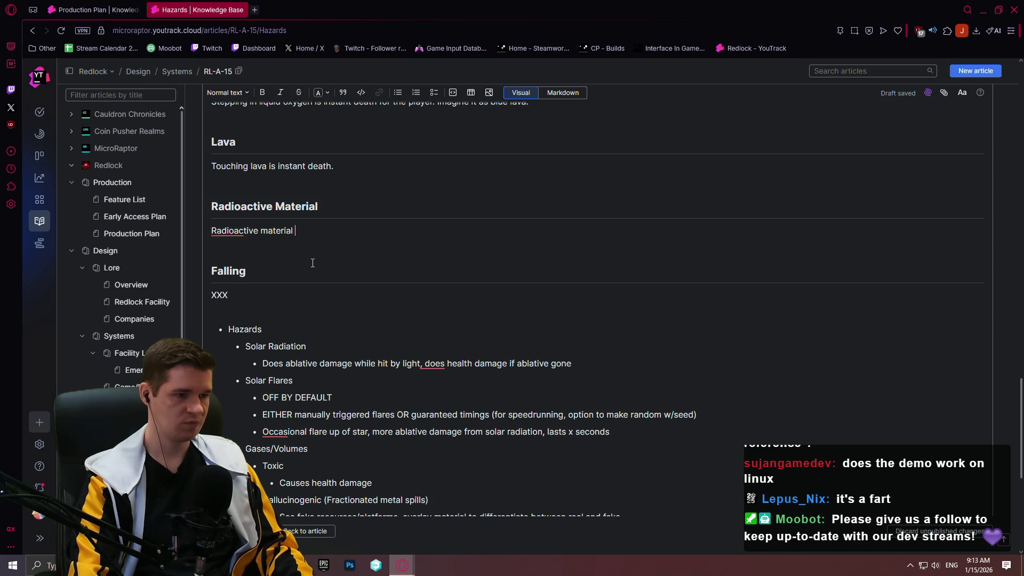
type("ll deal ")
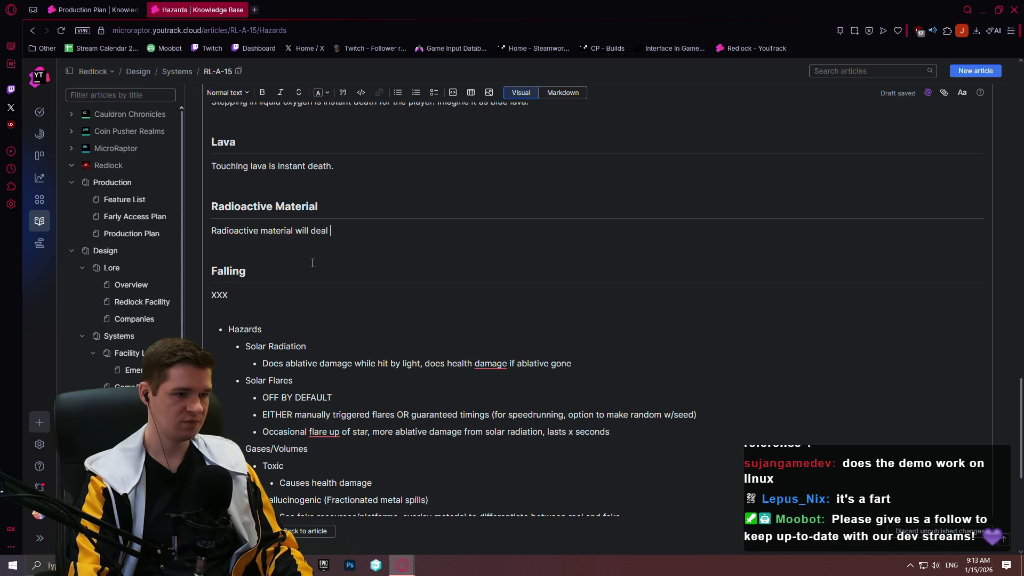
type("ablative")
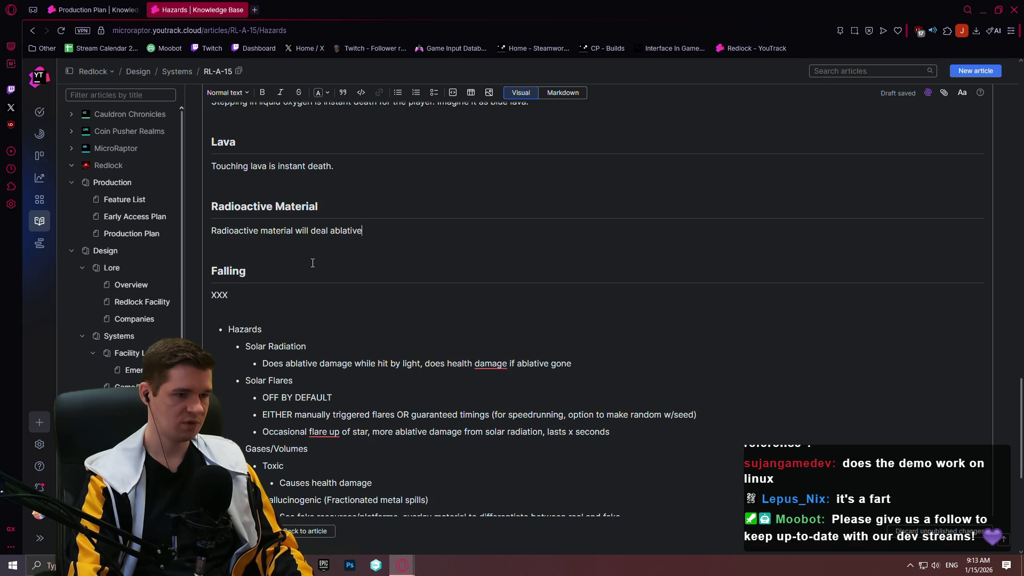
type(" damage to the pla")
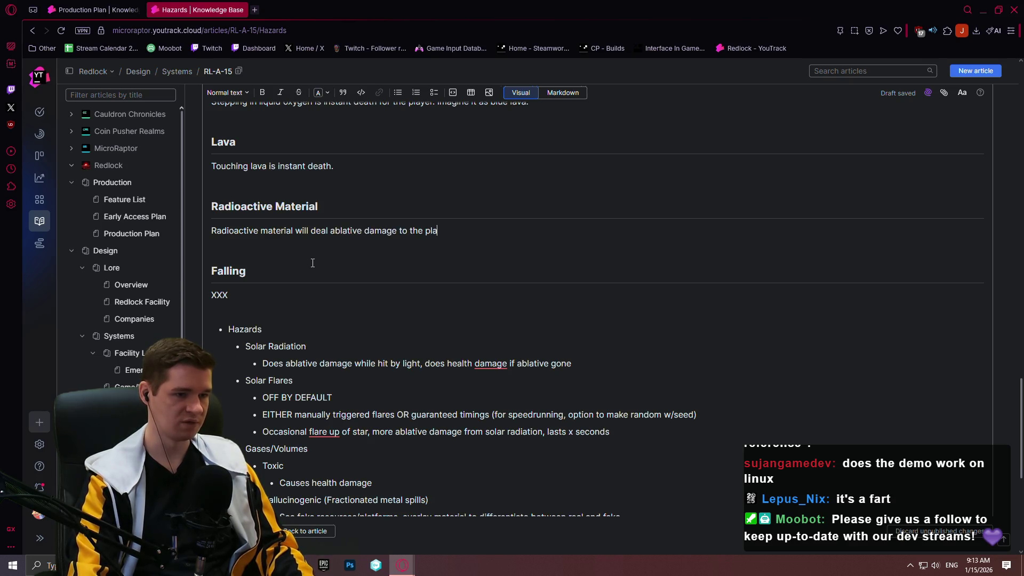
type("yer, if they have ")
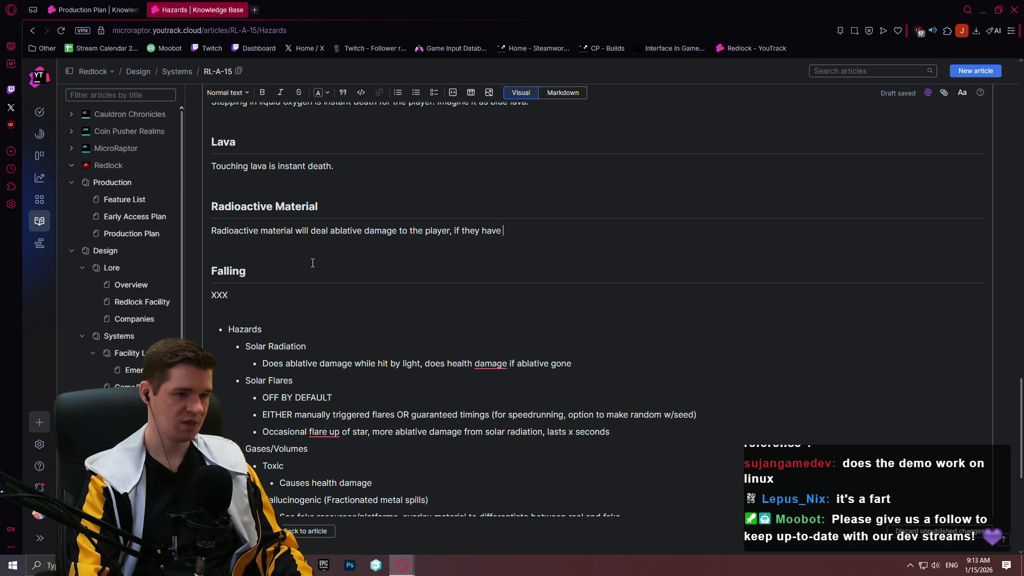
type("ablative, and then dir")
type("ect damage i")
type("f the pla")
key("BackSpace")
key("BackSpace")
key("BackSpace")
type("health damage if the pol")
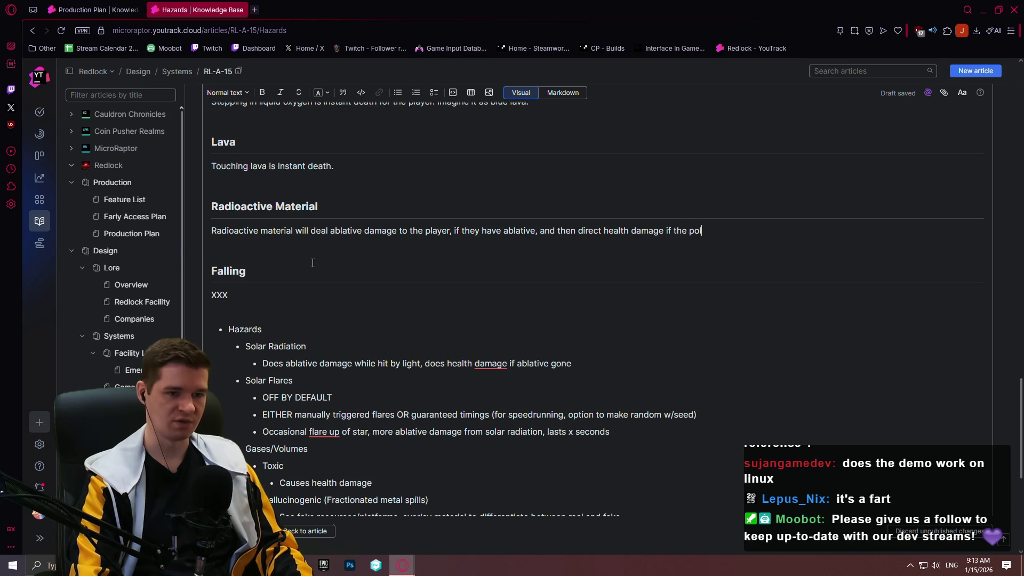
key("BackSpace")
key("BackSpace")
type("layer lack")
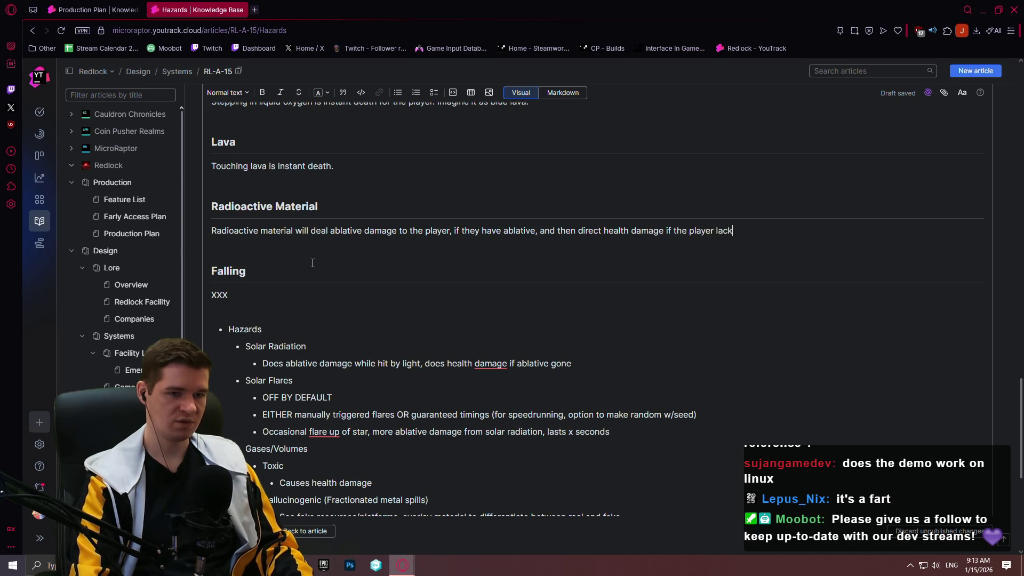
type("s ablative.")
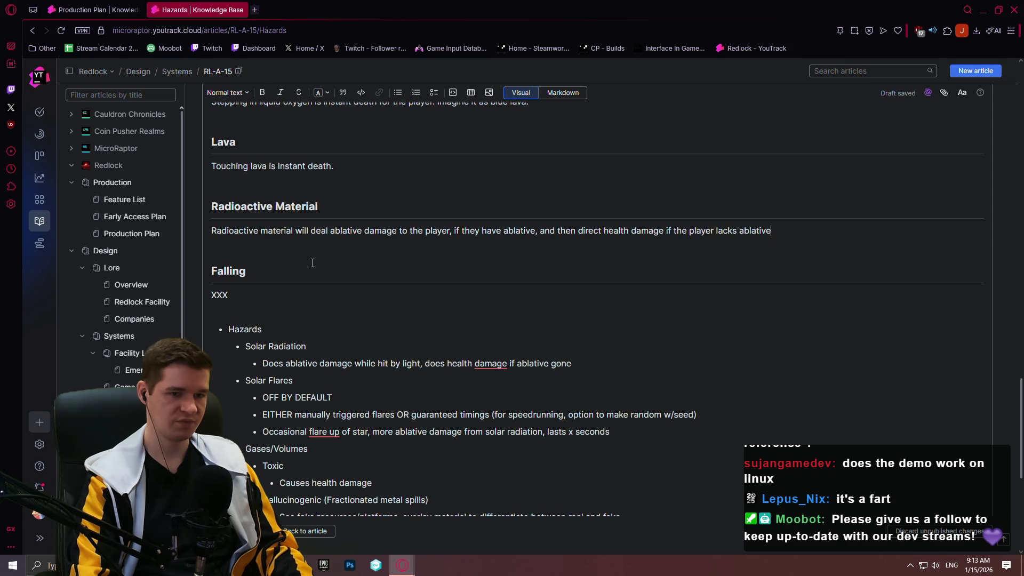
key("Return")
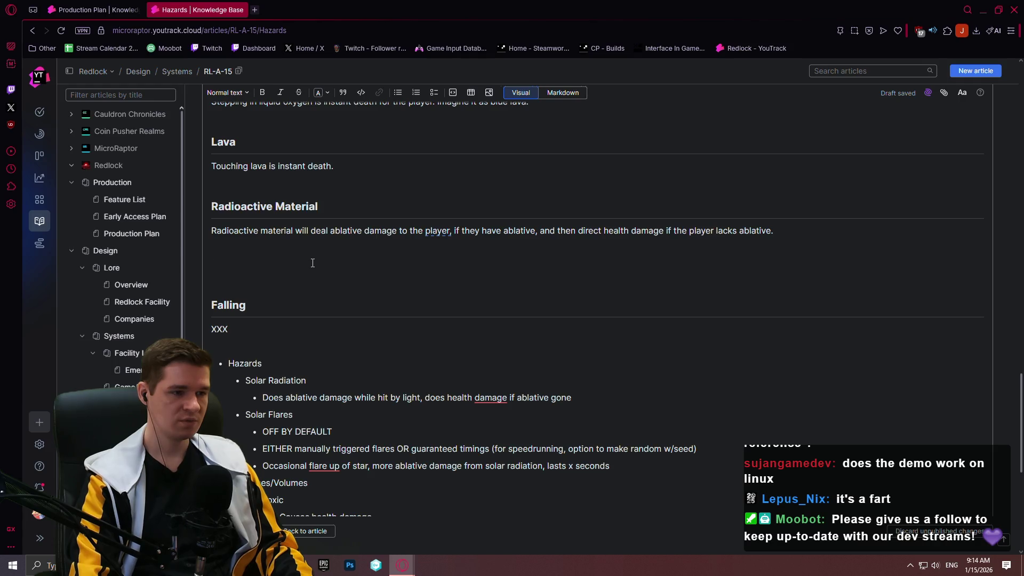
type("Ra")
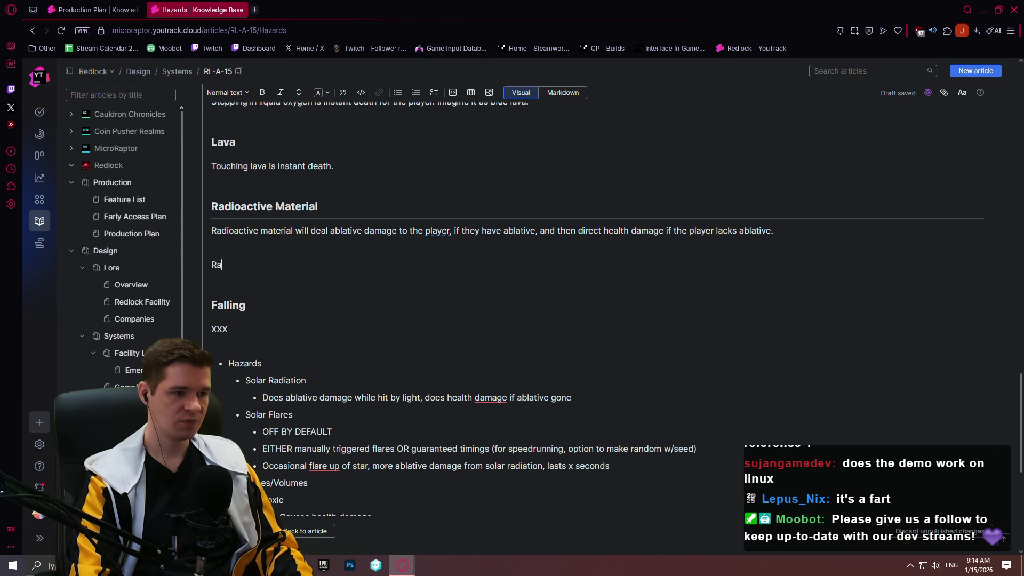
type("dioactive materials, such as ")
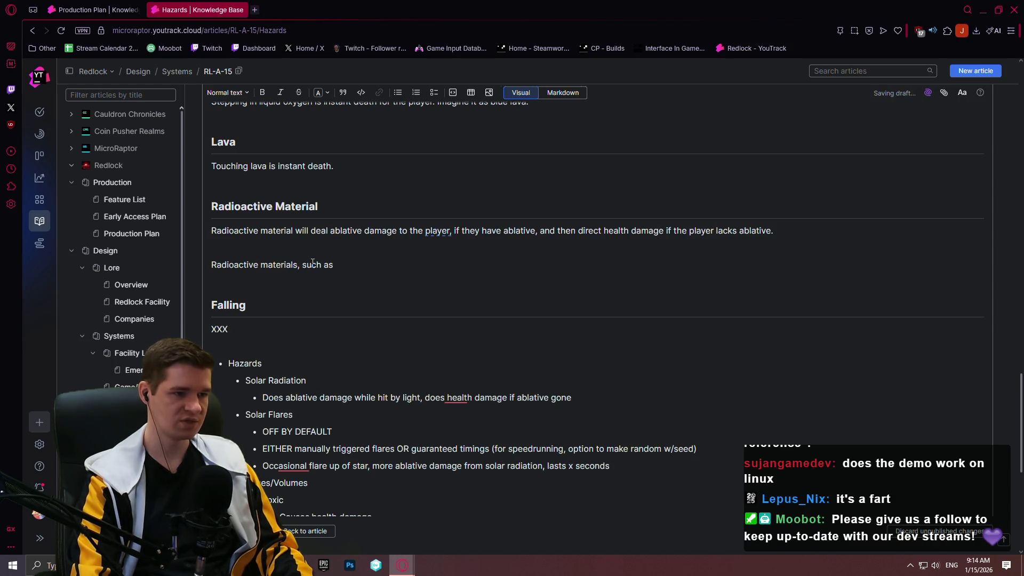
type("rad")
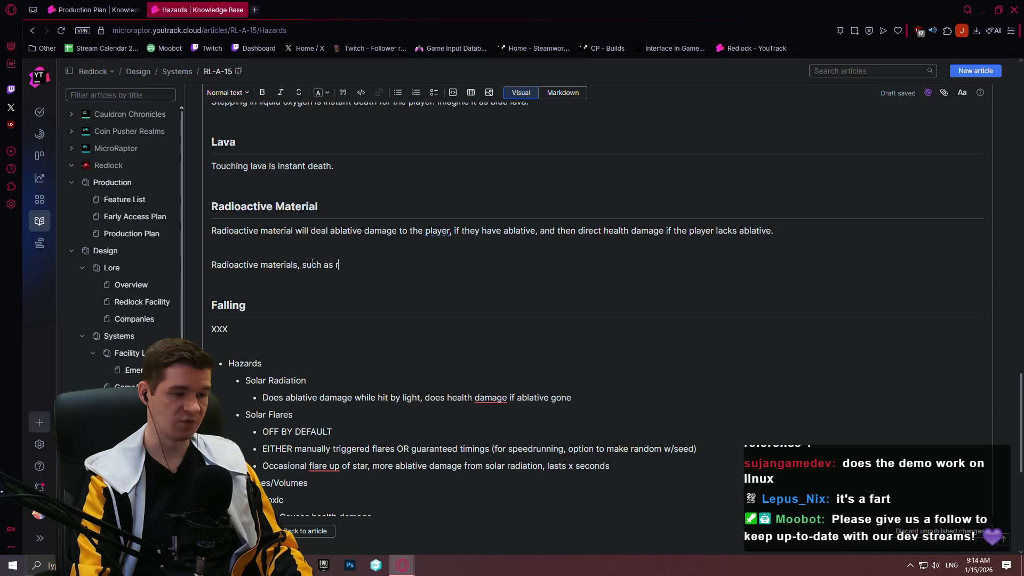
type("io")
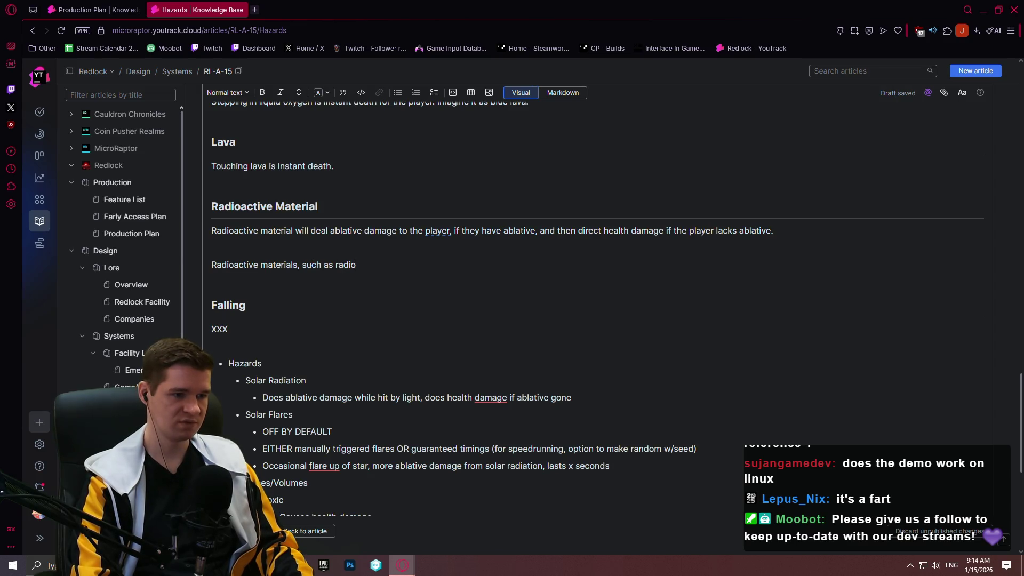
type("active minerals, ")
type("radiate ")
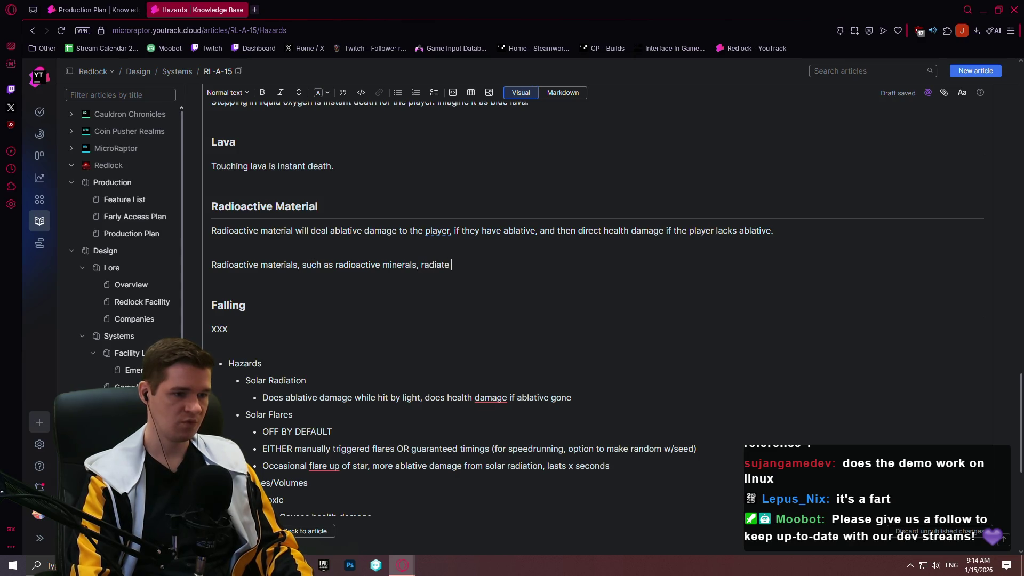
type("the damage")
type(" from the source")
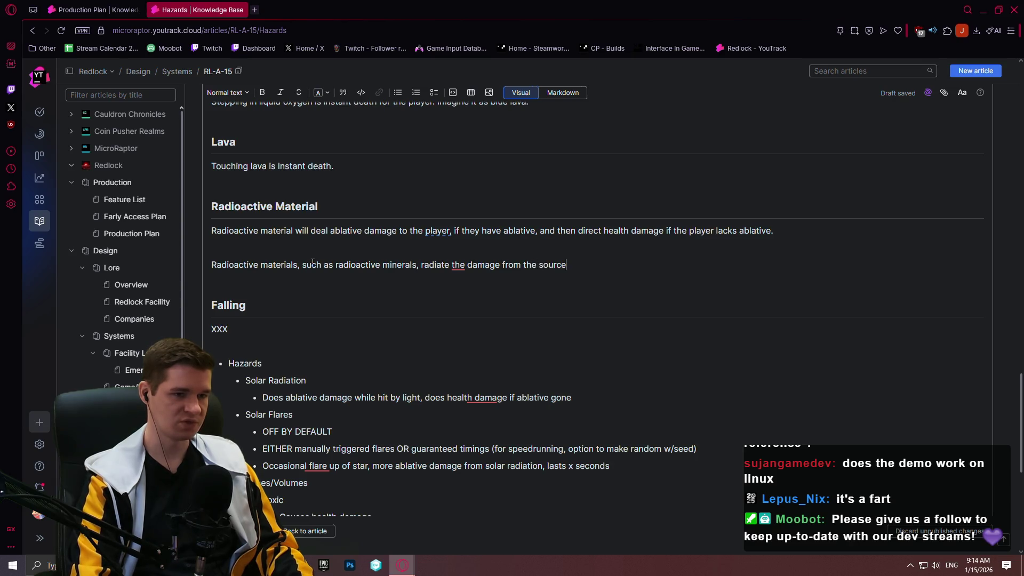
type(" mesh. ")
type("The closer to")
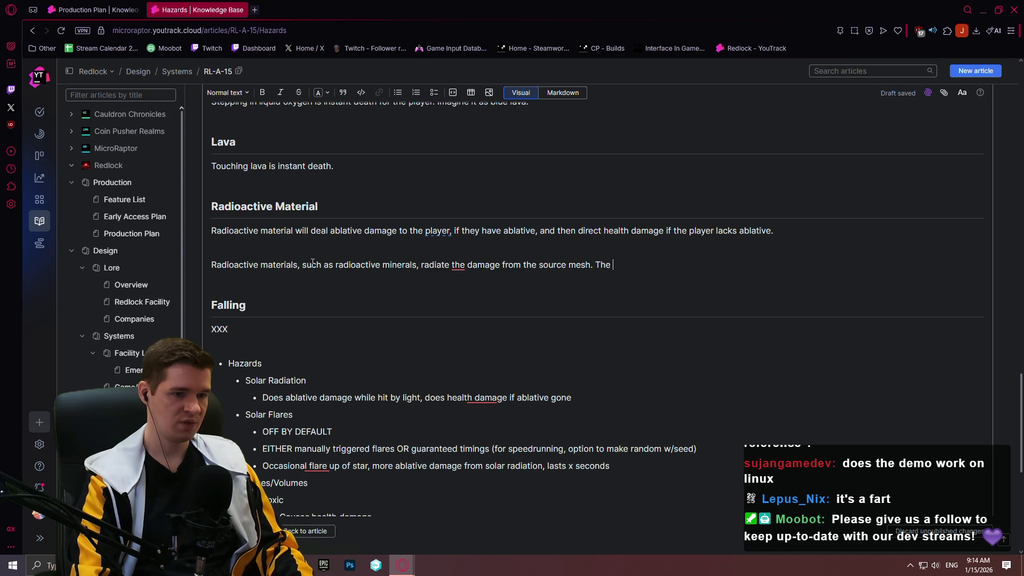
- Add that radiation damage rises as the player nears the mesh, with visual and audible cues
key("BackSpace")
key("BackSpace")
type("he player is")
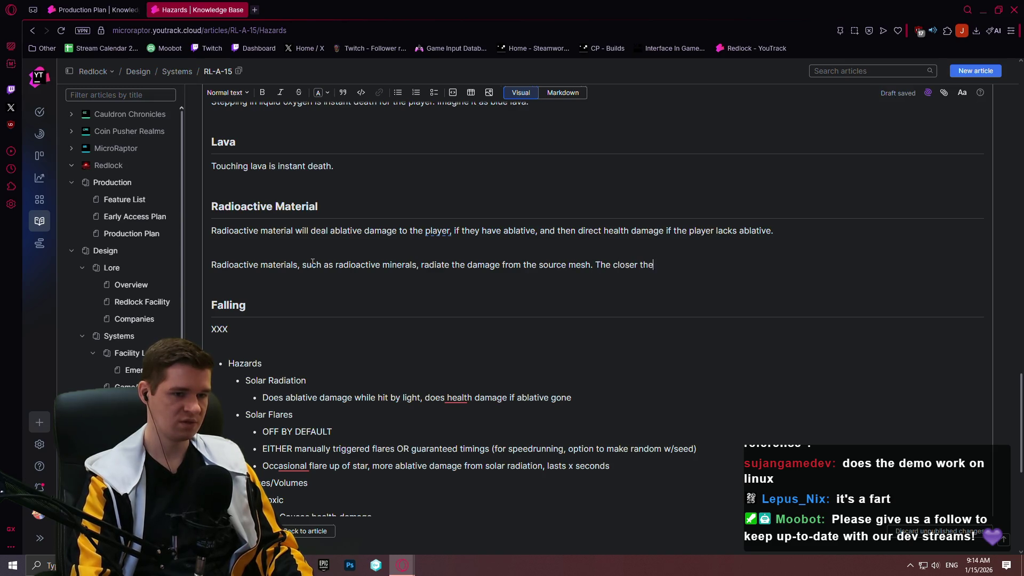
type(" to ")
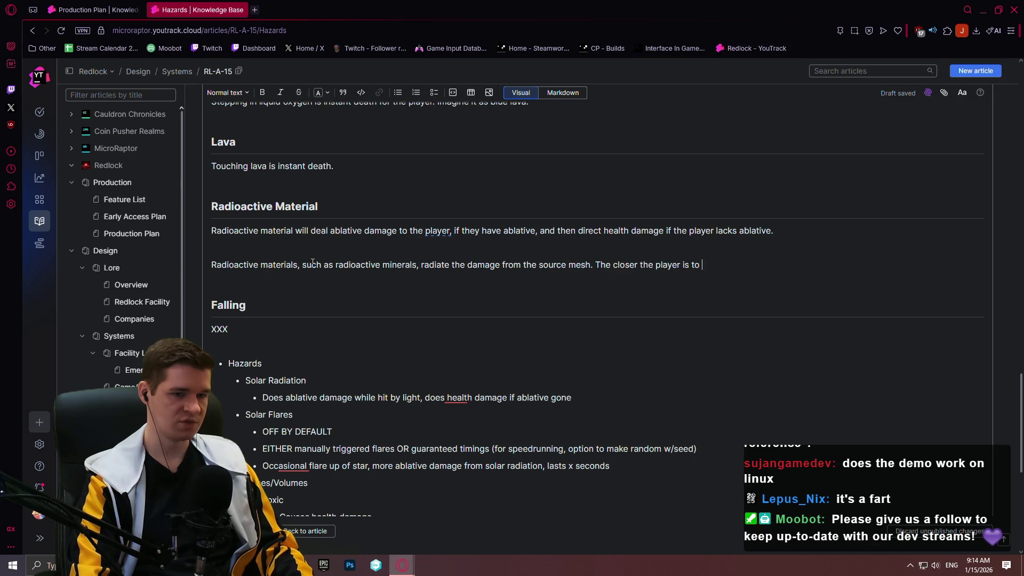
type("this mesh, the higher the ")
type("damage output.")
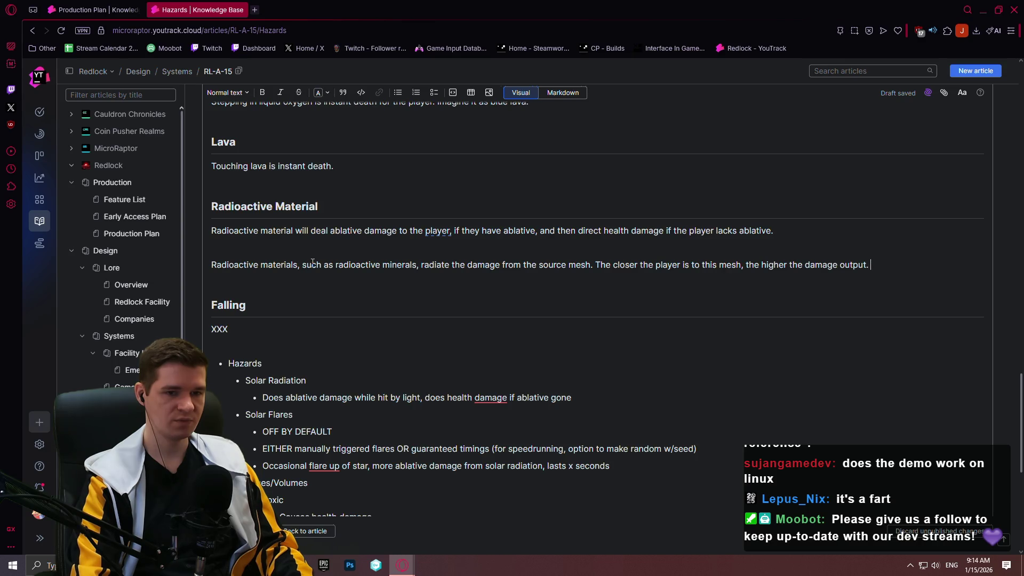
type("This should be accompanied by both visual and audible cues f")
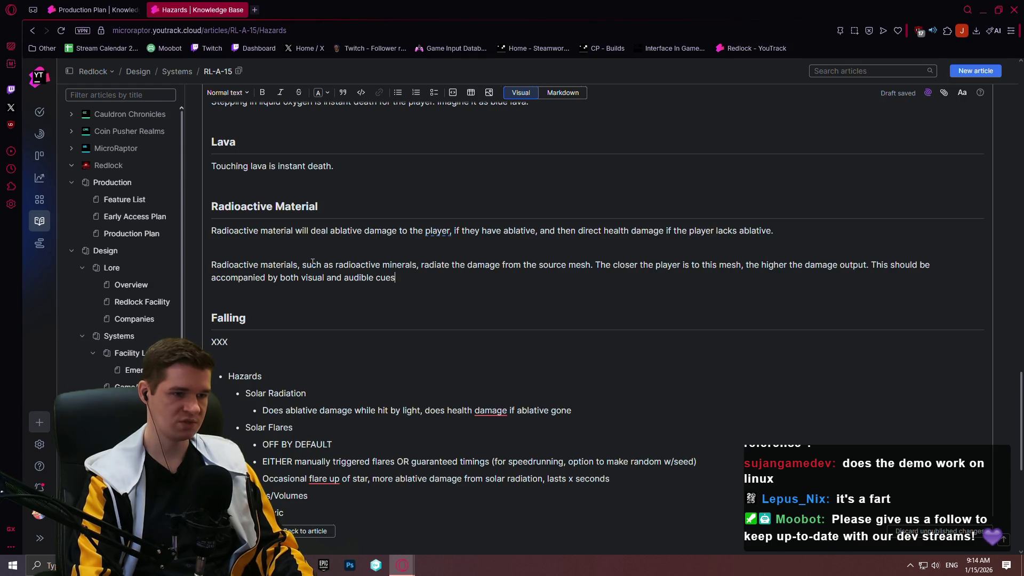
type("or p")
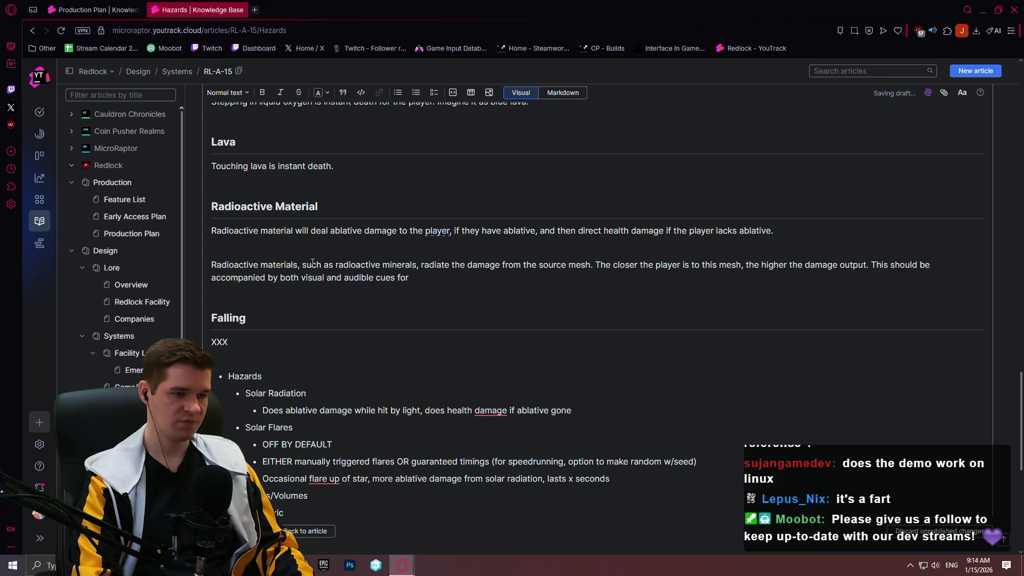
key("BackSpace")
key("BackSpace")
key("BackSpace")
type(".")
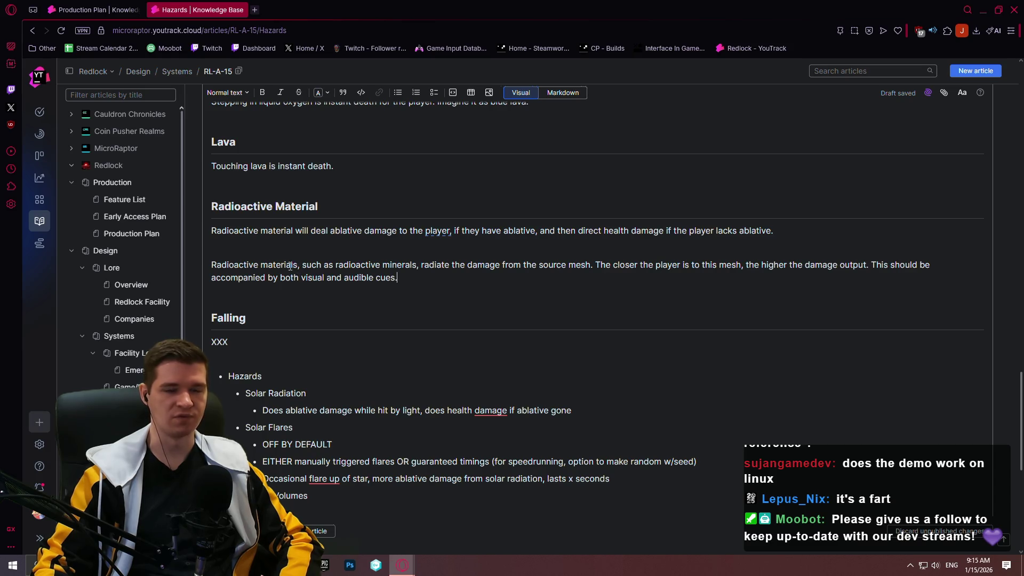
left_click(92, 10)
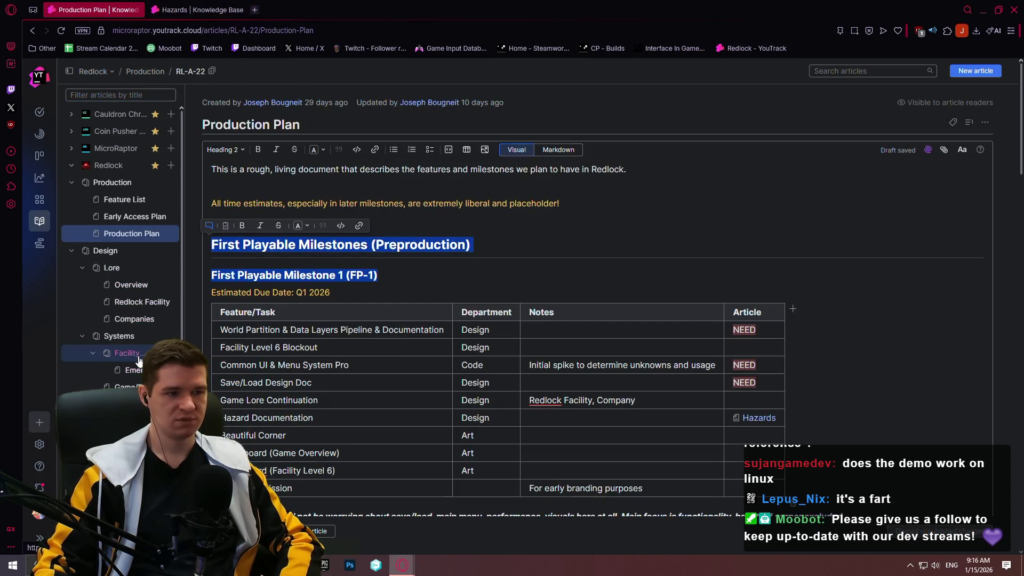
- Check the mining gallery names in Facility Level Overview, then go back to the Hazards article
left_click(138, 356)
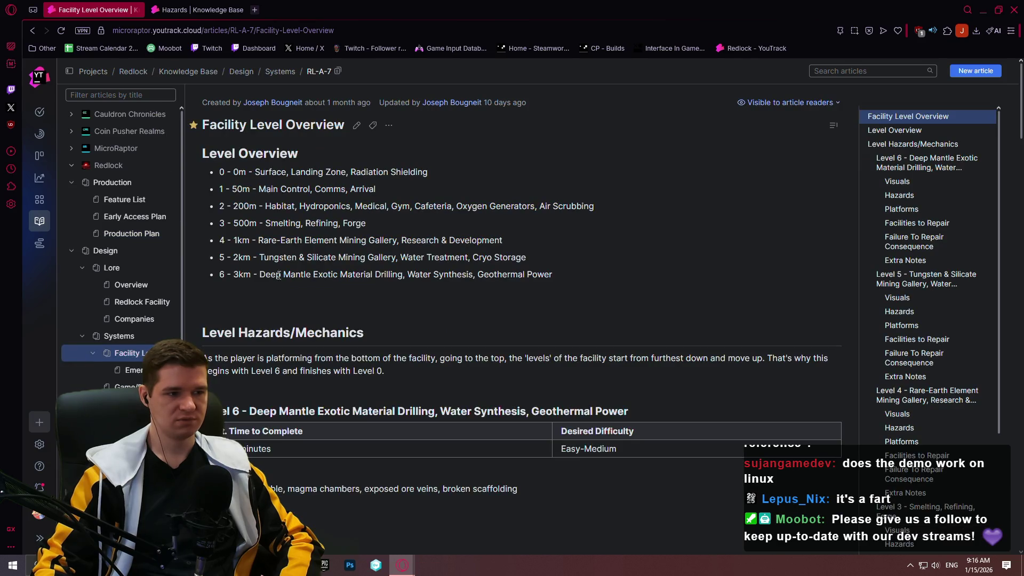
left_click_drag(265, 258, 396, 258)
left_click(467, 259)
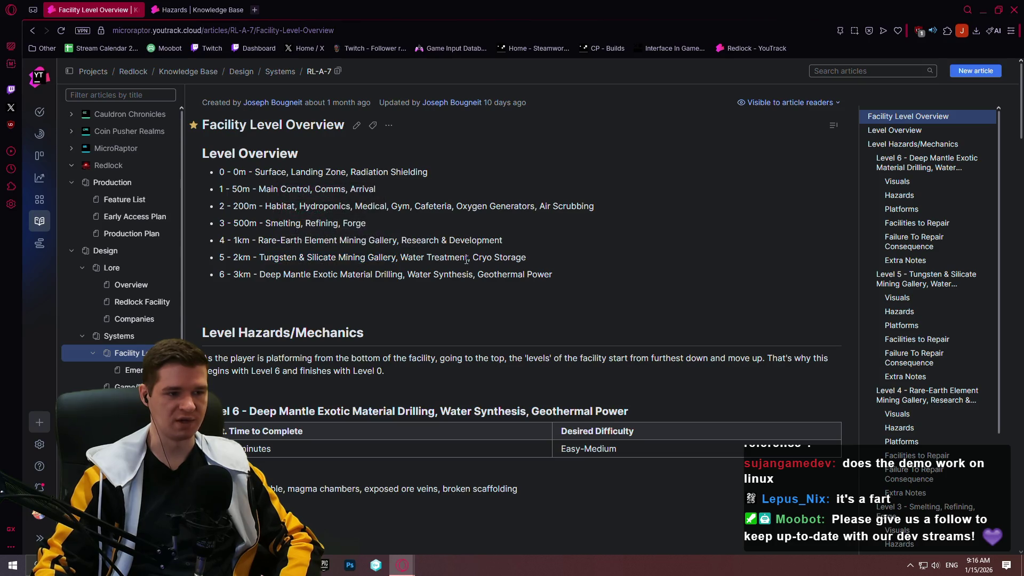
mouse_move(395, 240)
left_mouse_down()
mouse_move(219, 240)
mouse_move(258, 239)
mouse_move(261, 258)
mouse_move(396, 255)
left_mouse_up()
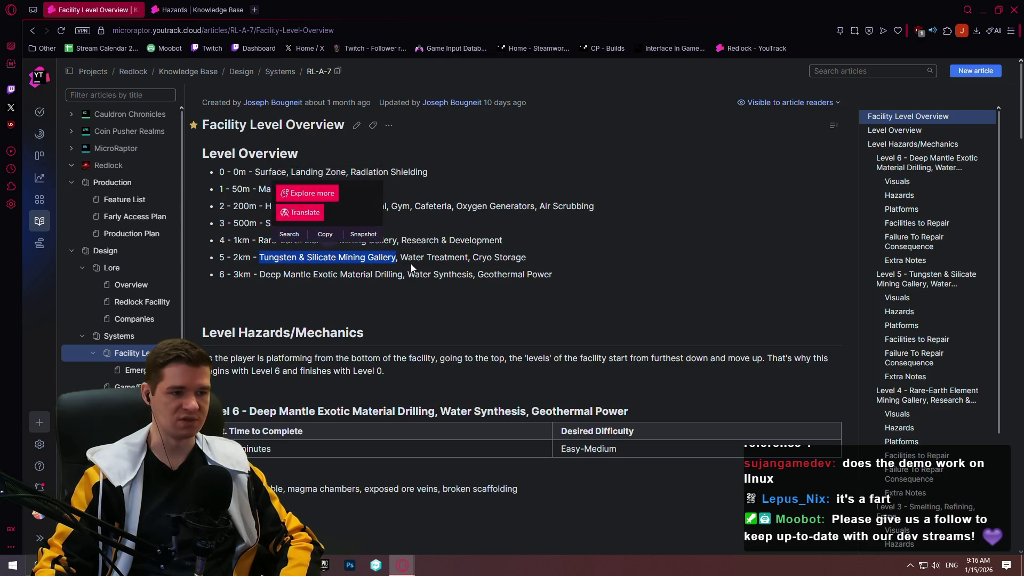
left_click(414, 267)
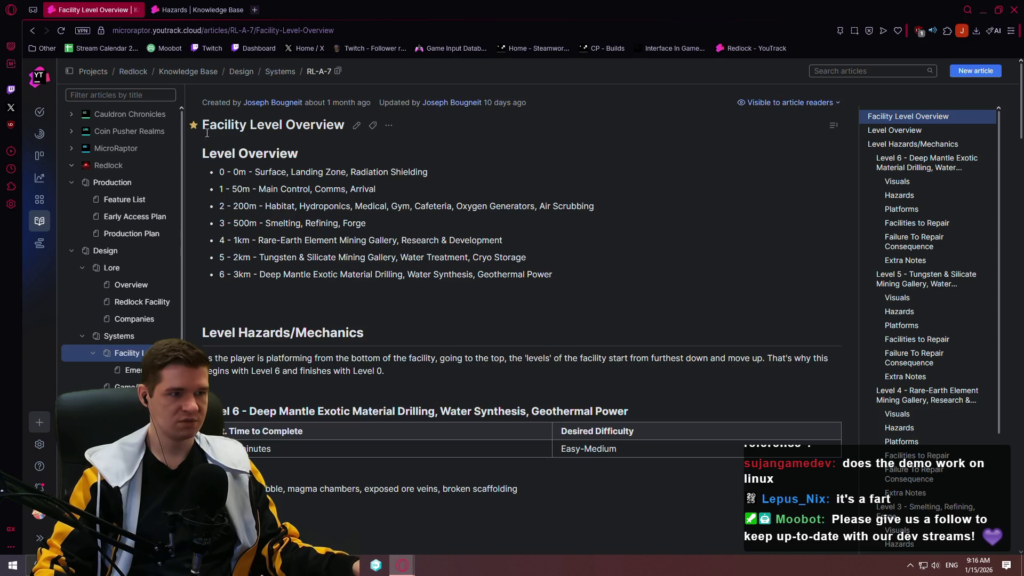
left_click(198, 9)
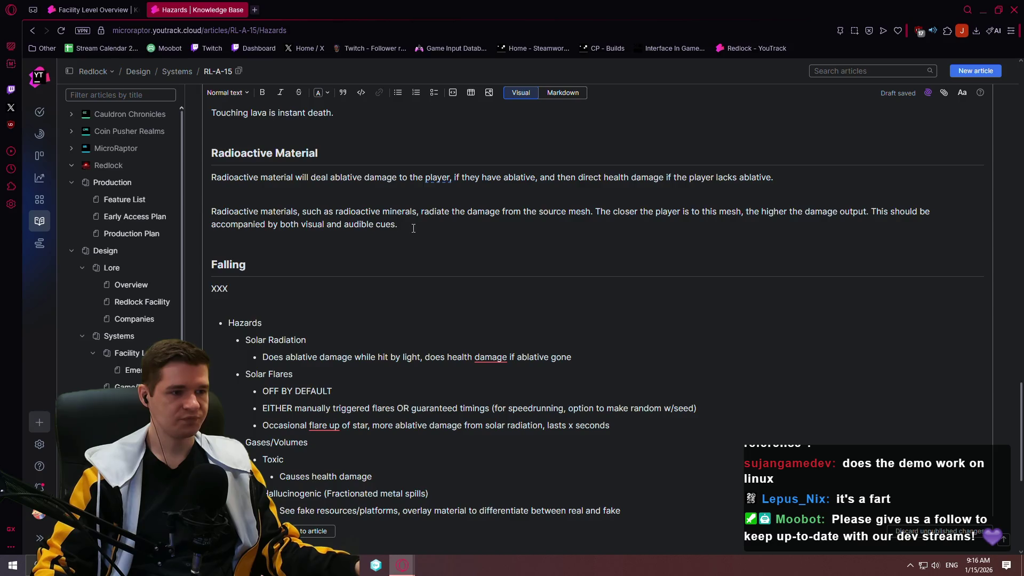
- Under Falling, state players take no falling damage and add an optional reactive-foam VFX note
scroll(414, 228, "down", 1)
scroll(405, 218, "up", 2)
scroll(394, 207, "down", 3)
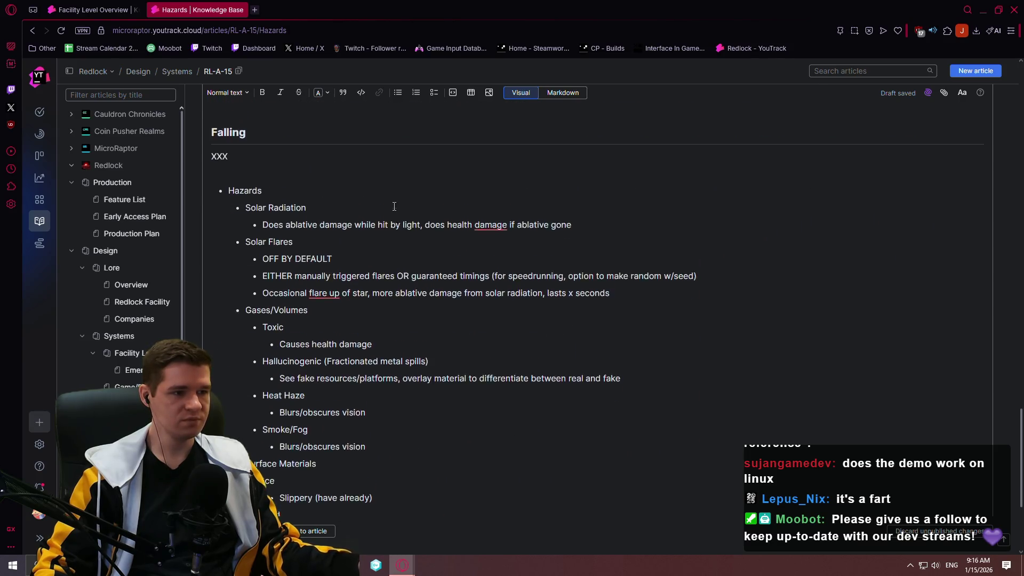
scroll(394, 207, "up", 3)
scroll(244, 340, "down", 6)
scroll(273, 169, "up", 3)
scroll(273, 169, "up", 2)
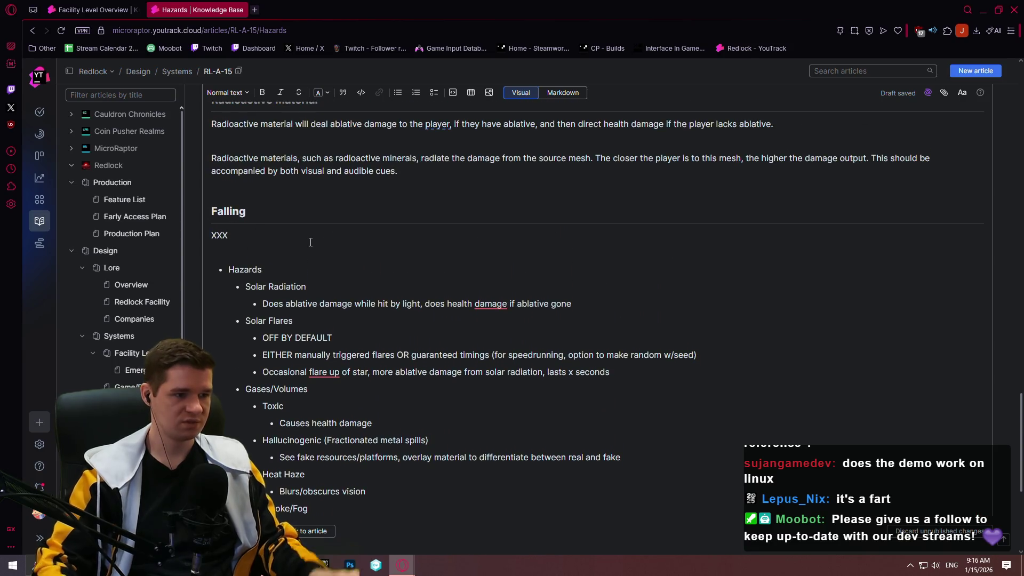
key("BackSpace")
key("BackSpace")
key("BackSpace")
type("The p")
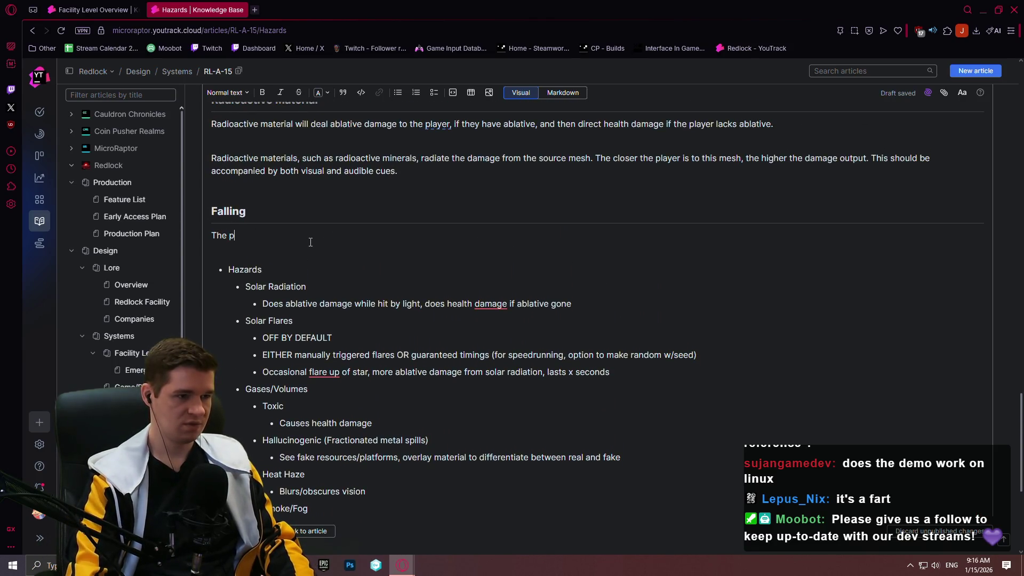
type("layer will NOT ")
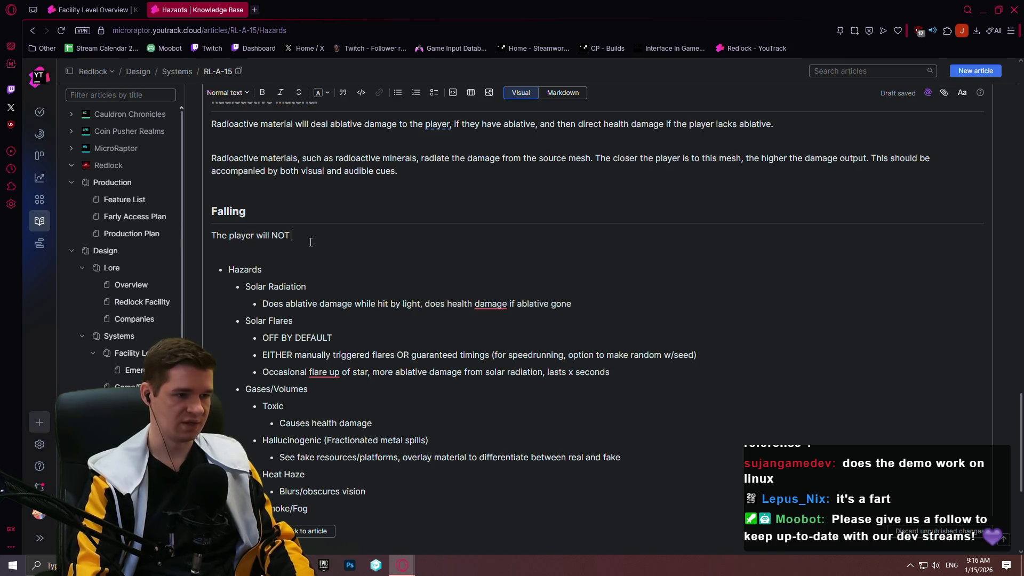
type("take falling damag")
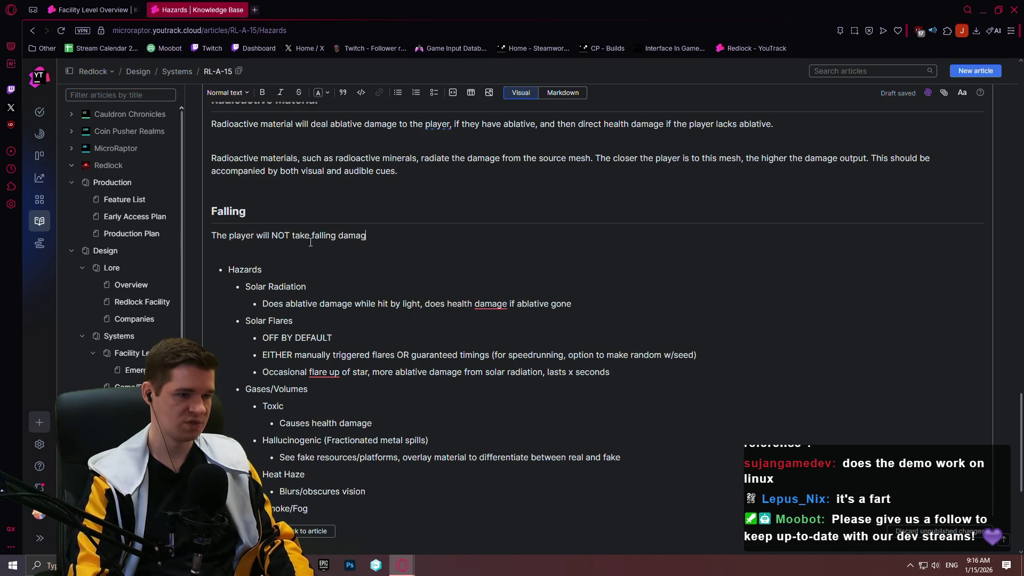
type("e inock at")
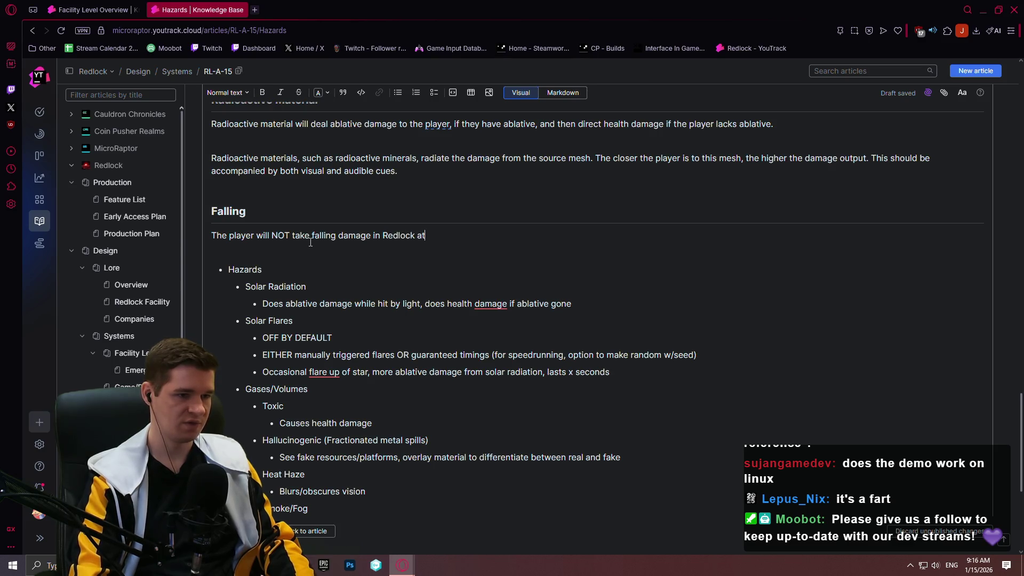
type("alli")
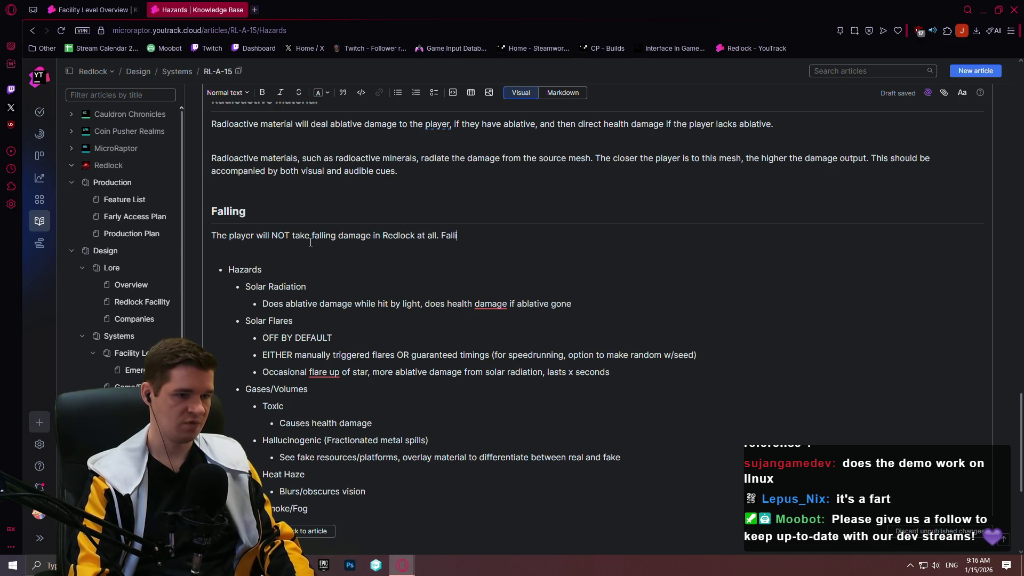
type("ng itself i")
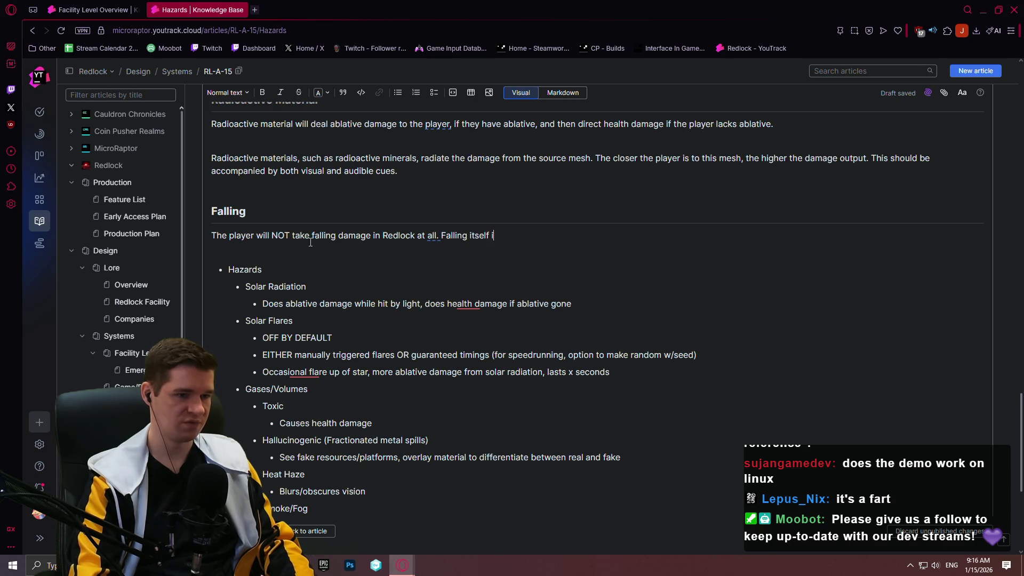
type("s a punishment, ")
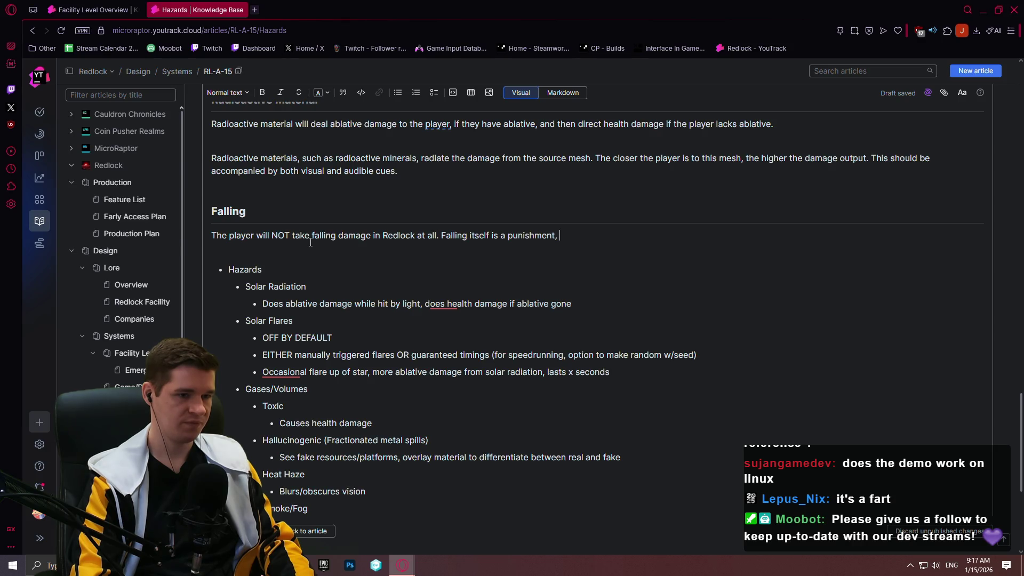
key("BackSpace")
key("BackSpace")
type(".")
key("Return")
type("If")
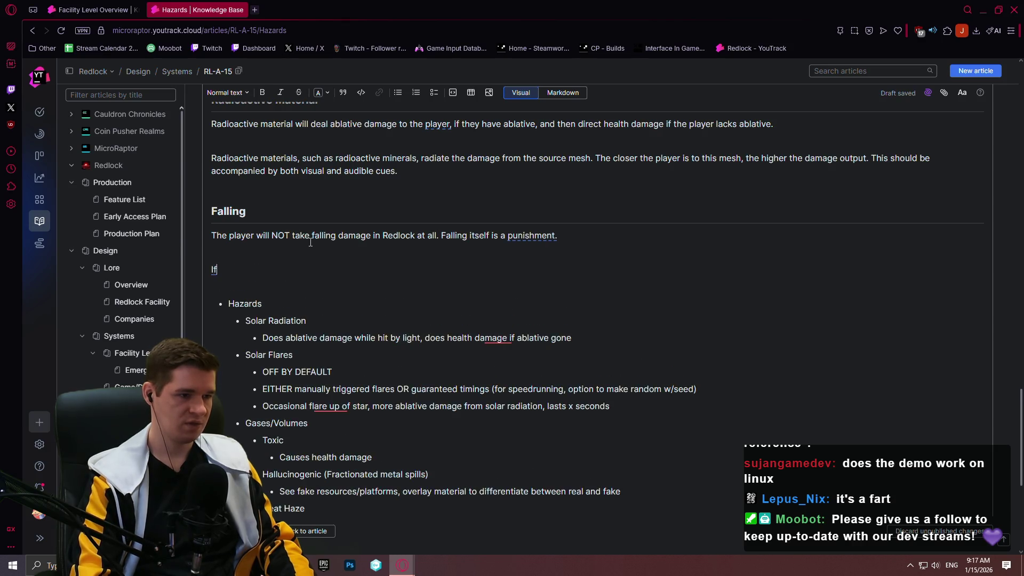
type(" we want some")
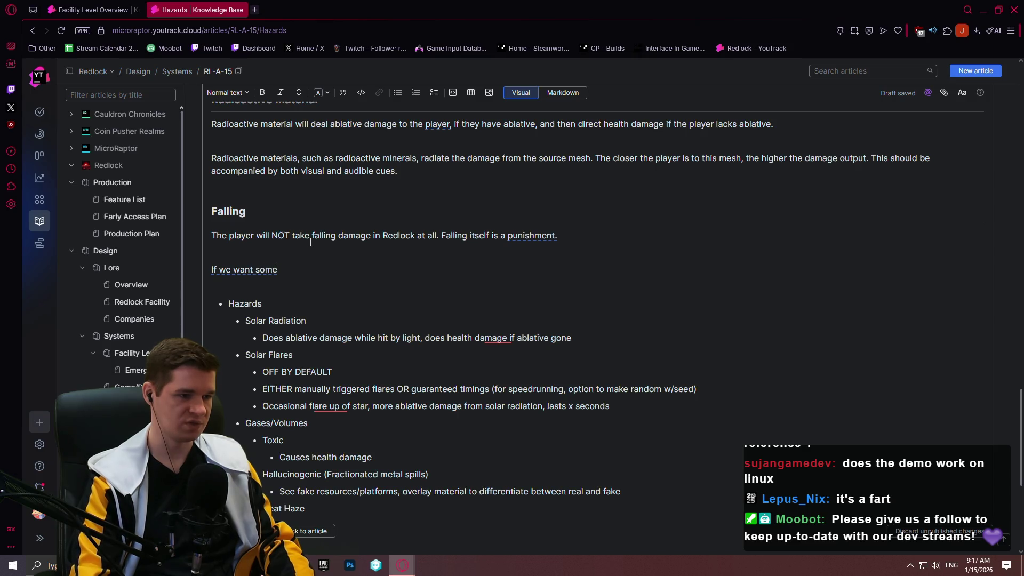
type(" VFX for the ")
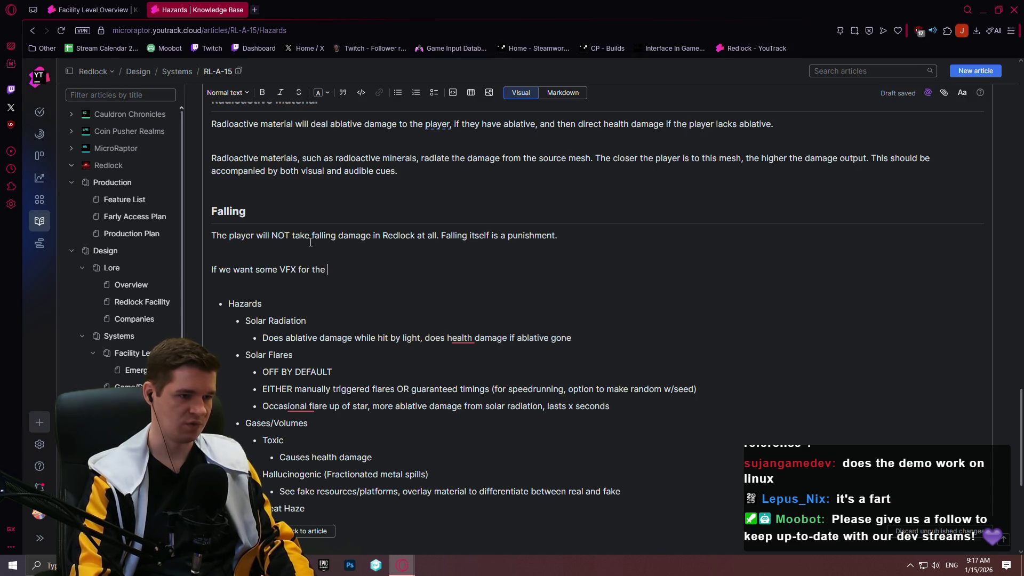
type("reactive foam saving the player from falling, we c")
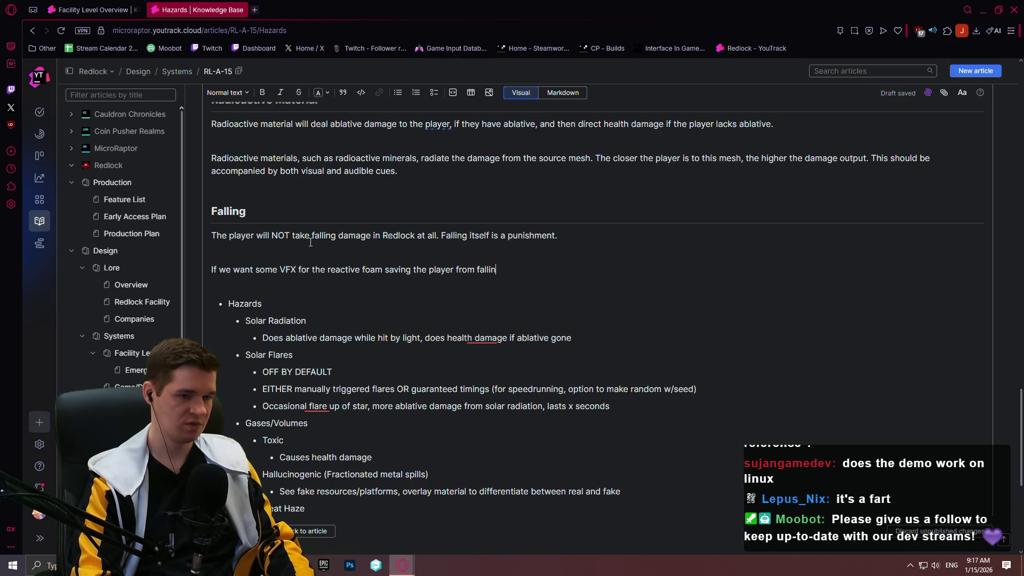
type("an do that.")
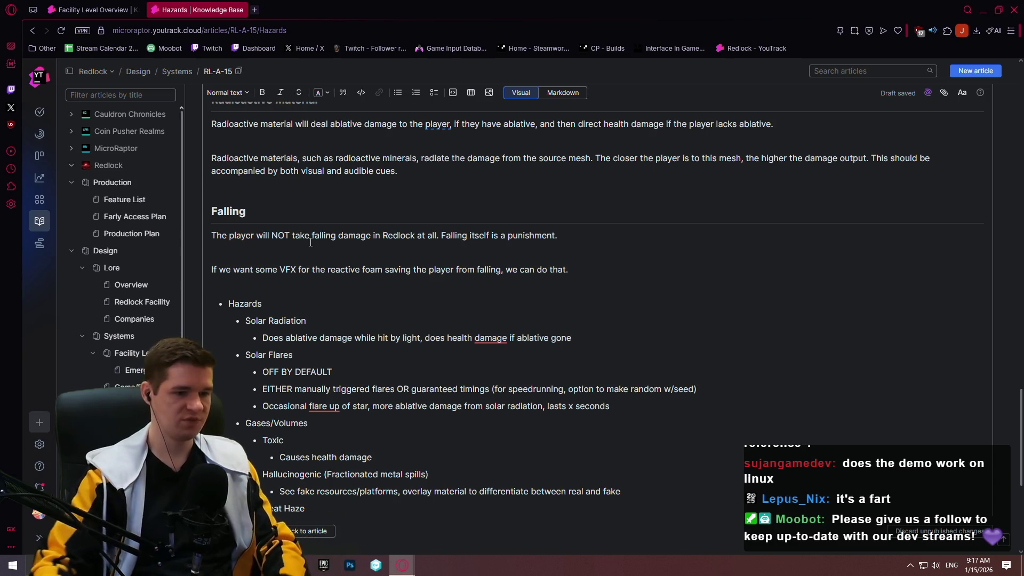
scroll(432, 295, "down", 5)
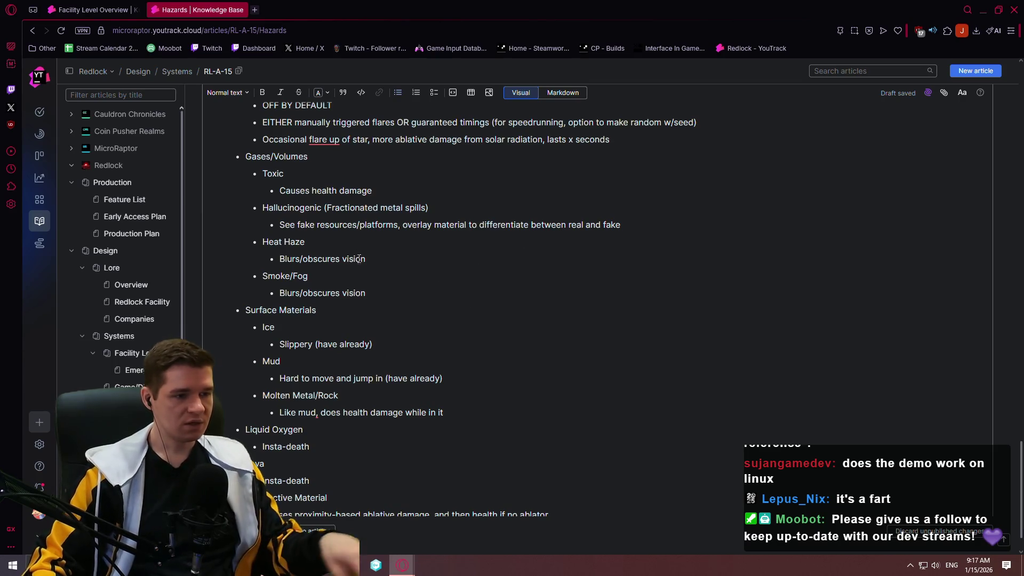
- Delete the old bulleted Hazards notes list at the article's end, leaving Falling as the last section
scroll(386, 282, "down", 1)
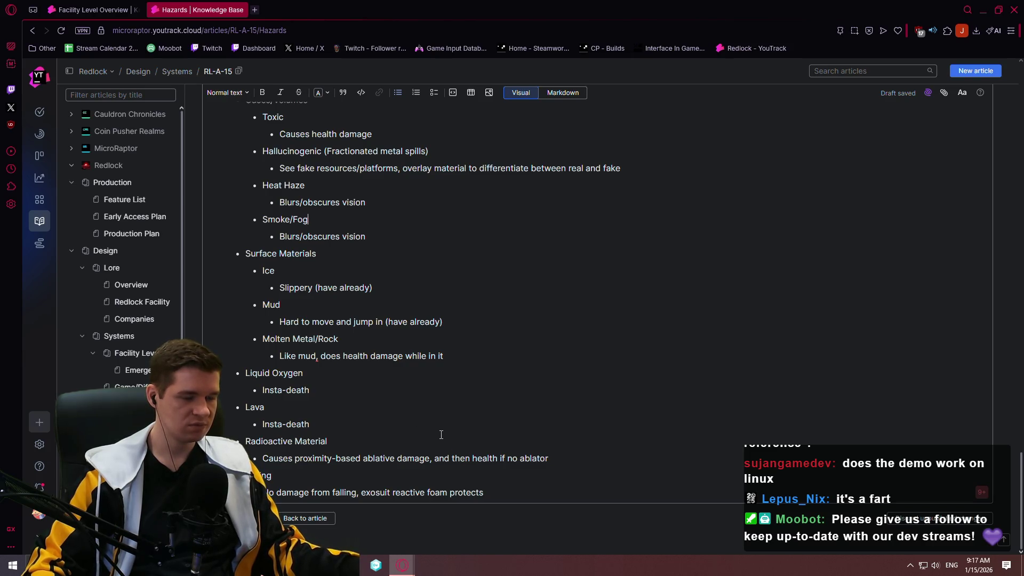
mouse_move(559, 493)
left_mouse_down()
mouse_move(256, 333)
mouse_move(213, 205)
mouse_move(203, 265)
mouse_move(203, 241)
left_mouse_up()
key("BackSpace")
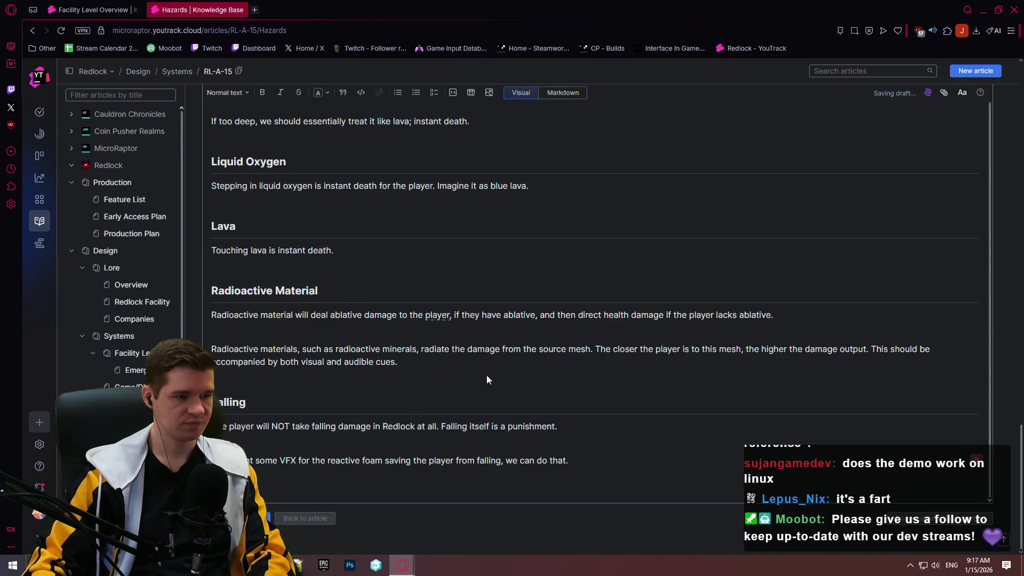
- Scroll through the saved Hazards article to review sections from Solar Radiation to Falling
scroll(486, 367, "up", 10)
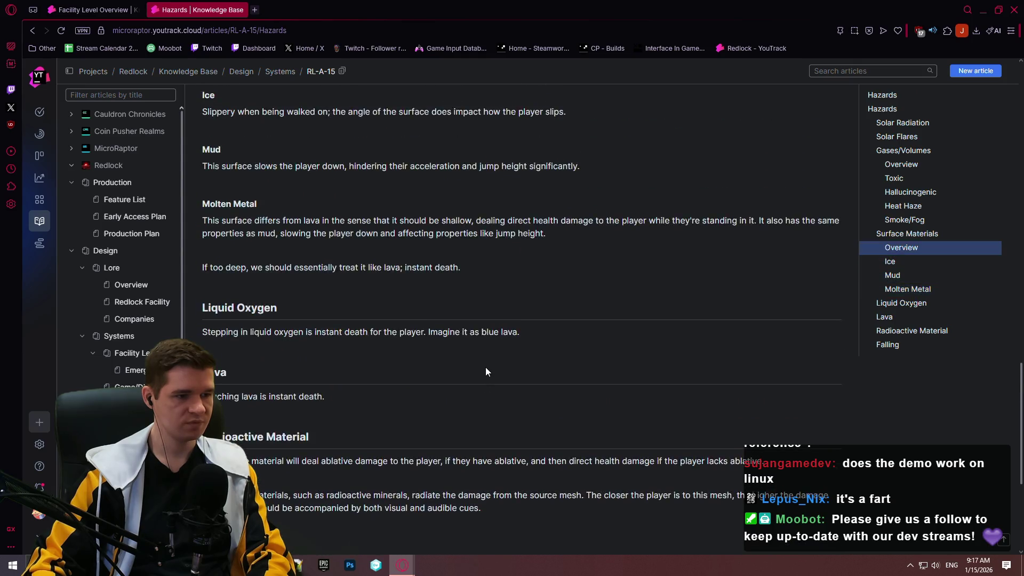
scroll(491, 373, "up", 8)
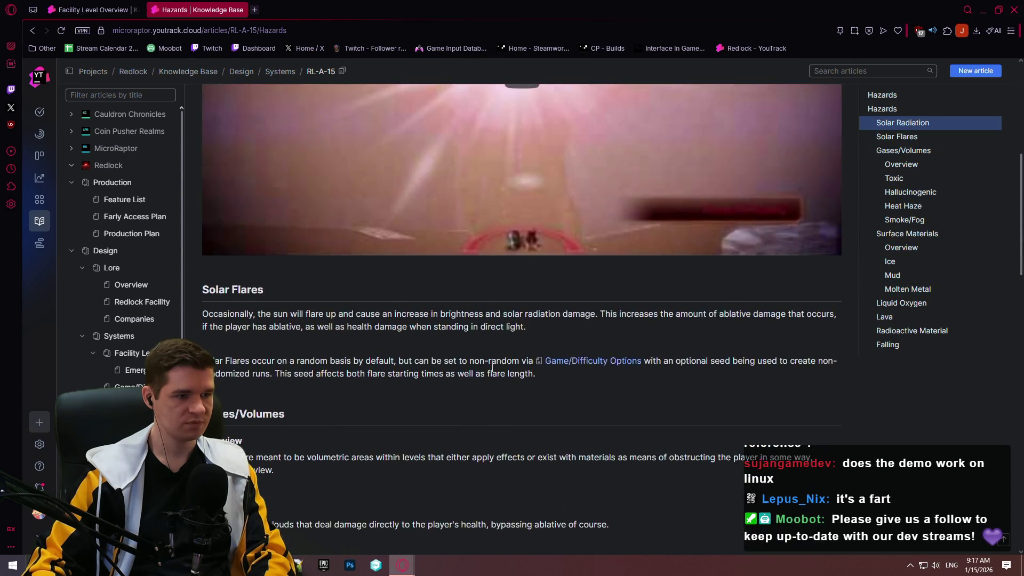
scroll(489, 368, "down", 12)
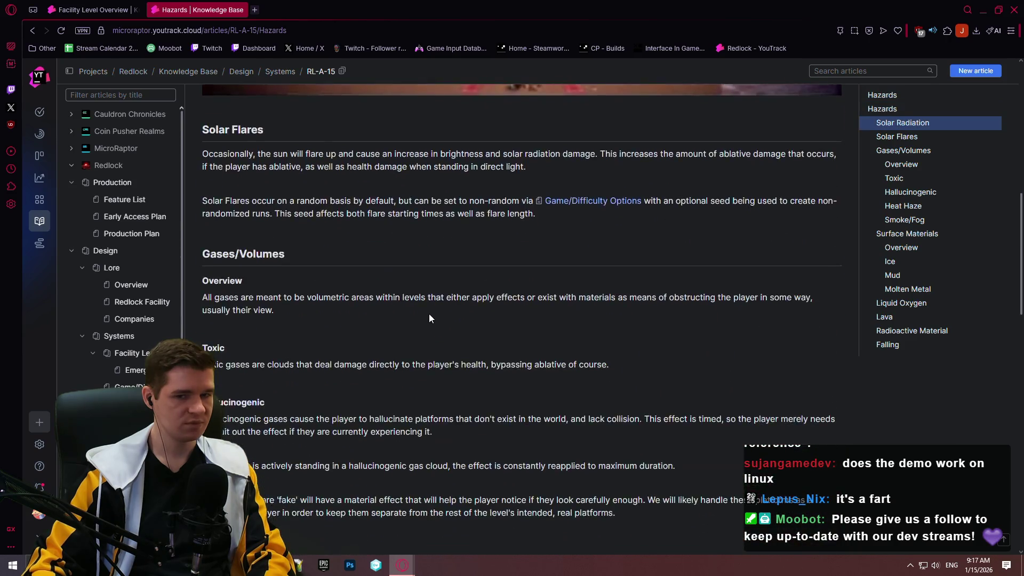
scroll(379, 305, "down", 8)
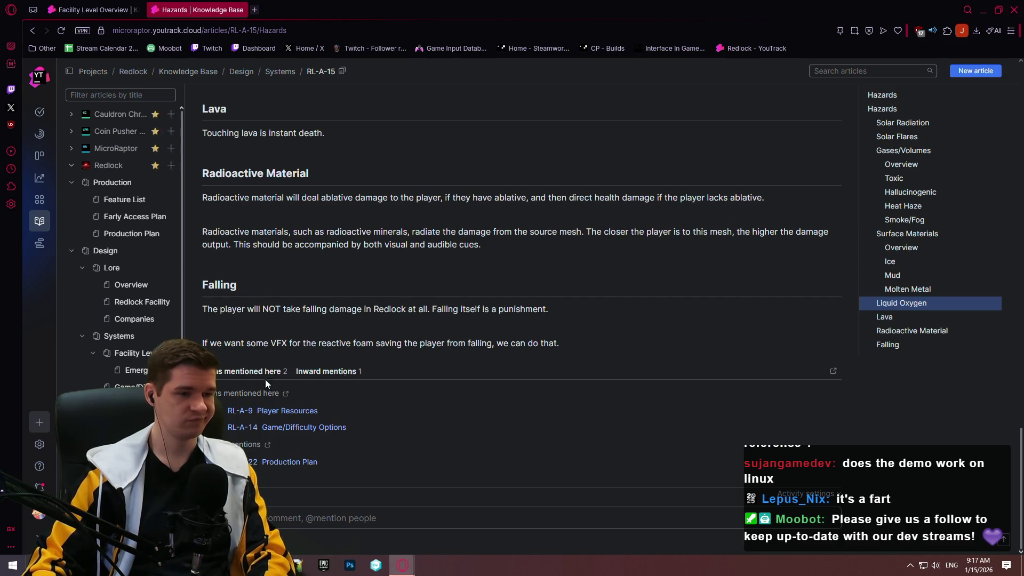
scroll(555, 354, "up", 8)
scroll(563, 360, "up", 6)
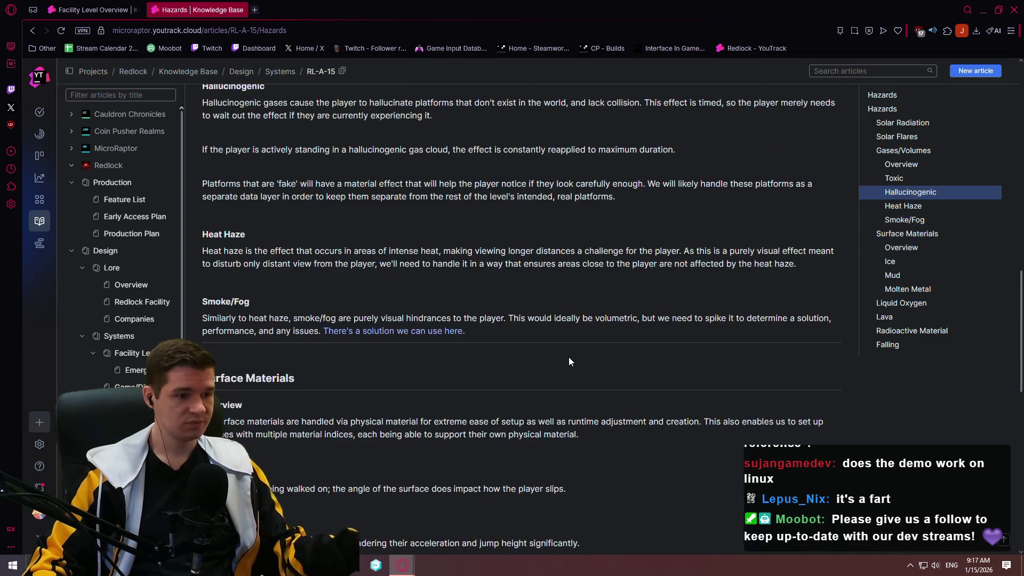
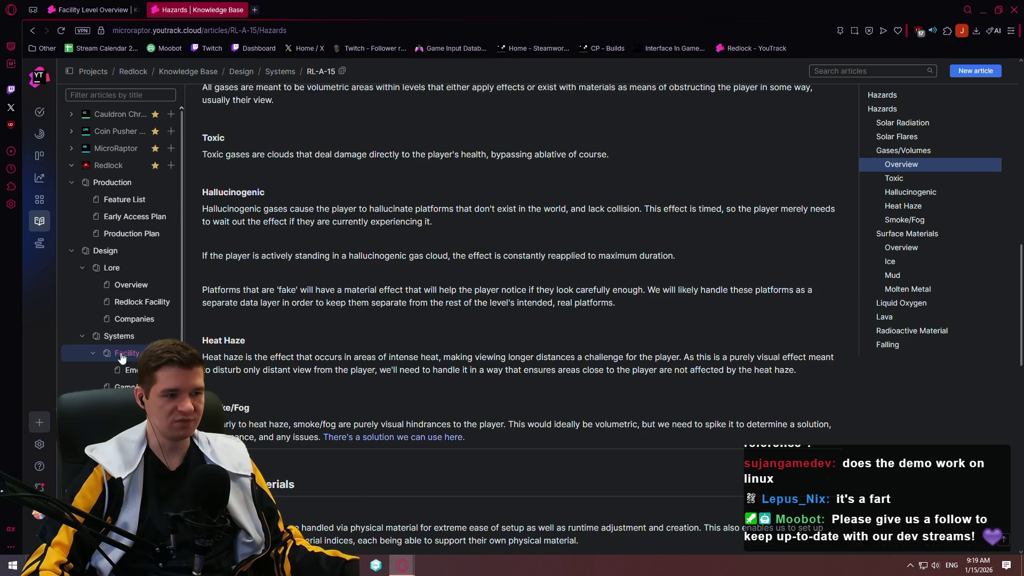
- Create and publish a new article titled 'Save/Load & Checkpoints' under Systems
left_click(171, 335)
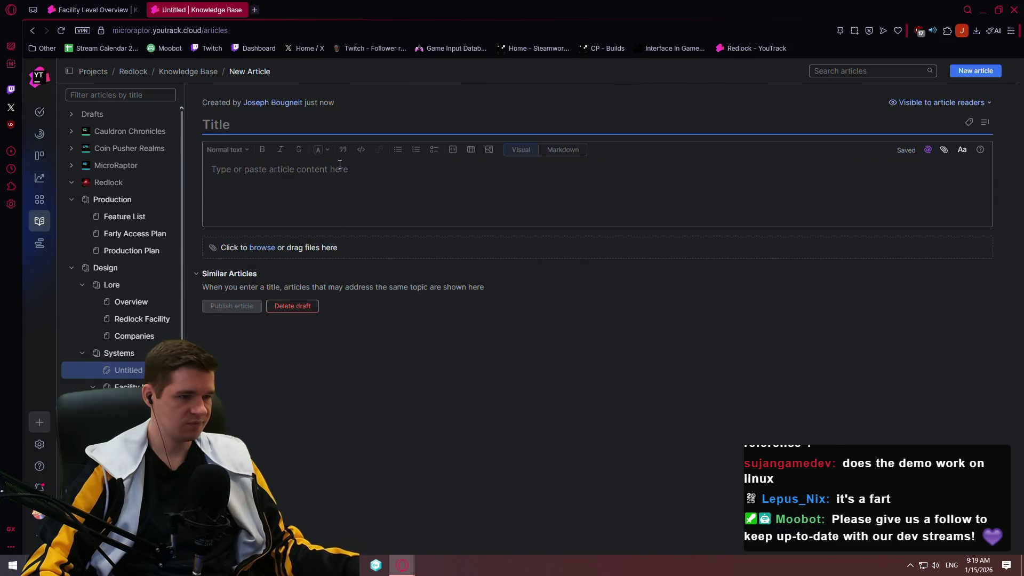
type("Saving")
key("BackSpace")
key("BackSpace")
key("BackSpace")
type("e/L")
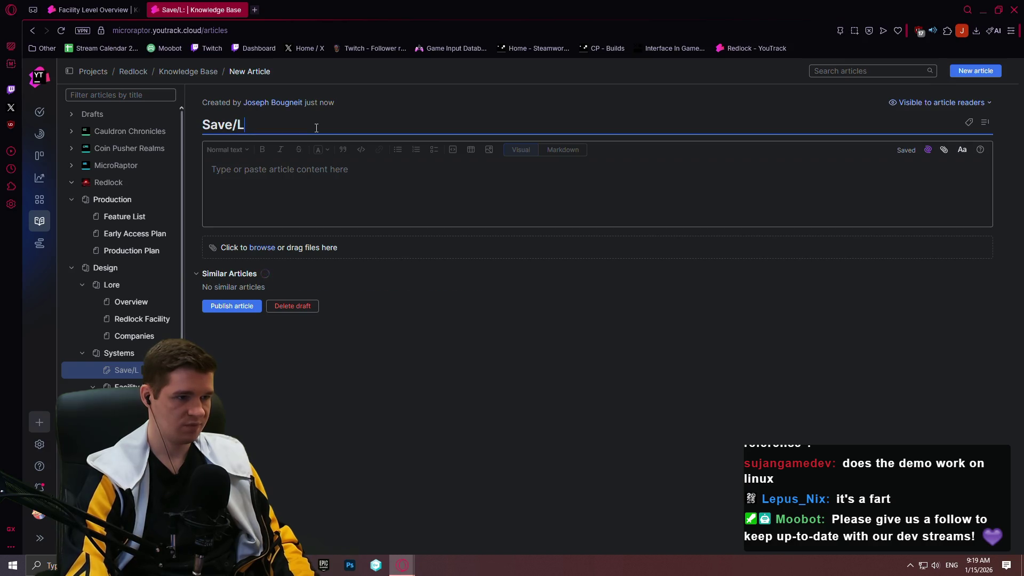
type("oad & C")
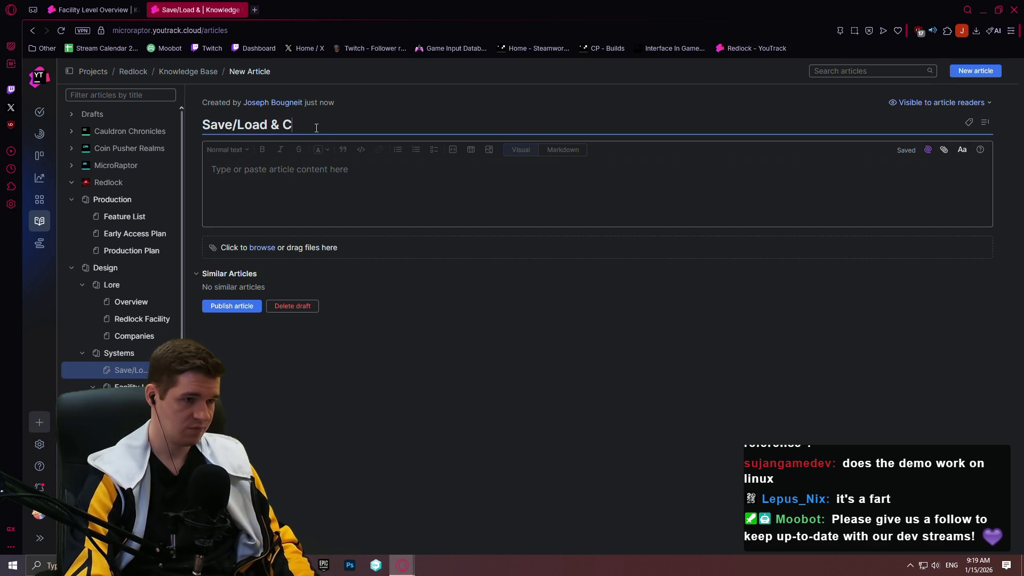
type("heckp")
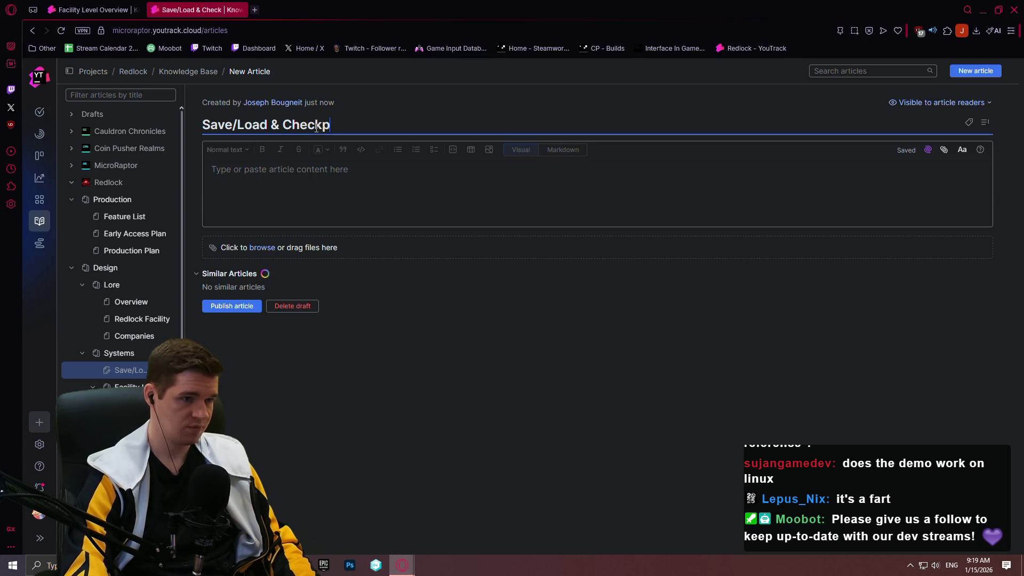
type("oints")
left_click(267, 270)
left_click(232, 306)
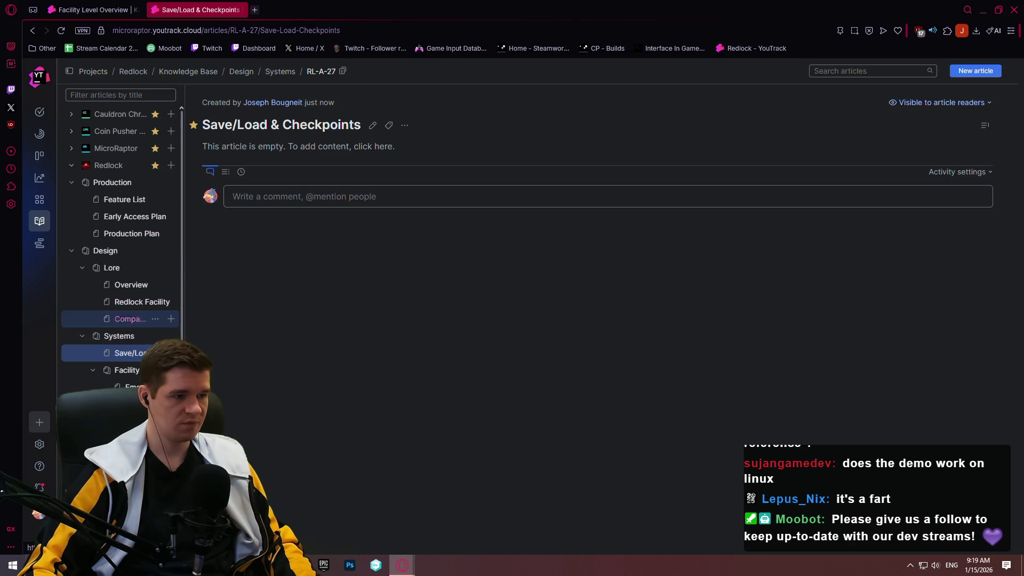
- Drag the new article into place among the Systems articles, then open Production Plan for editing
scroll(121, 354, "down", 1)
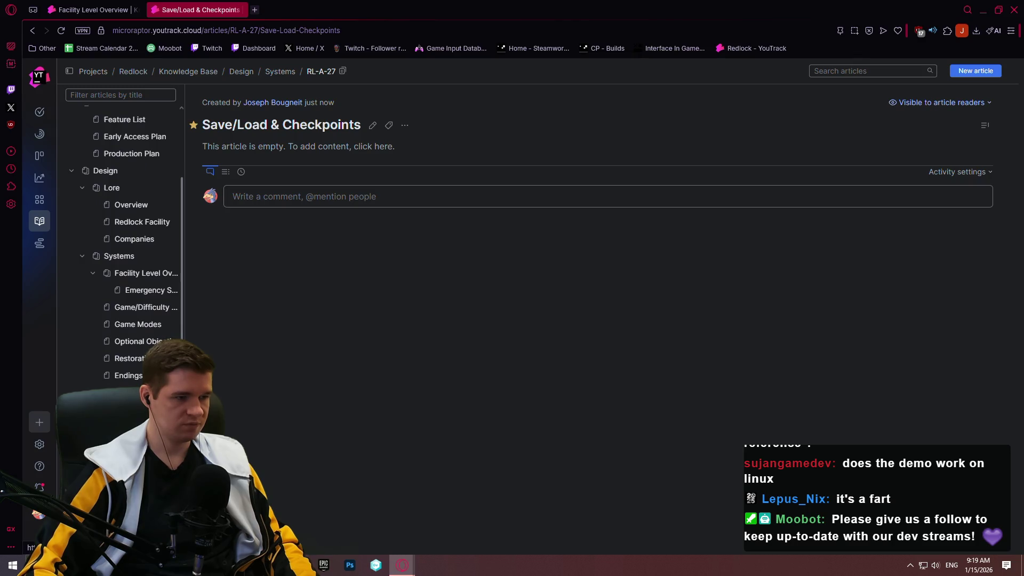
mouse_move(114, 331)
left_mouse_down()
mouse_move(107, 297)
mouse_move(119, 305)
mouse_move(75, 325)
mouse_move(91, 308)
mouse_move(91, 346)
mouse_move(80, 323)
mouse_move(110, 311)
mouse_move(101, 329)
mouse_move(119, 320)
mouse_move(94, 315)
left_mouse_up()
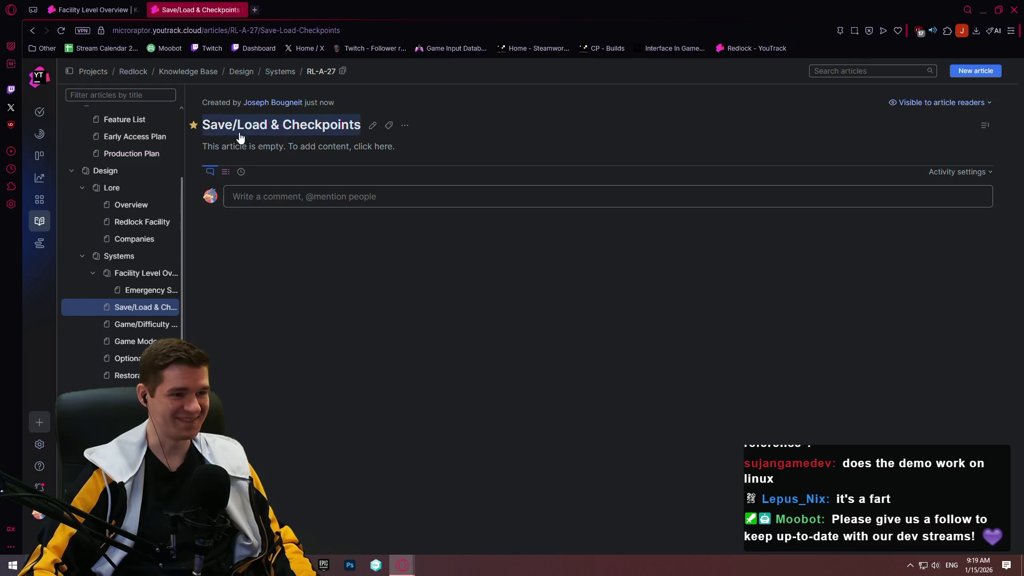
left_click(131, 154)
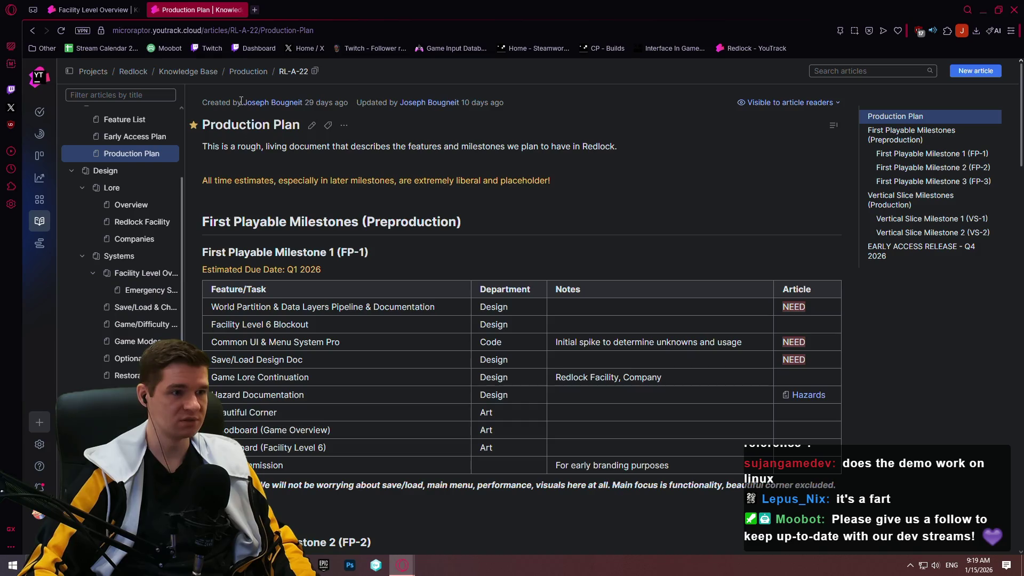
left_click(312, 126)
- Replace NEED in the Save/Load Design Doc row with an RL-A-27 link, save, and open that article
double_click(752, 384)
type("RL")
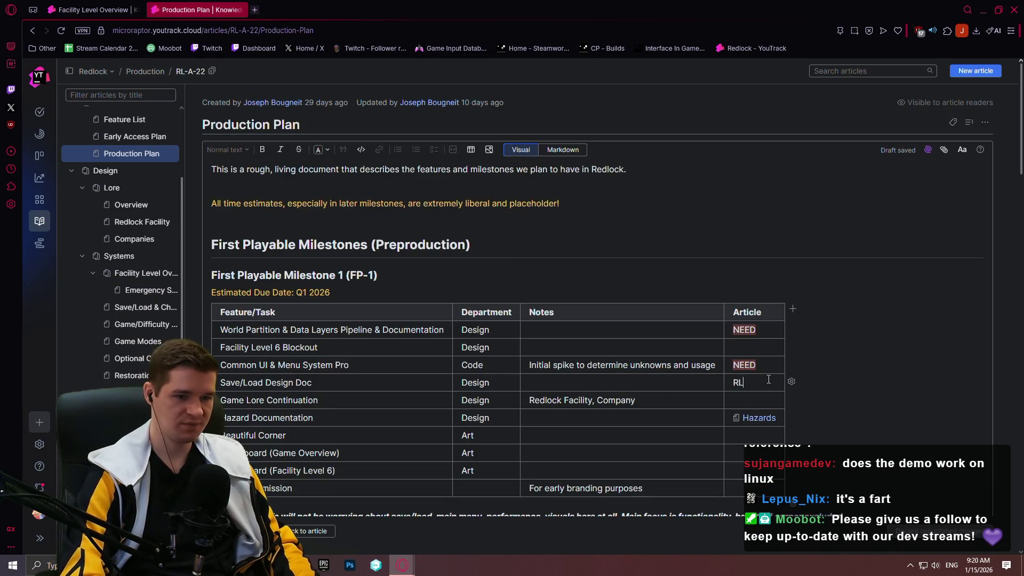
type("-A-27")
left_click(738, 398)
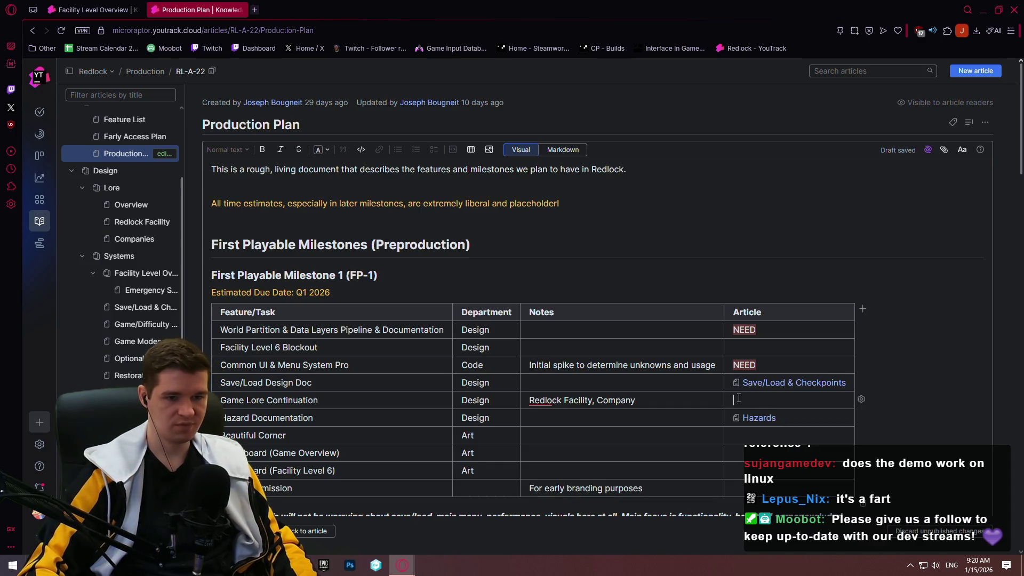
scroll(789, 368, "down", 1)
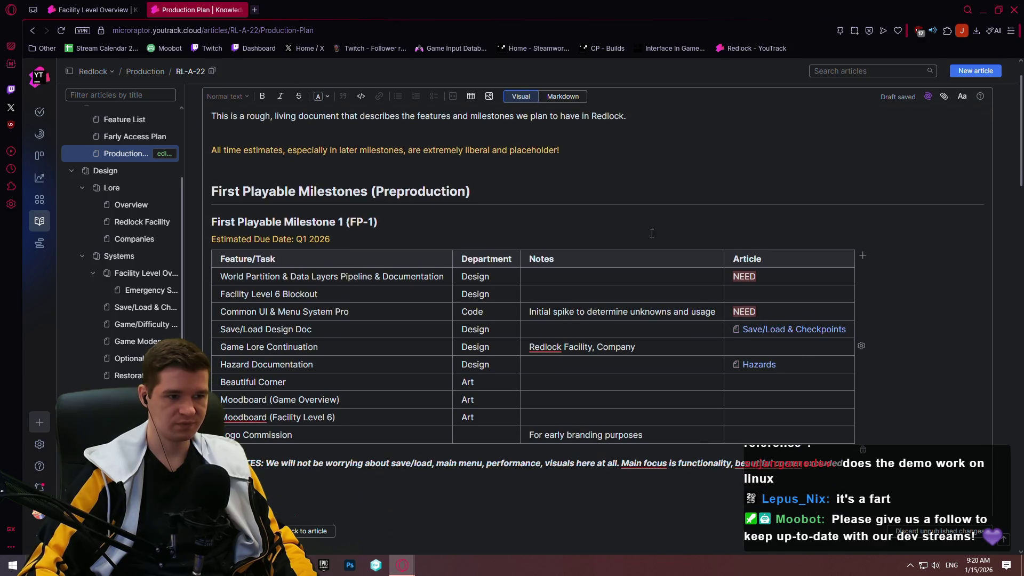
scroll(427, 224, "down", 2)
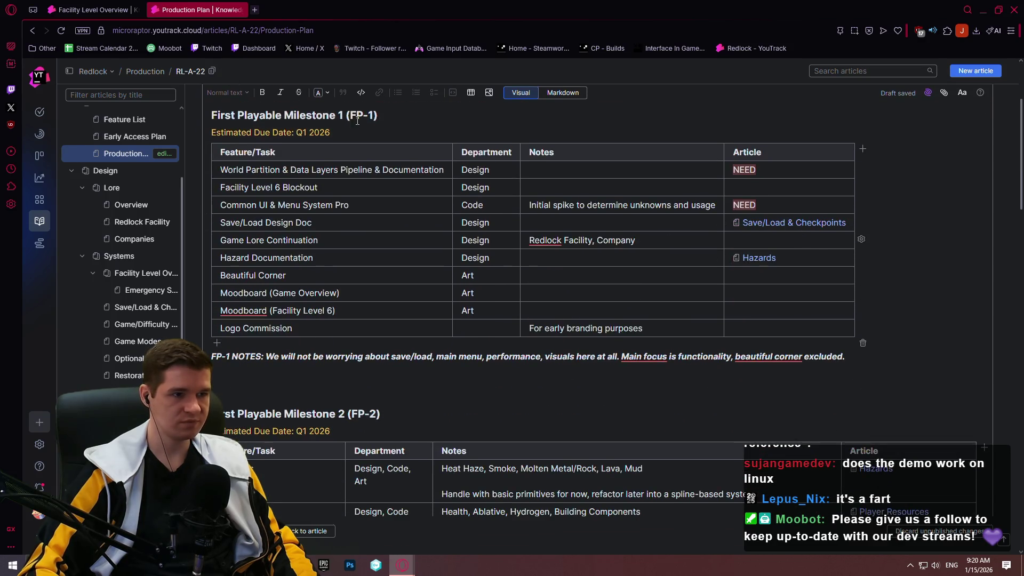
left_click(309, 531)
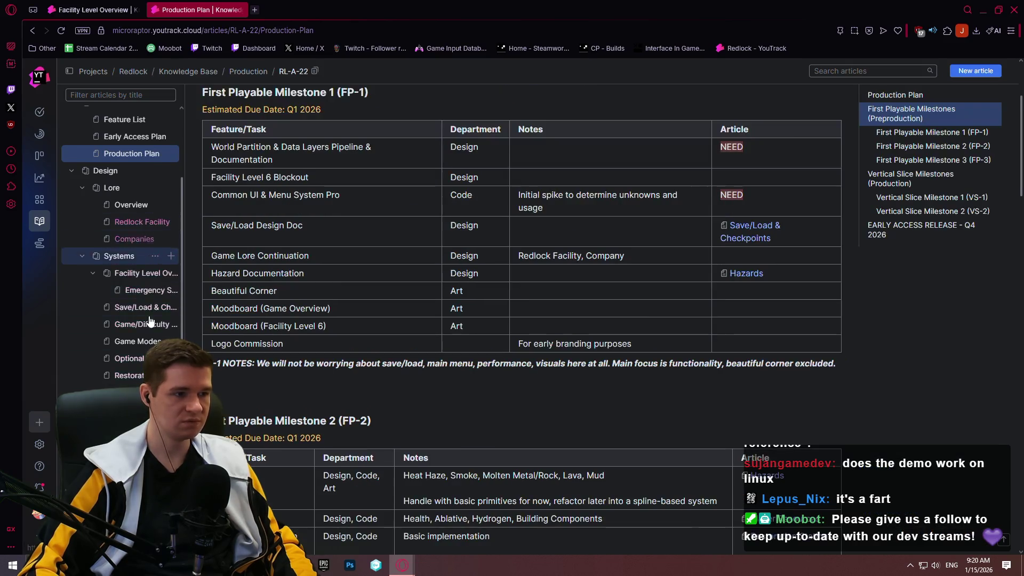
left_click(134, 308)
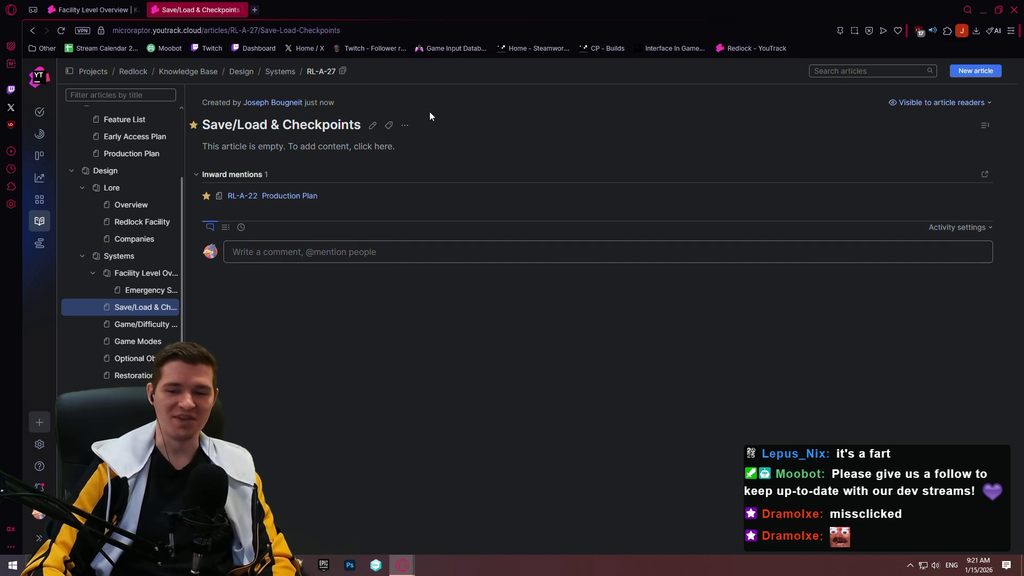
- Put the Save/Load & Checkpoints article in edit mode and centre the blank Notepad++ window over it
left_click(372, 130)
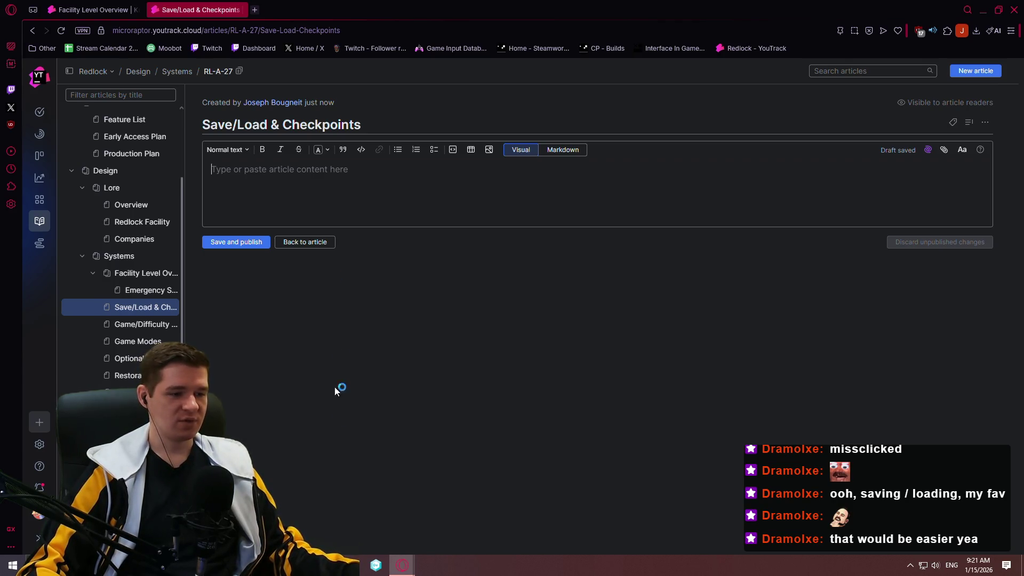
mouse_move(587, 4)
left_mouse_down()
mouse_move(586, 105)
mouse_move(577, 63)
left_mouse_up()
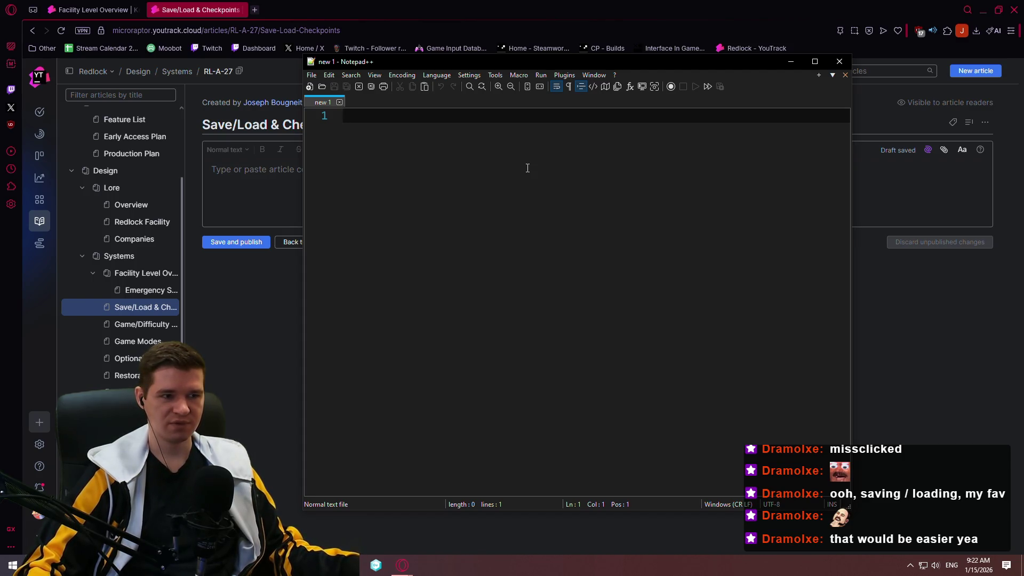
- Write a Save heading noting 'Happens at checkpoints; quitting warns about time/location since last save'
type("Save")
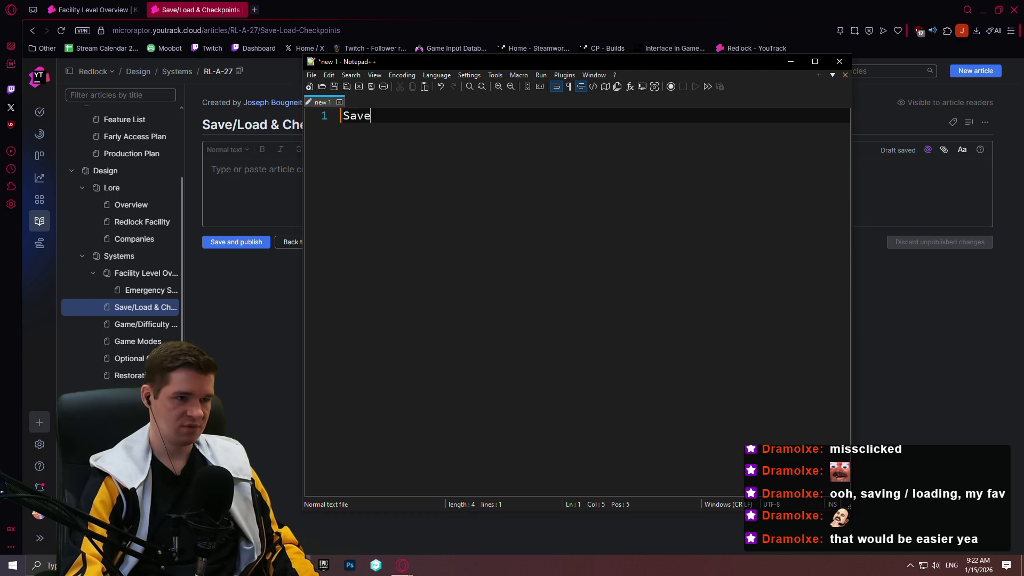
key("Return")
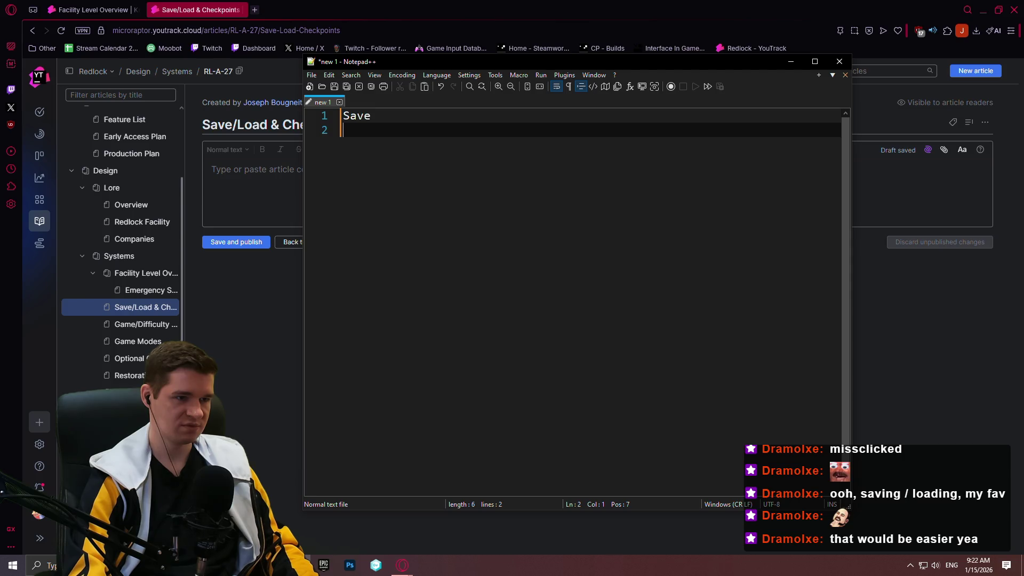
type("Happens at checkp")
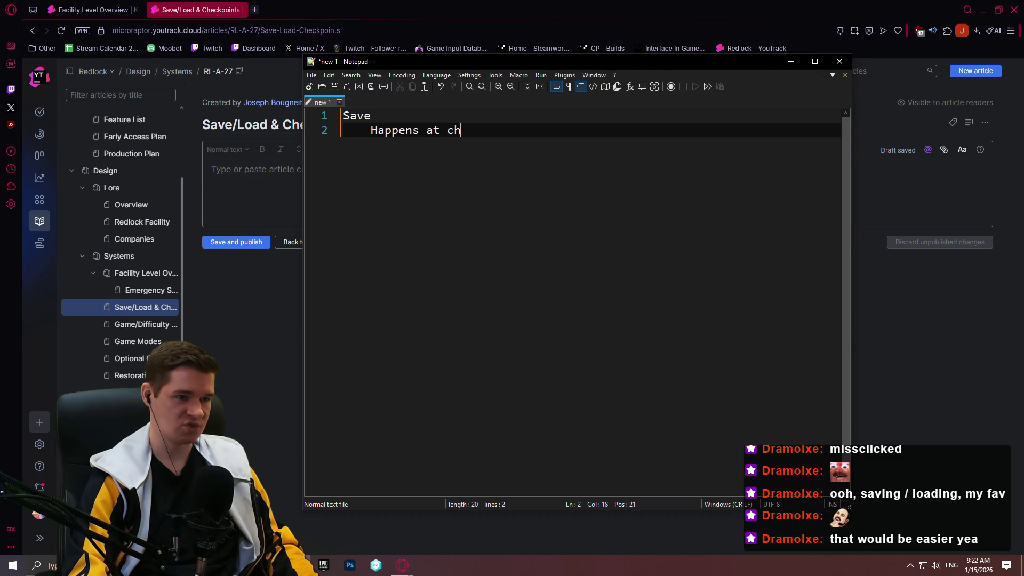
type("oints")
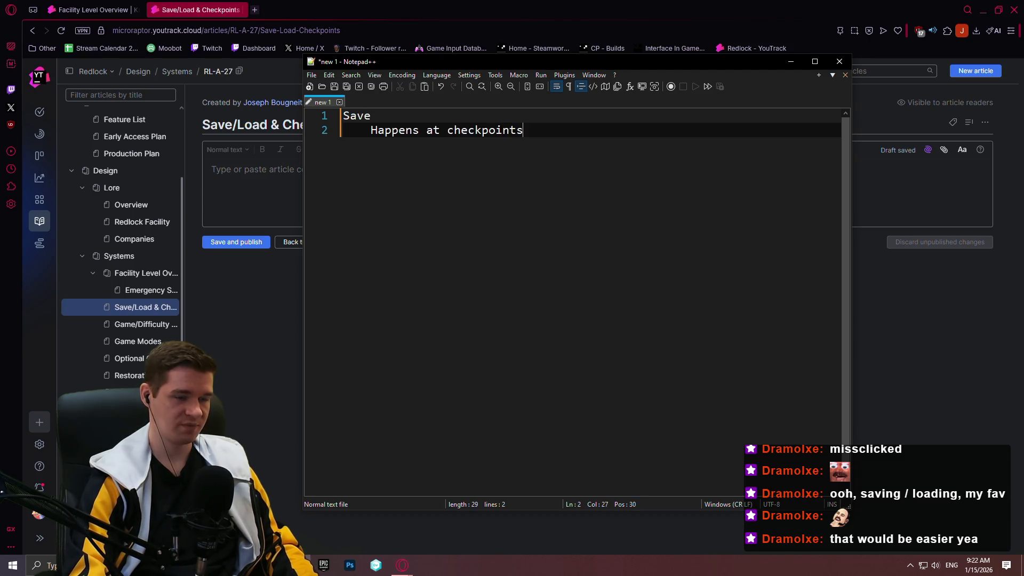
type("; quitting ")
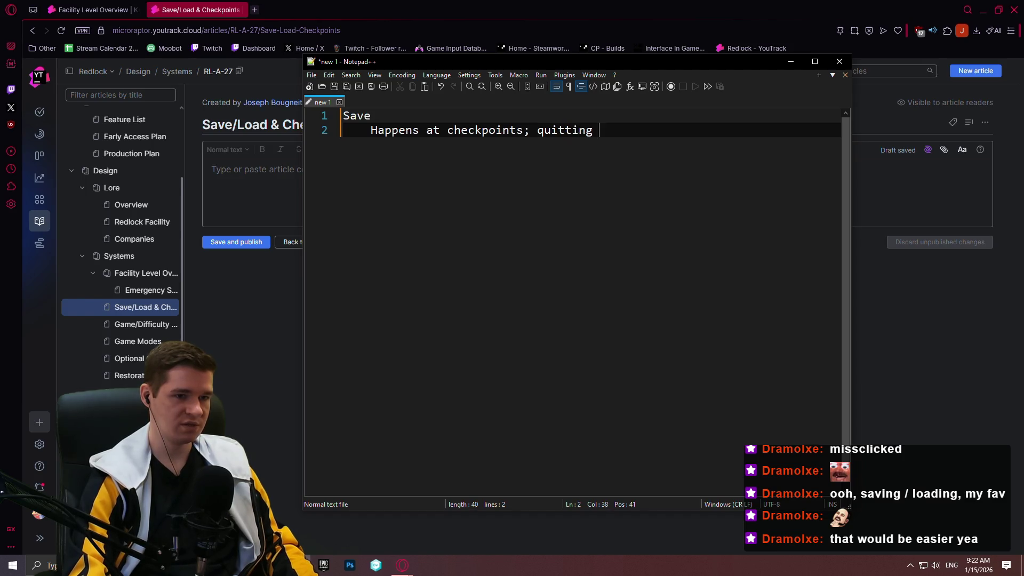
type("warns about ")
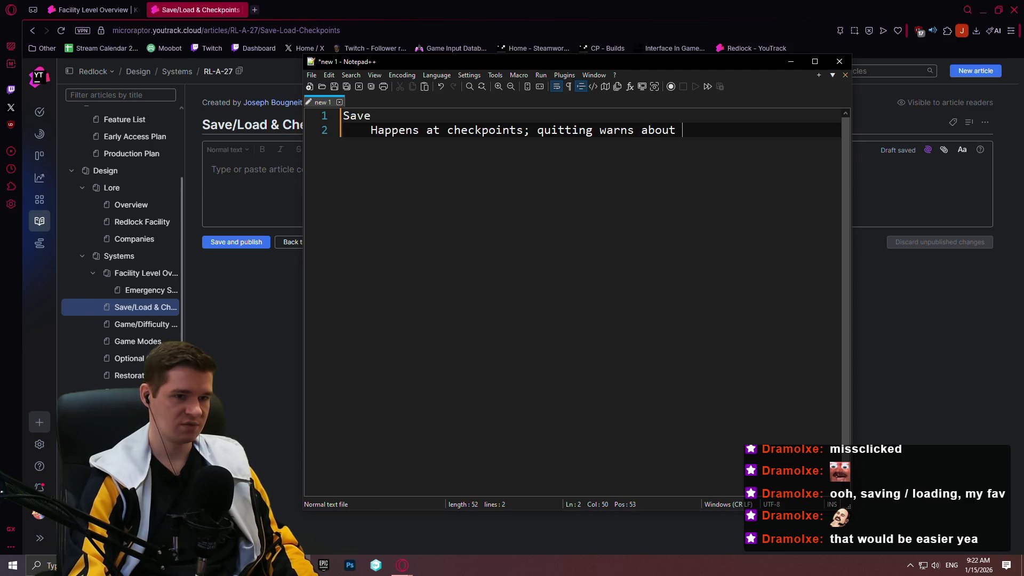
type("l")
key("BackSpace")
type("time/location since last save")
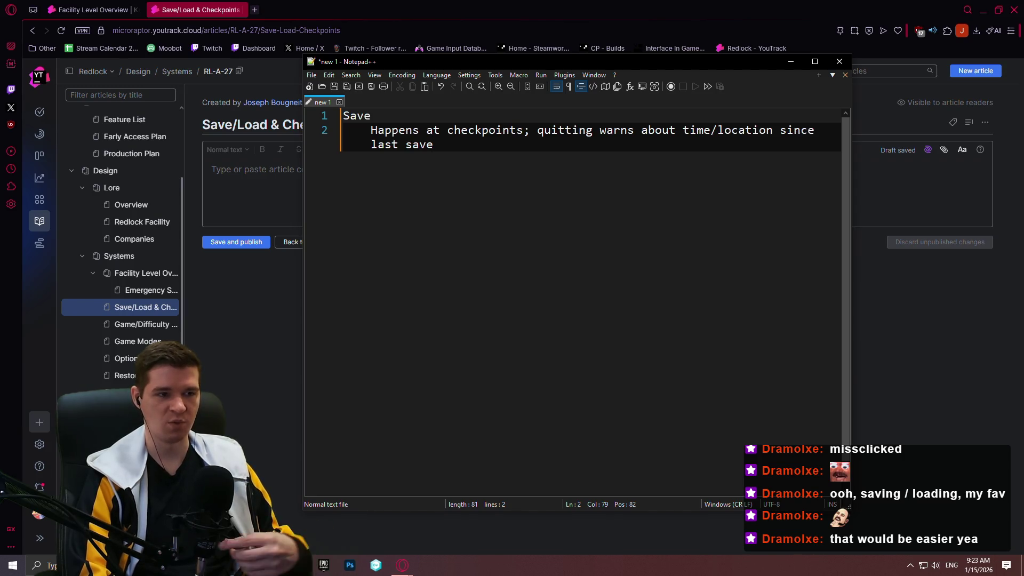
key("Return")
- Add Load and Checkpoints headings on separate lines below, with blank spacing
key("Return")
type("C")
key("BackSpace")
type("Load")
key("Return")
key("Return")
type("Checkpoints")
key("Up")
key("Up")
key("Up")
key("Return")
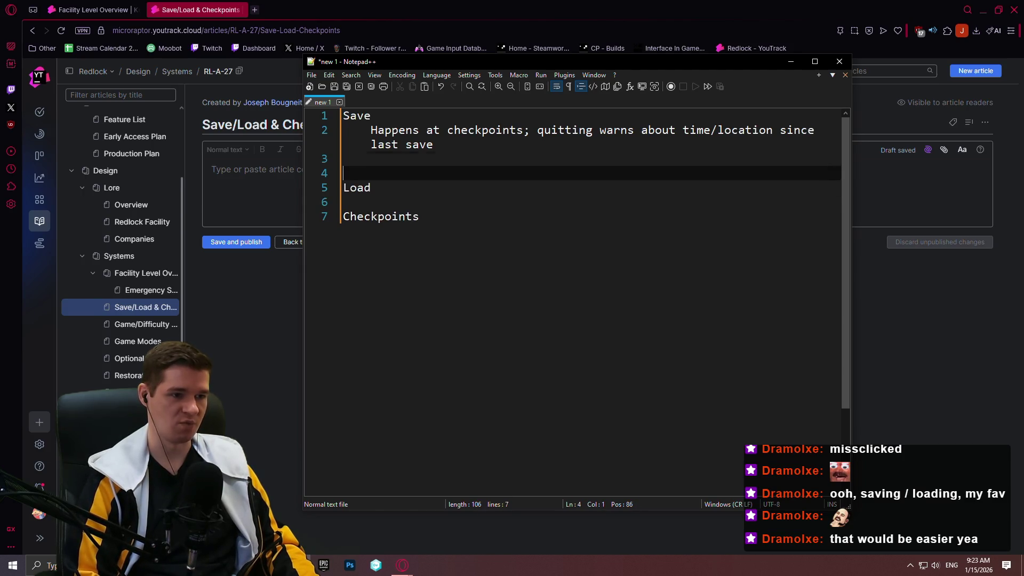
- Add an indented 'What we save' list: Player Transform, Game Stats, Player inventory/resources, Built
key("Up")
key("Tab")
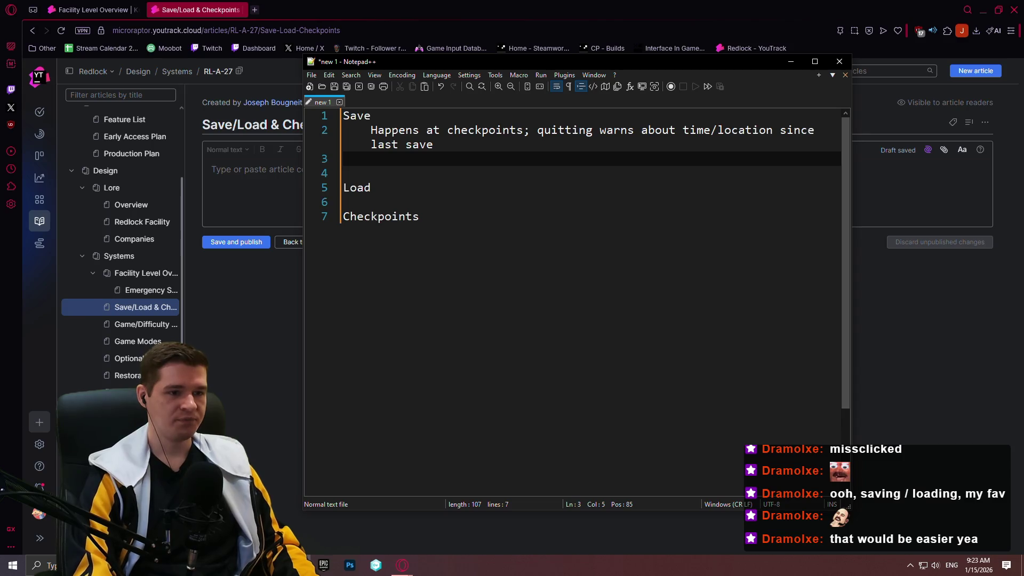
key("Return")
type("What we save")
key("Return")
key("Tab")
type("Player Transform")
key("Return")
type("Game Stats")
key("Return")
type("Player inventory/reso")
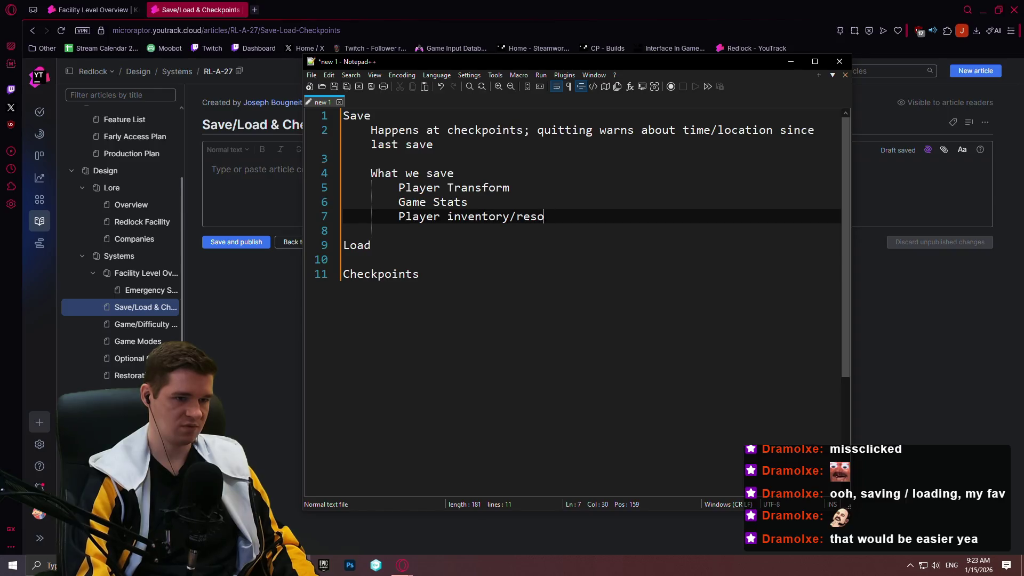
type("urces")
key("Return")
type("Built")
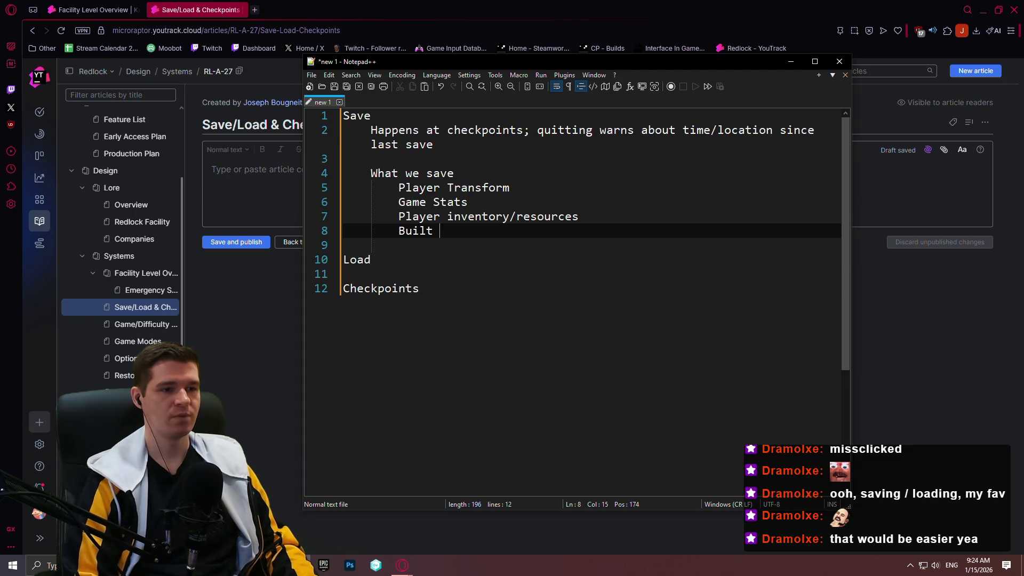
- Remove the trailing space after the Built entry
key("Up")
key("Up")
key("Up")
key("Right")
key("Right")
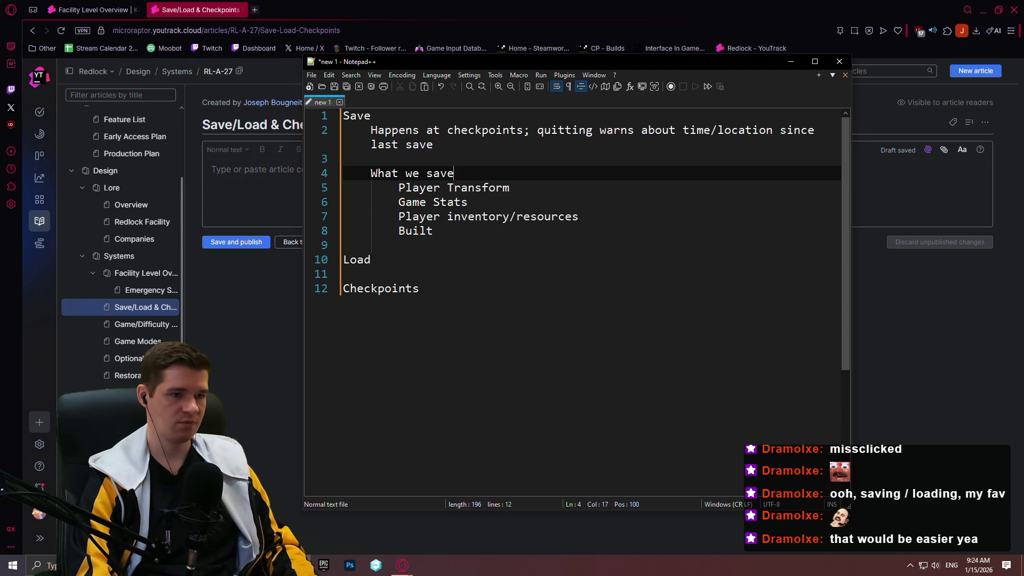
key("Down")
key("Down")
key("Down")
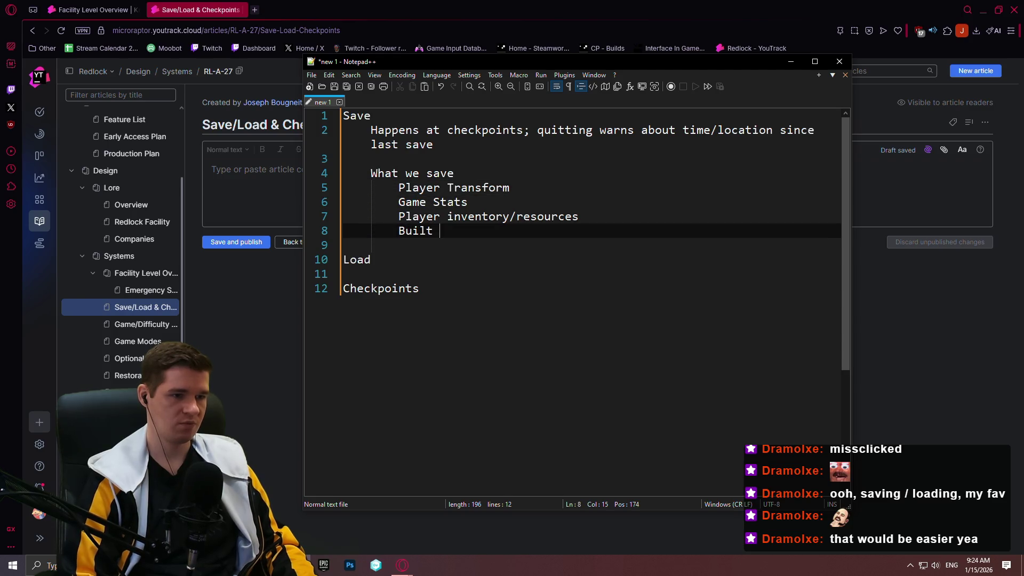
key("BackSpace")
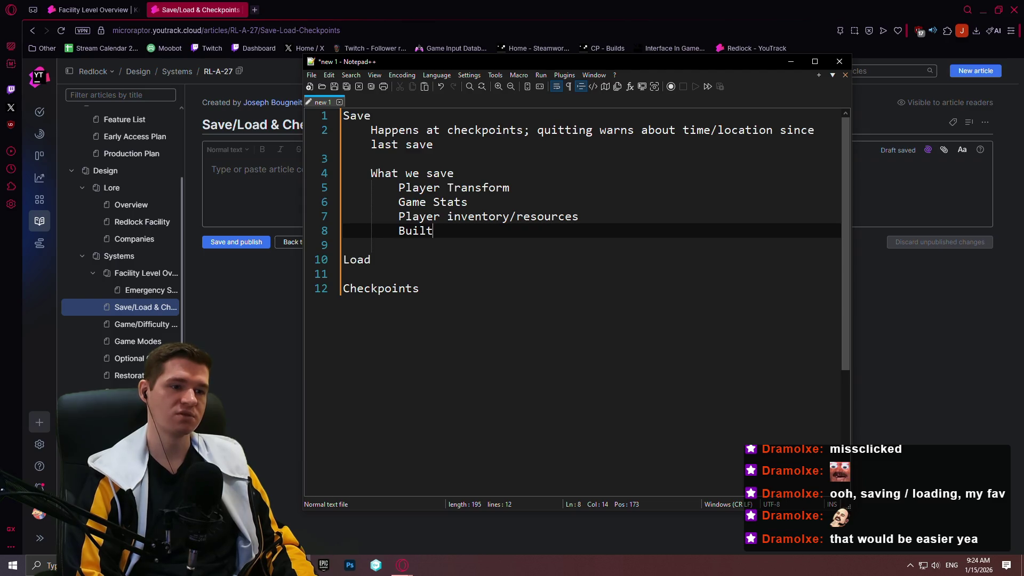
key("Up")
key("Up")
key("Up")
- Append '(reloaded on death)' to the 'What we save' heading after trying other wordings
left_click(377, 172)
key("End")
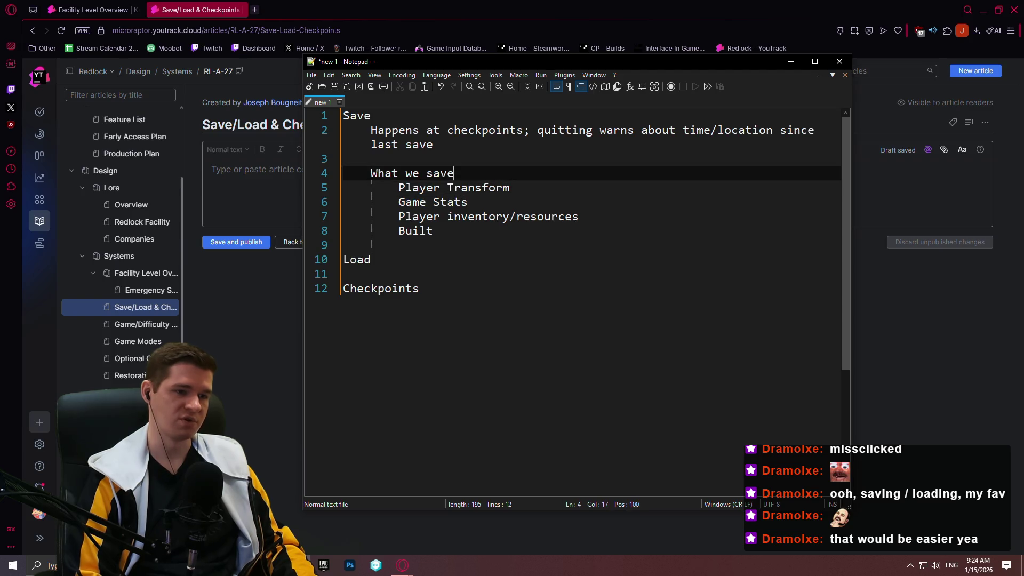
type("(nm")
key("BackSpace")
type("on")
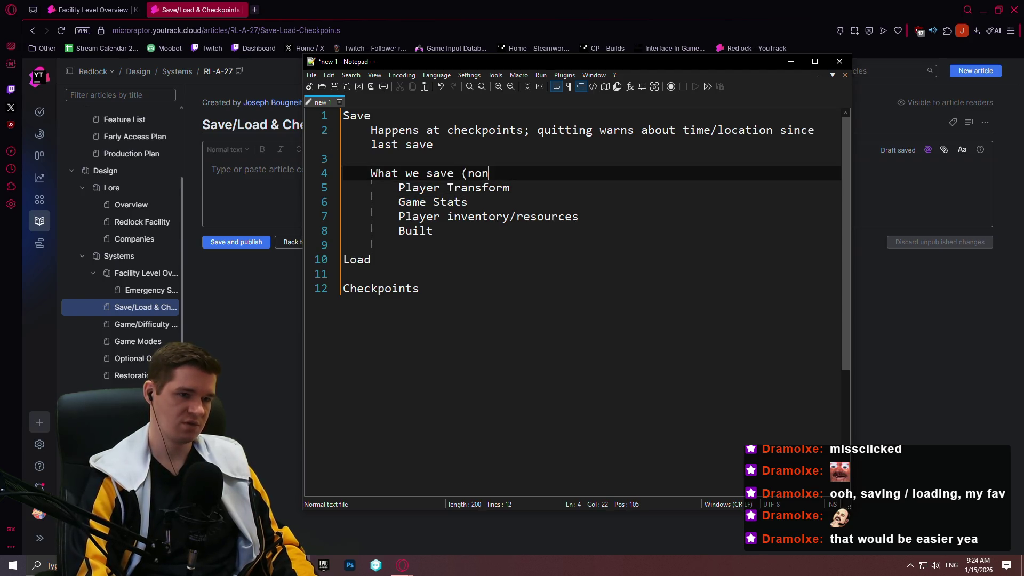
key("BackSpace")
key("BackSpace")
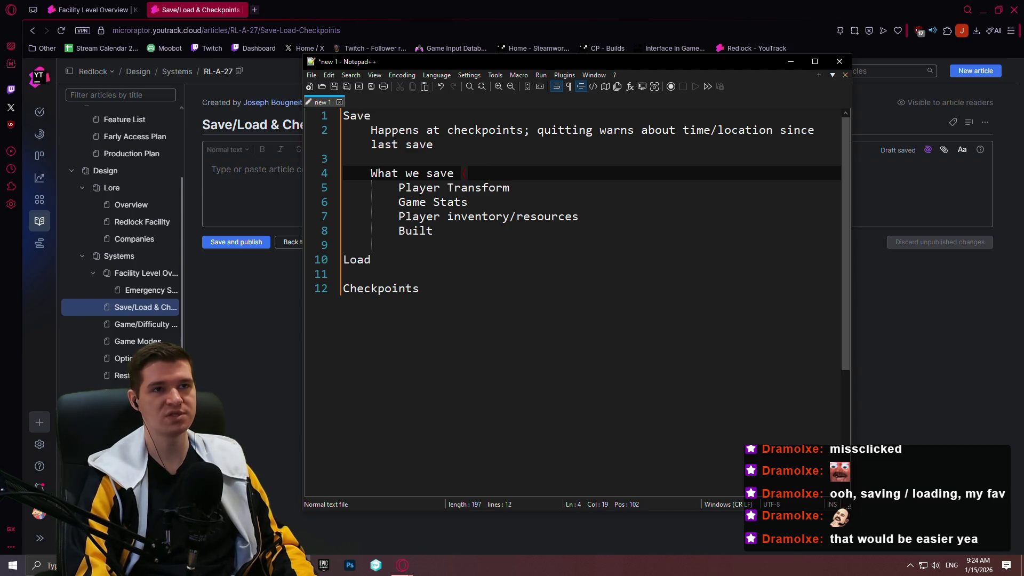
type("that ")
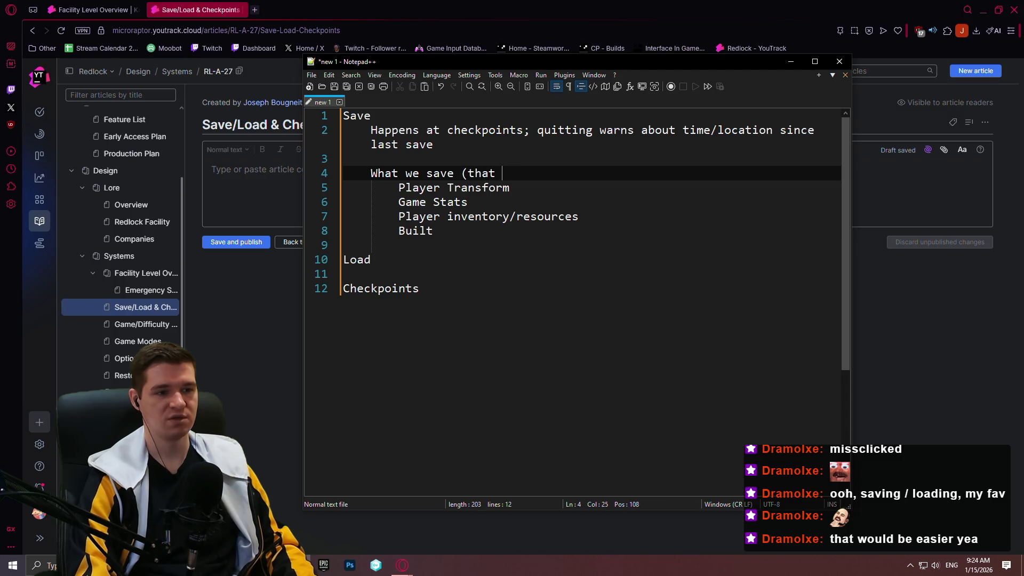
type("can get")
key("BackSpace")
key("BackSpace")
key("BackSpace")
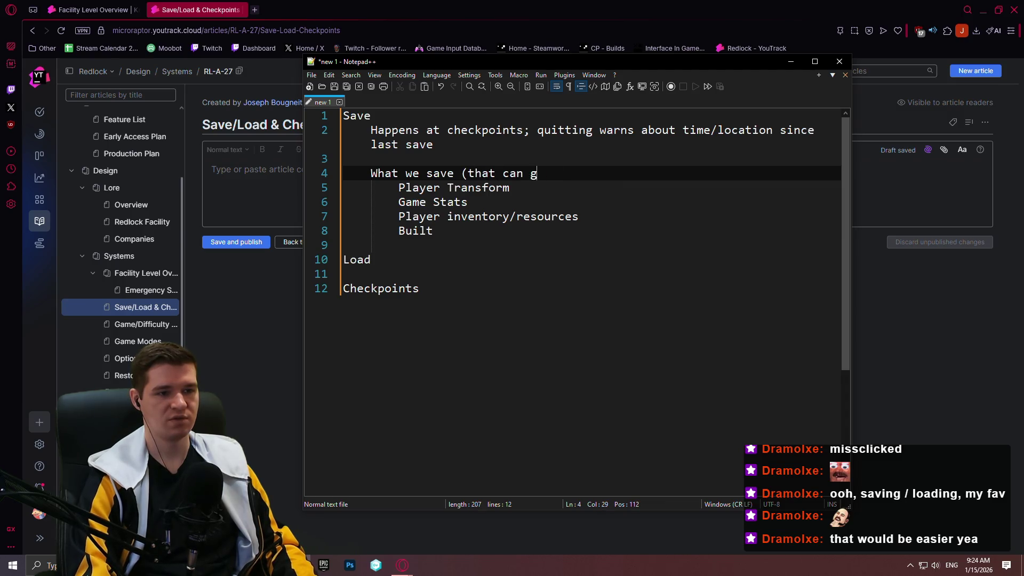
type("is reset o")
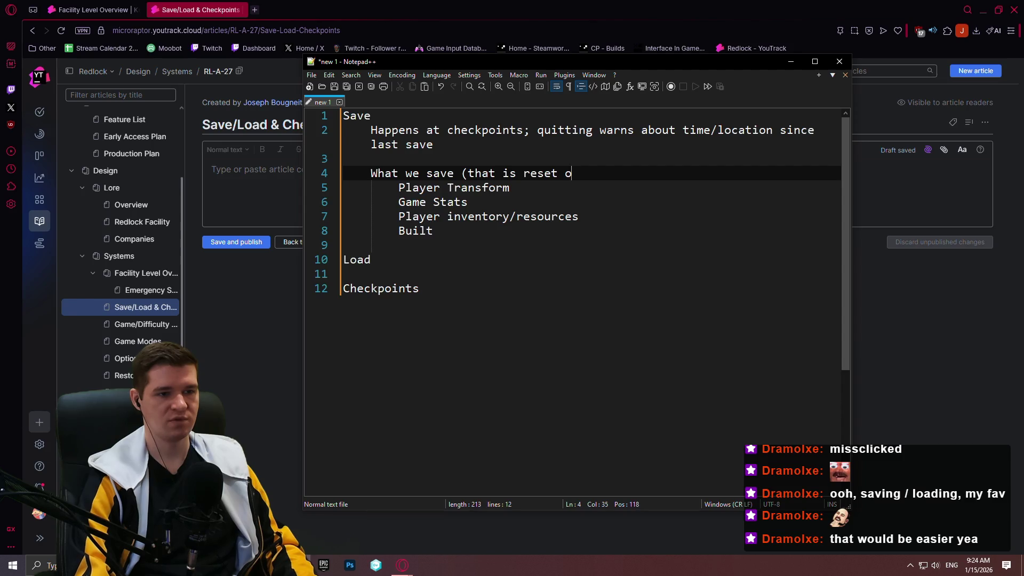
type("n death)")
key("BackSpace")
key("BackSpace")
key("BackSpace")
key("BackSpace")
key("BackSpace")
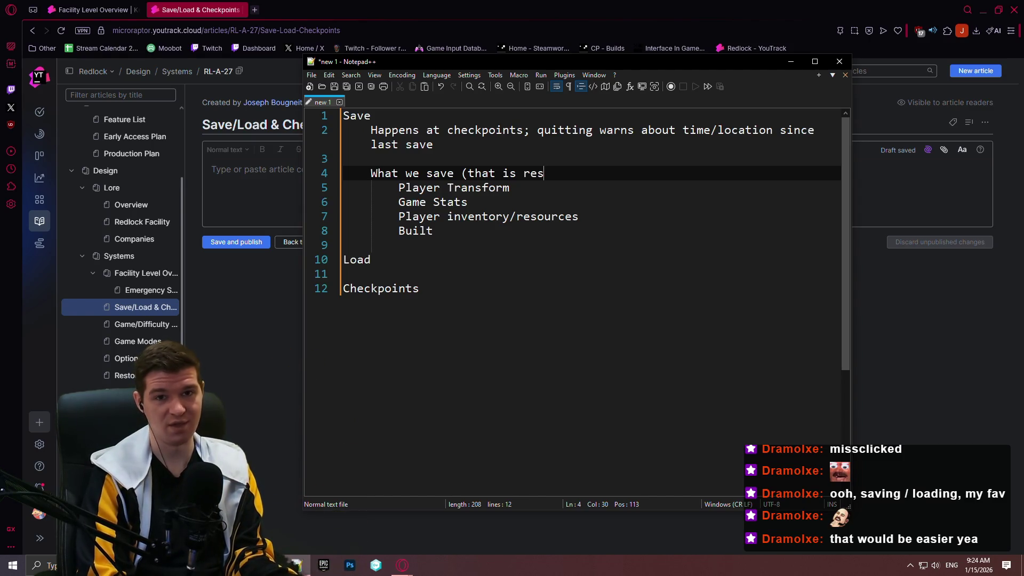
key("BackSpace")
key("BackSpace")
key("BackSpace")
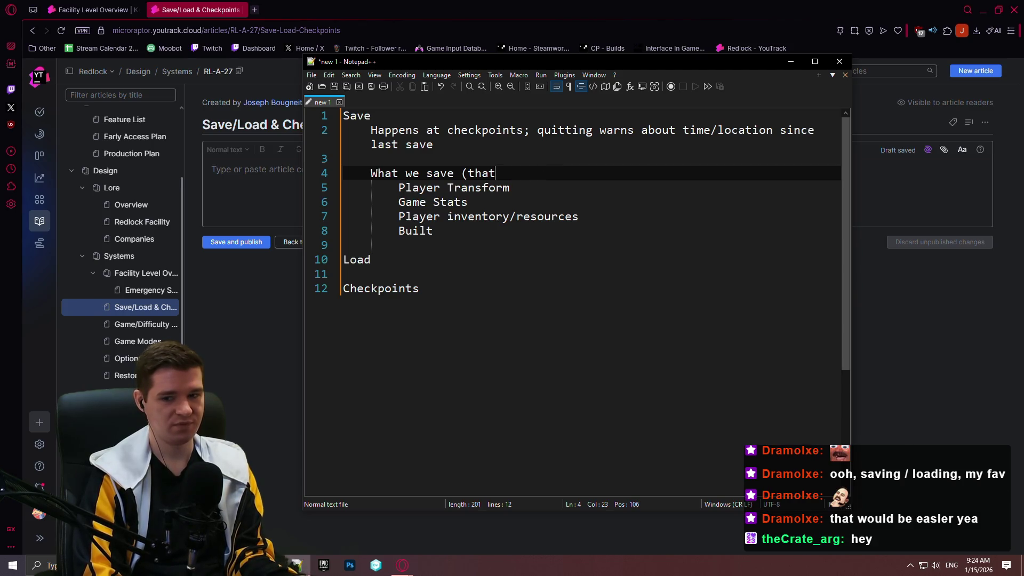
key("BackSpace")
key("BackSpace")
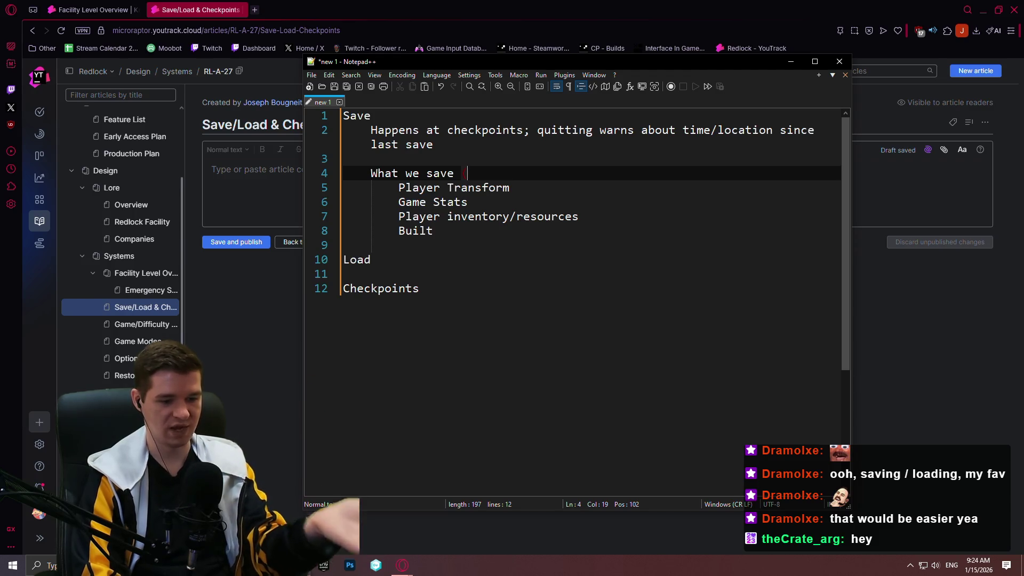
type("reloaded on death")
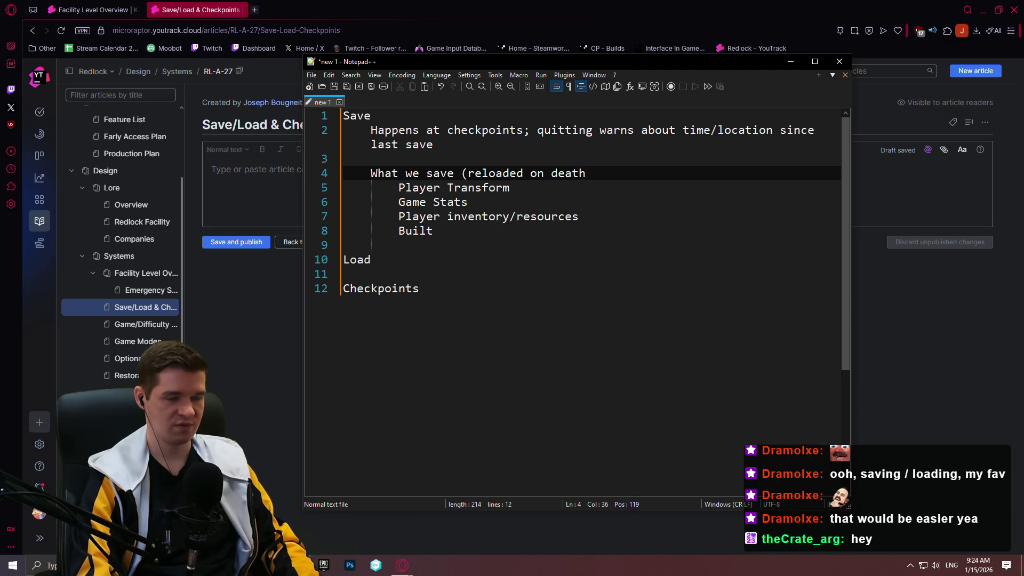
type(")")
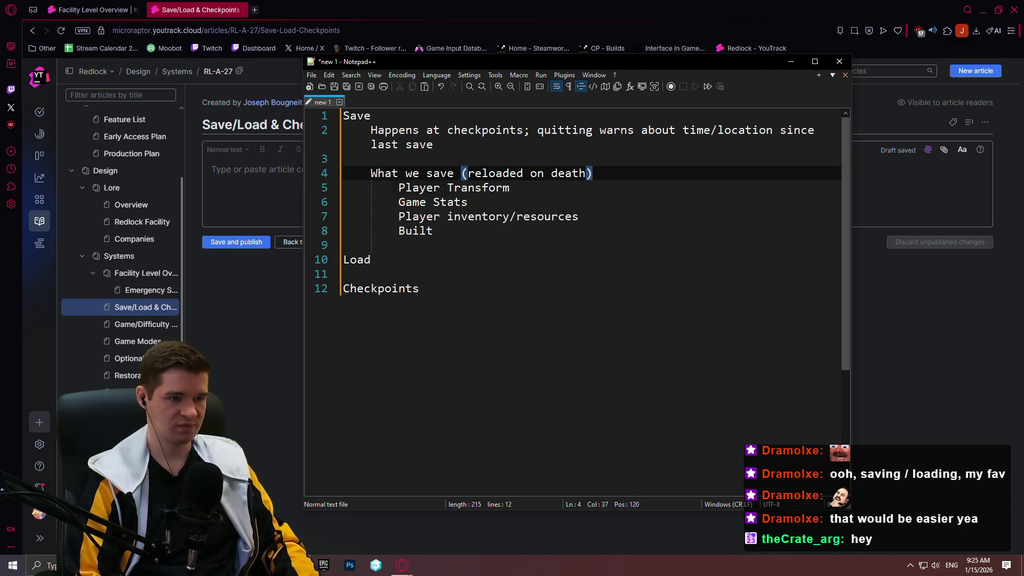
key("Down")
key("Down")
key("Down")
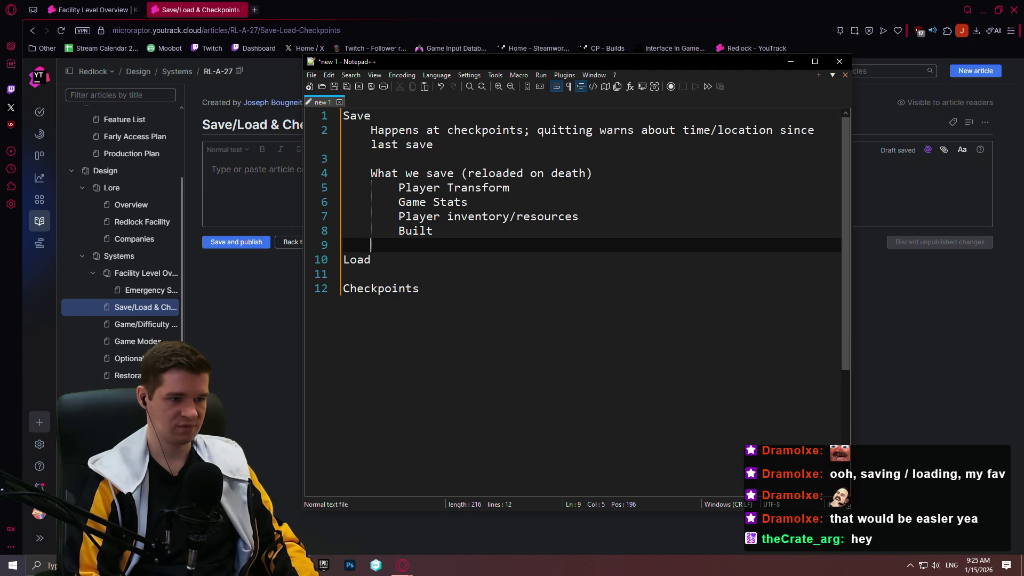
- Start a second heading, 'What we save (not reloaded)', below the first list
key("Return")
key("Up")
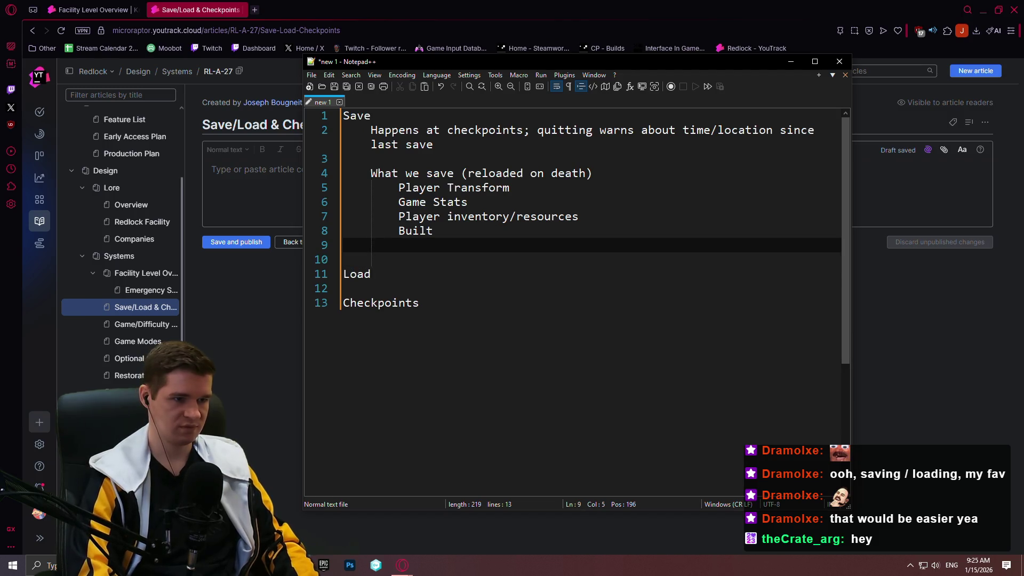
key("Return")
type("What we ")
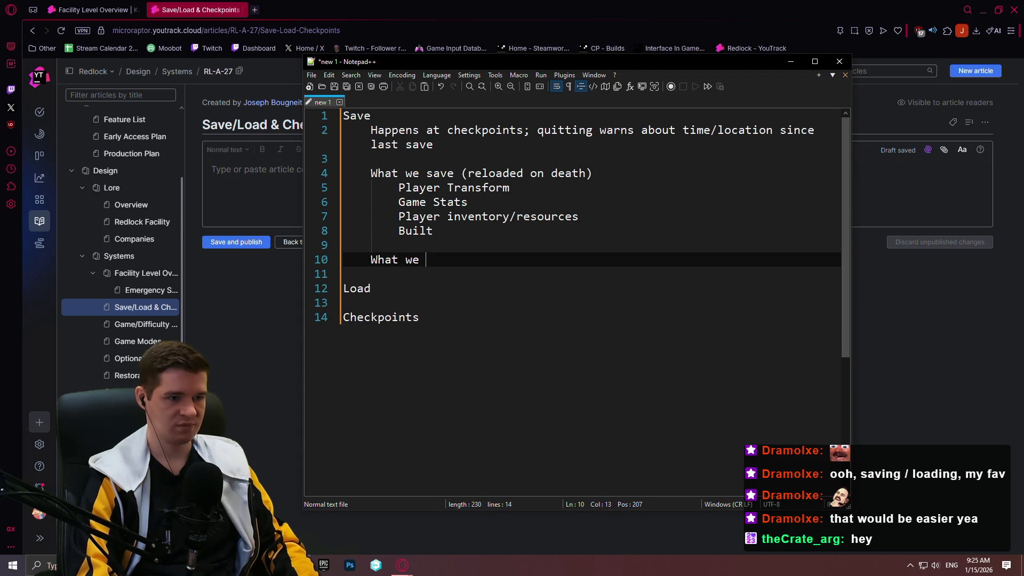
type("save (pesi")
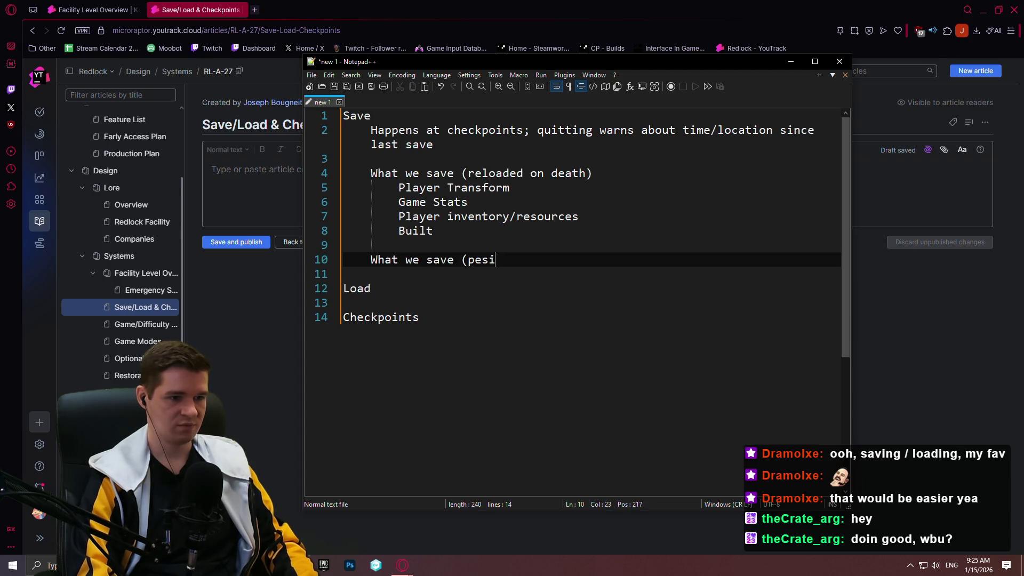
key("BackSpace")
key("BackSpace")
key("BackSpace")
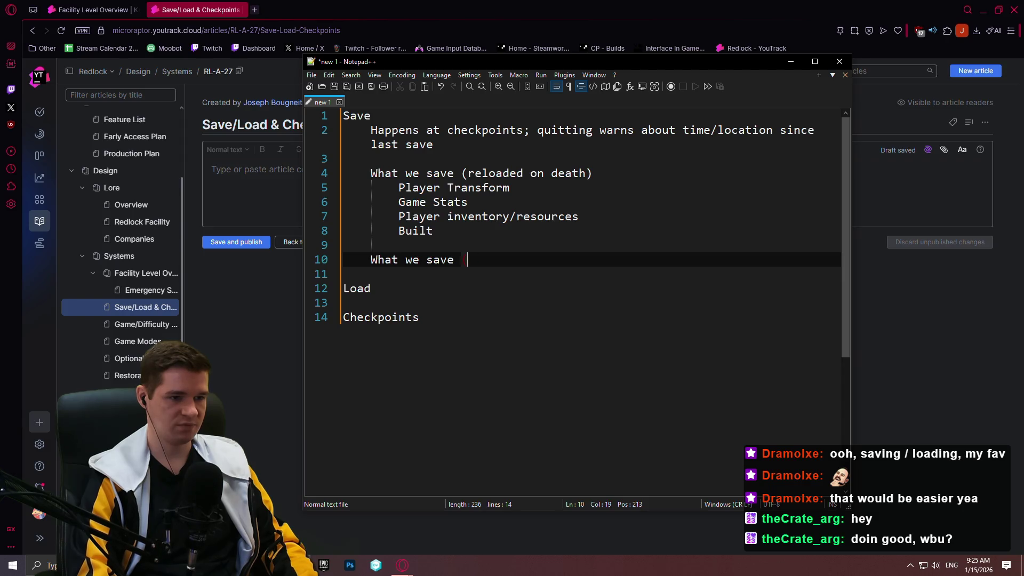
type("not reloaded)")
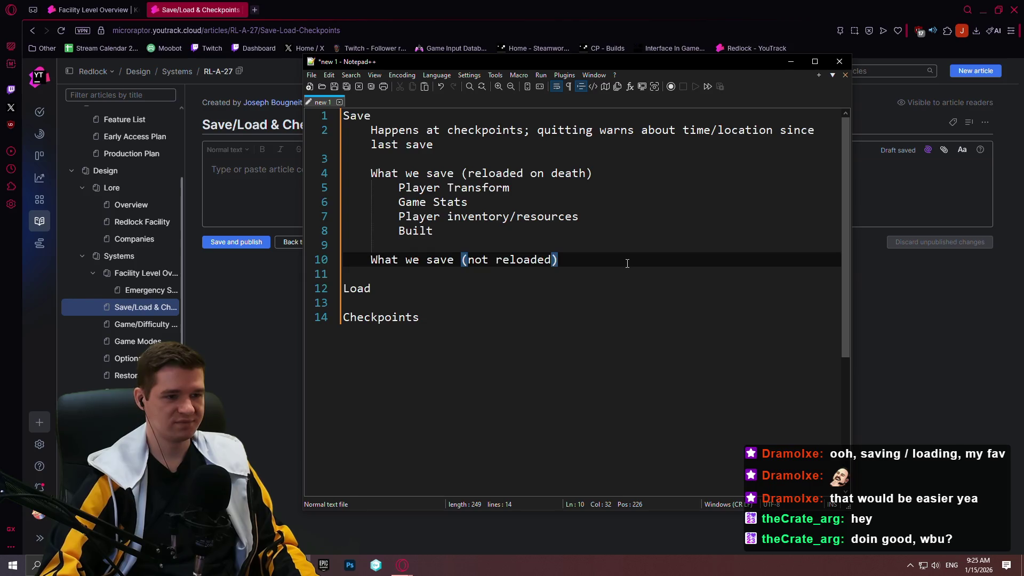
- List Game settings, Neurotags and Audio Logs as indented items under it
key("Return")
key("Tab")
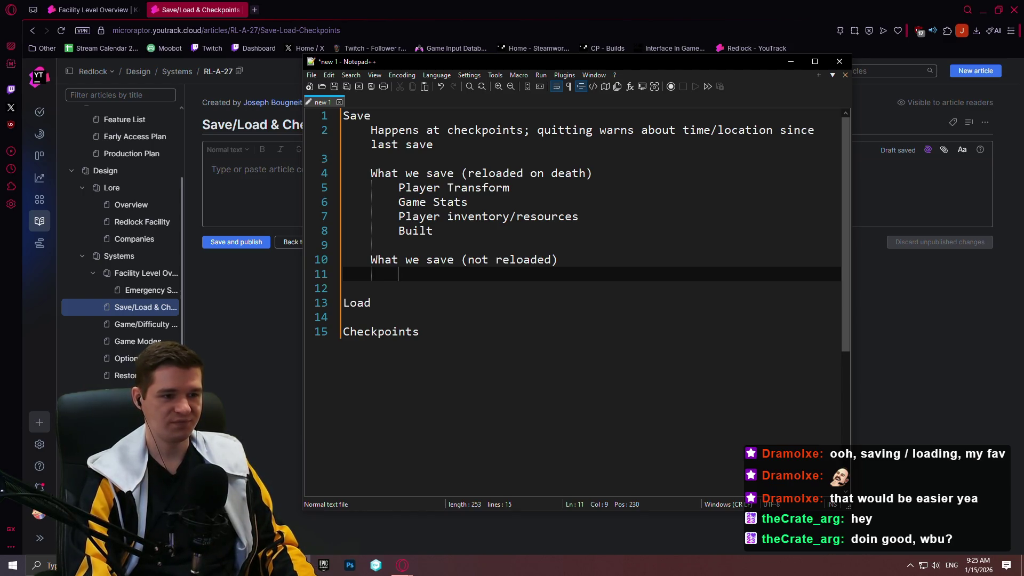
type("Game settings")
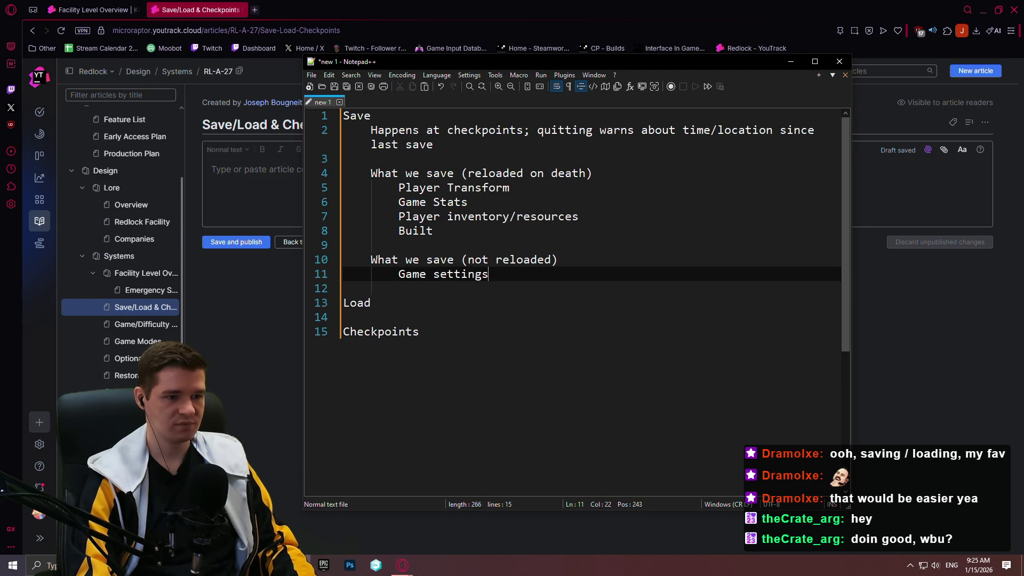
key("Return")
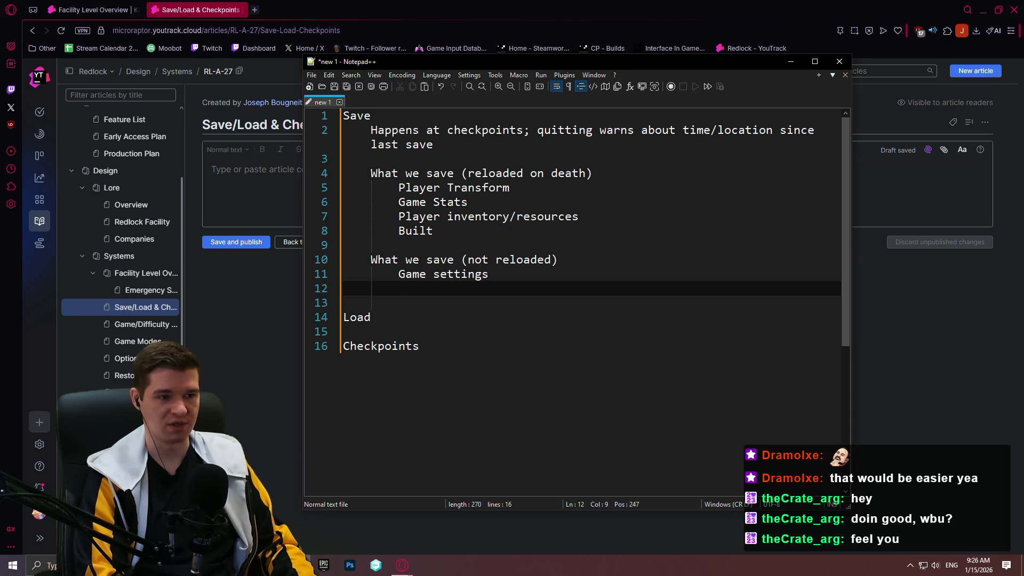
type("Neurotags")
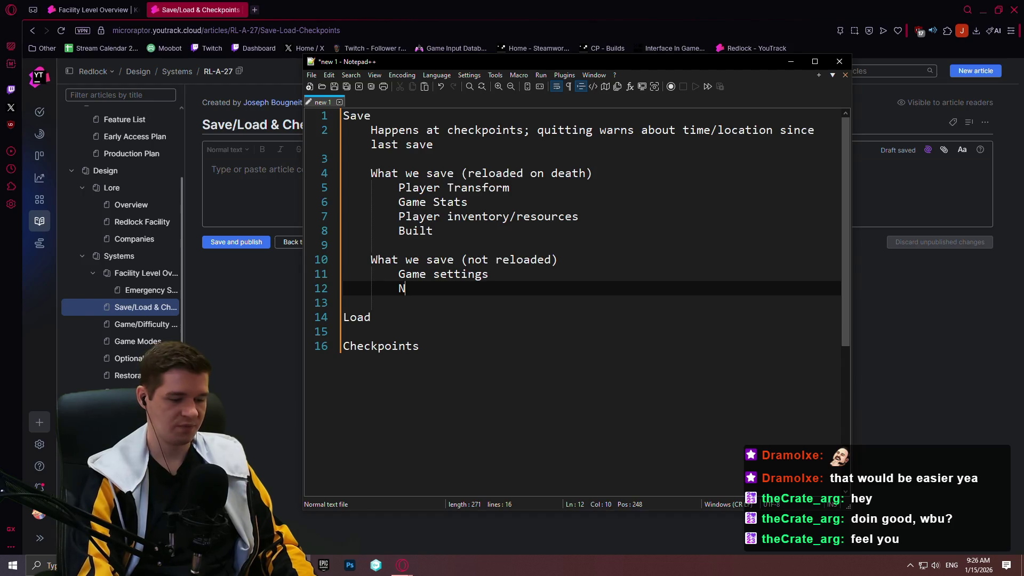
key("Return")
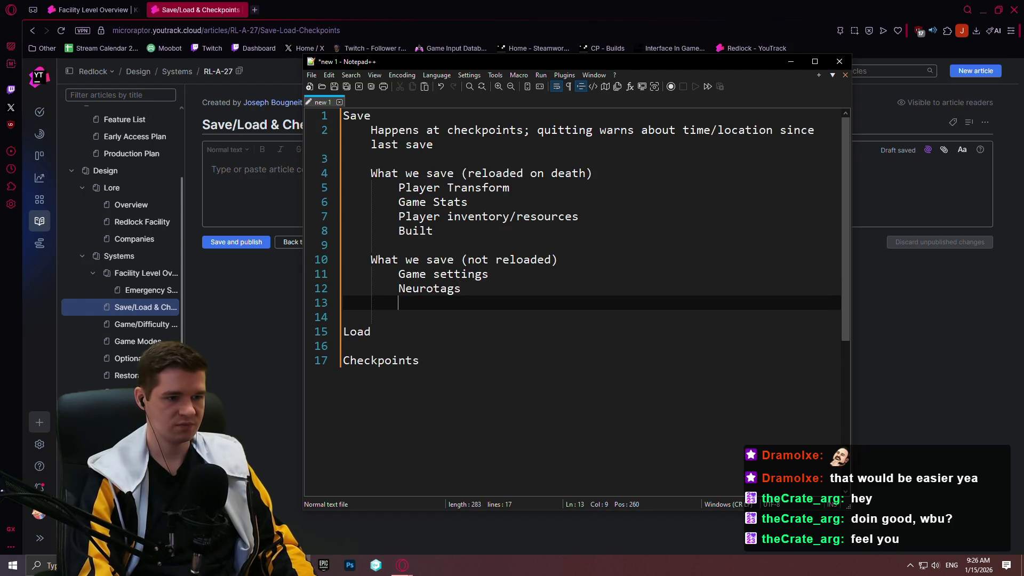
type("Audo")
key("BackSpace")
type("uo")
key("BackSpace")
key("BackSpace")
type("io Logs")
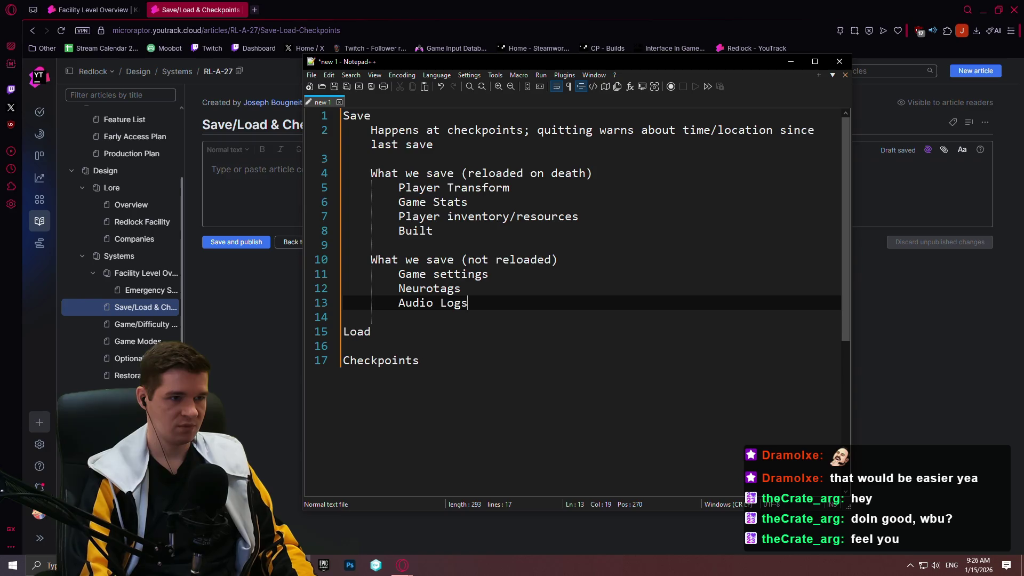
- Add a blank spacer line between the two save groups
key("Up")
key("Up")
key("Up")
key("Return")
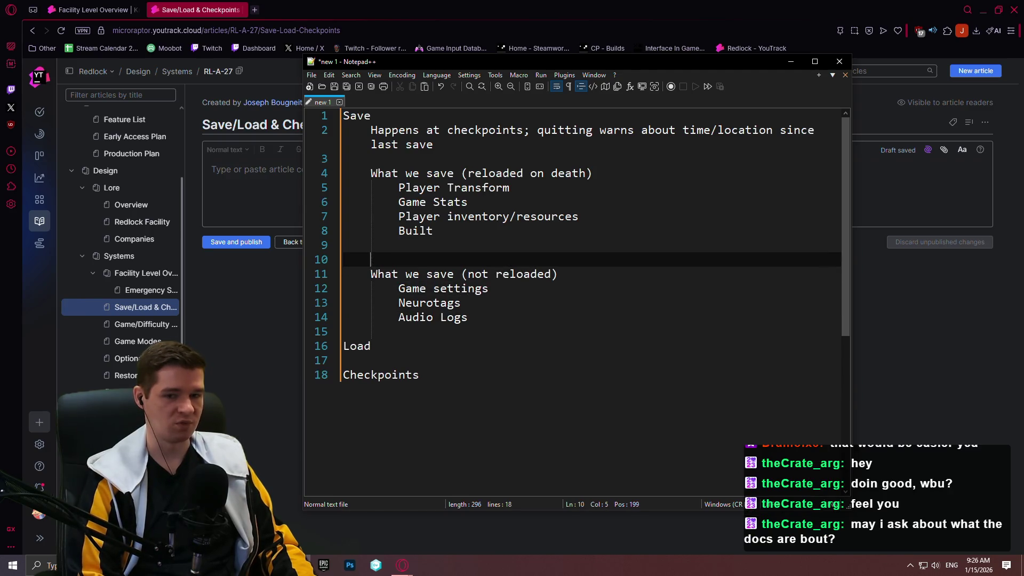
key("Up")
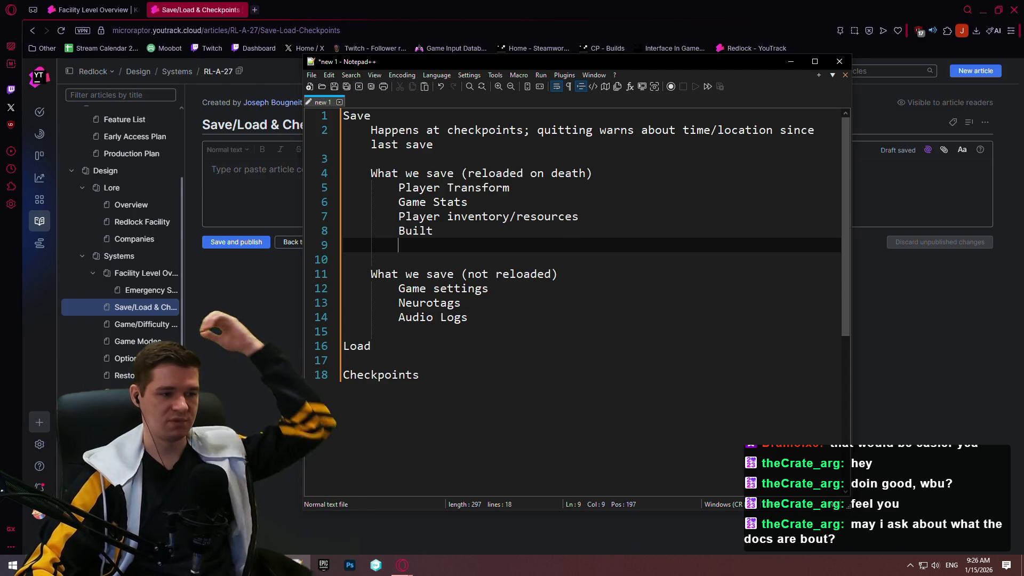
key("alt+Tab")
- Go back to the Hazards article and scroll through it for reference
key("alt+Left")
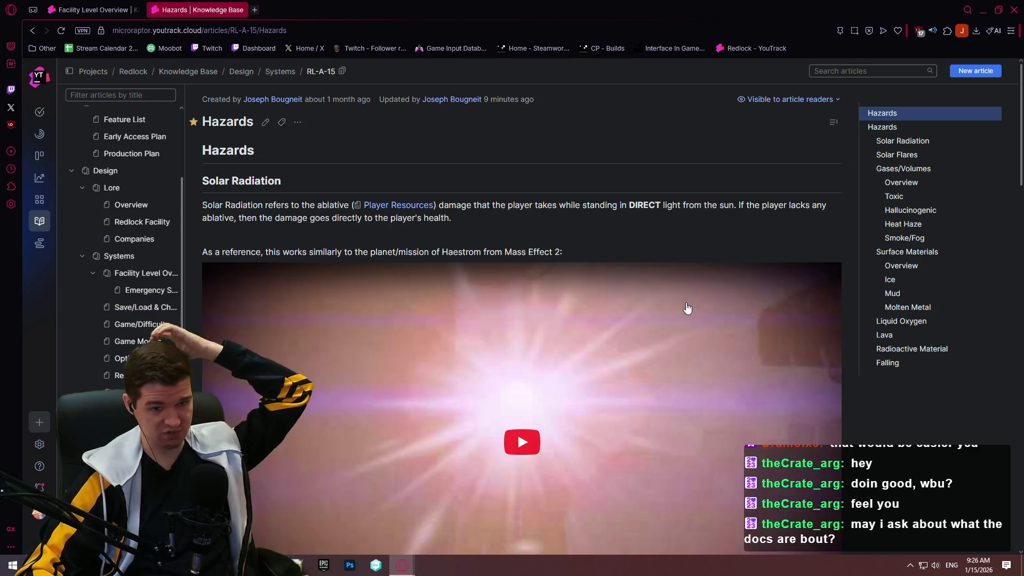
scroll(659, 260, "down", 5)
scroll(659, 260, "down", 6)
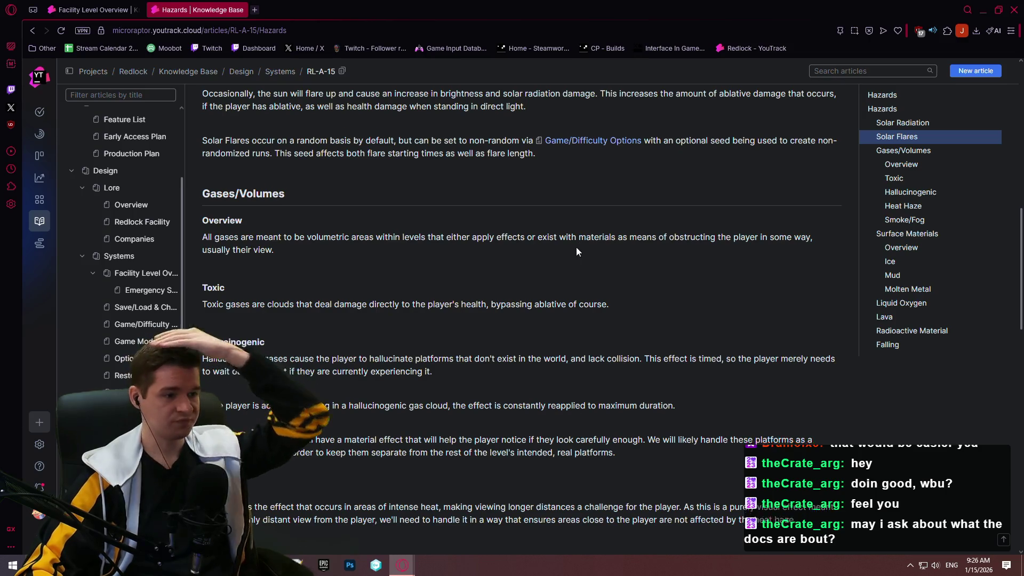
scroll(576, 247, "down", 5)
scroll(558, 215, "up", 4)
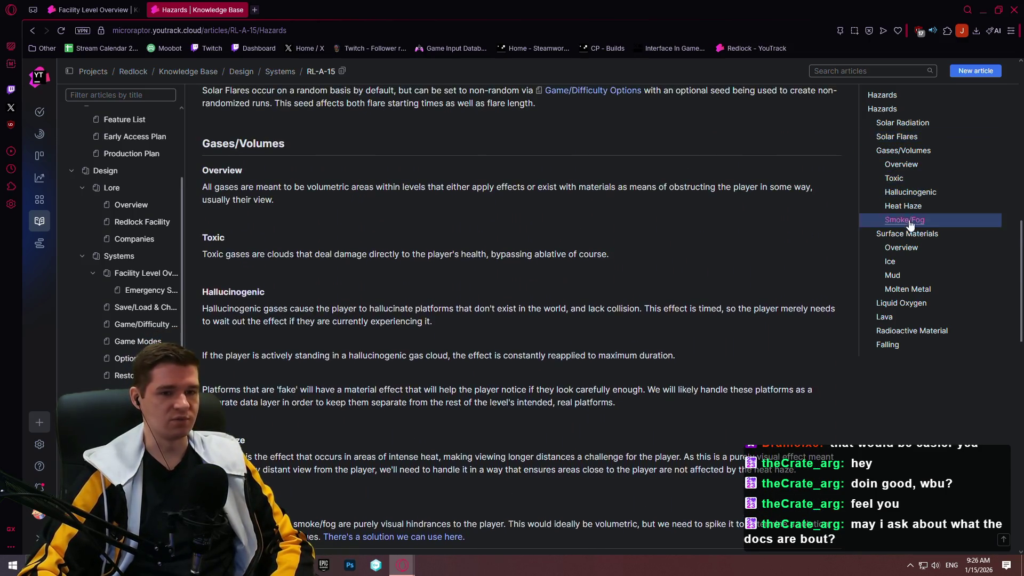
scroll(1020, 248, "down", 9)
scroll(994, 318, "up", 19)
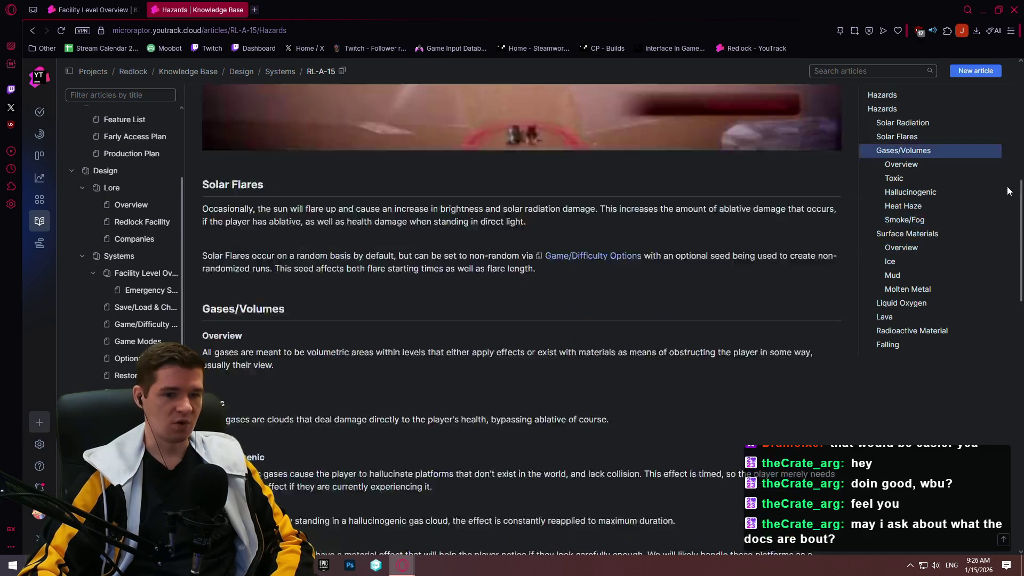
scroll(970, 234, "down", 10)
scroll(970, 233, "down", 3)
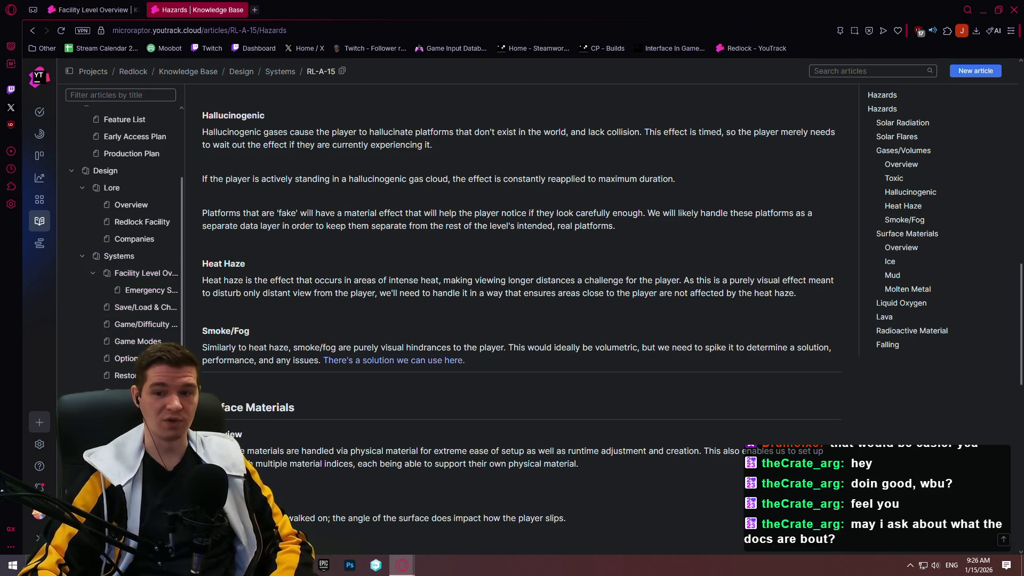
scroll(384, 322, "down", 3)
scroll(384, 322, "up", 3)
- Review the Player Resources, Restoration Stations and Optional Objectives/Collectibles articles
left_click(107, 400)
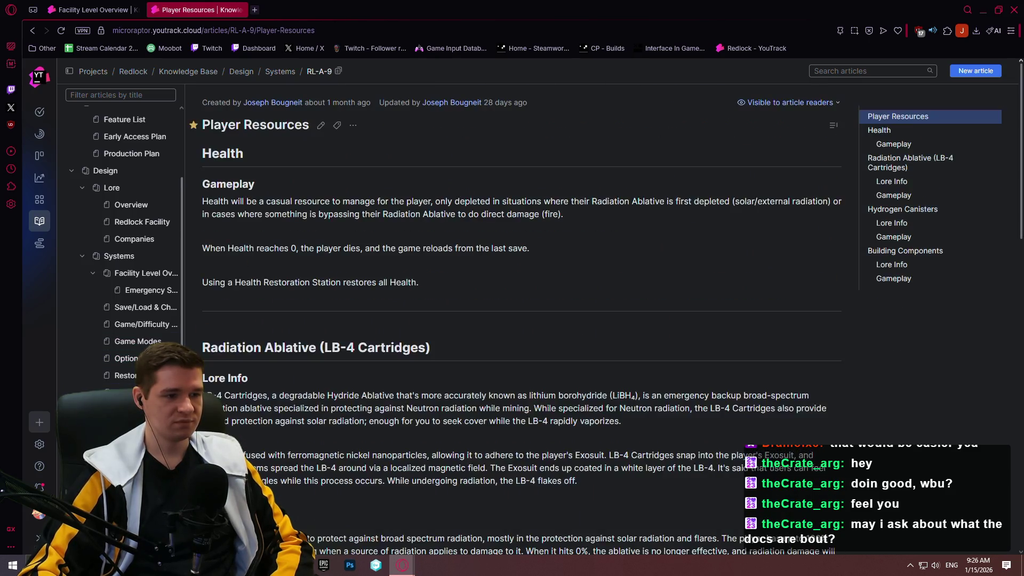
scroll(427, 320, "down", 3)
scroll(327, 311, "down", 5)
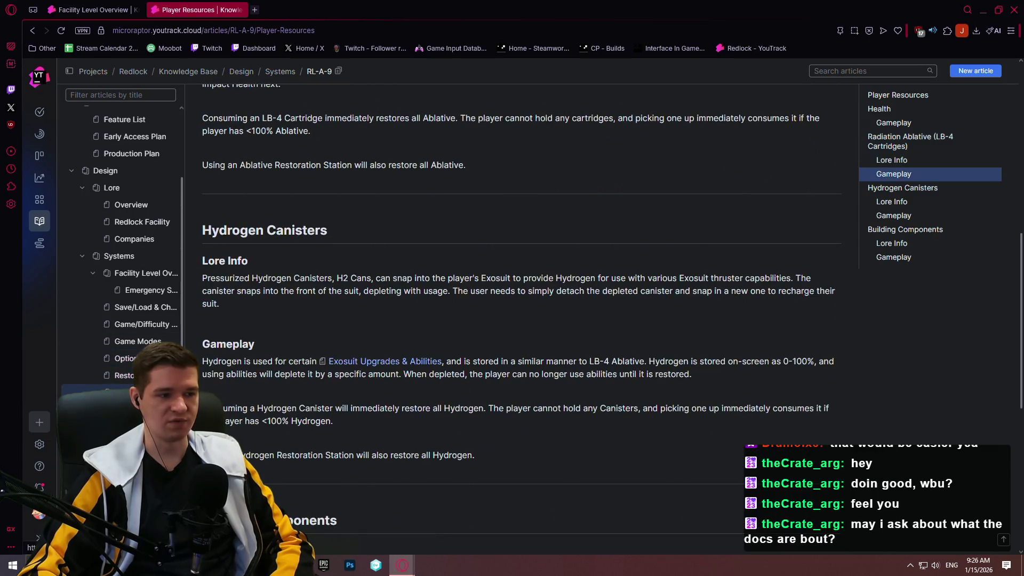
left_click(127, 376)
scroll(329, 325, "down", 10)
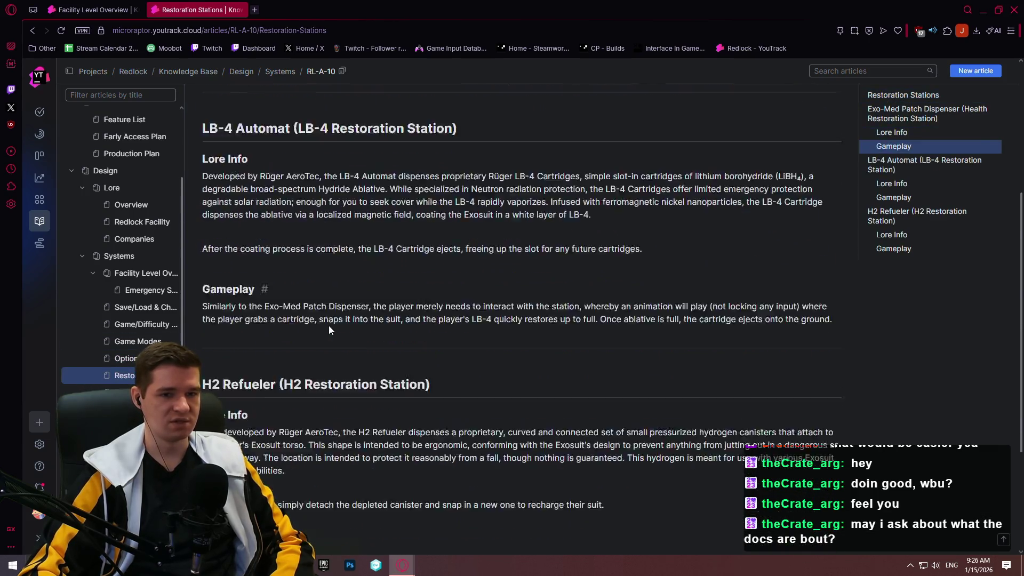
left_click(116, 357)
scroll(320, 296, "up", 5)
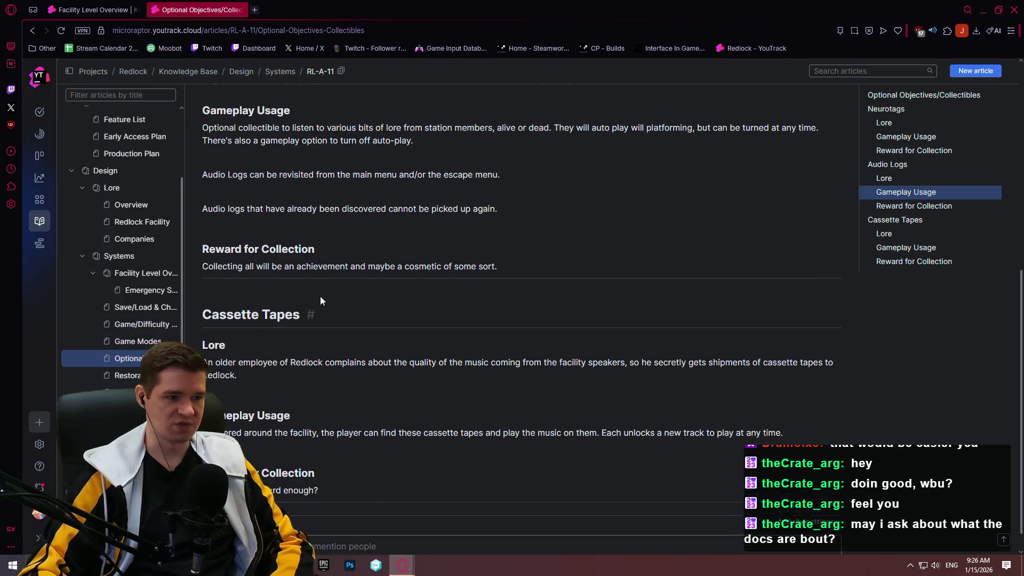
scroll(267, 309, "up", 1)
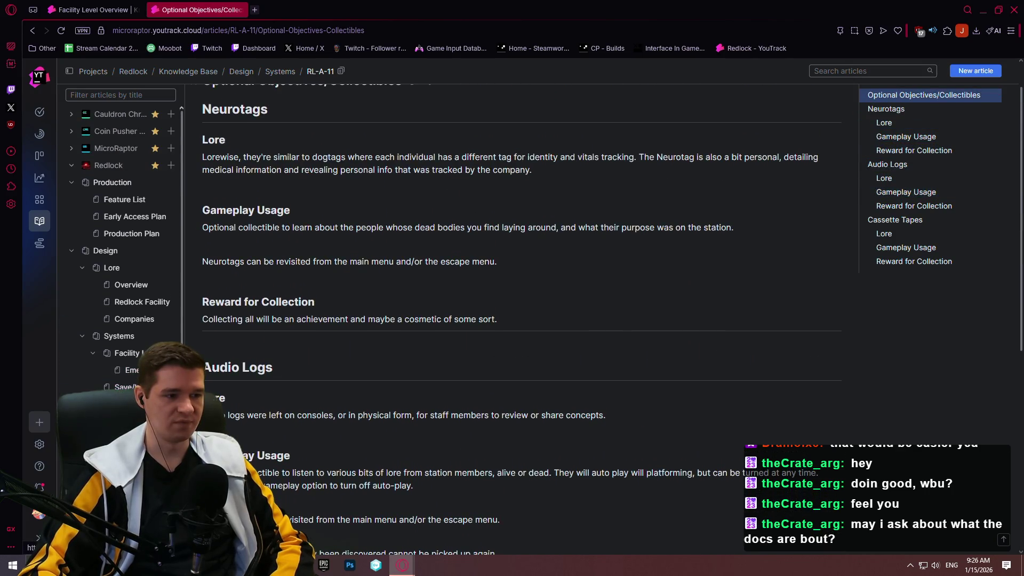
- Check the Game Modes and Game/Difficulty Options articles, then return to the notes
left_click(126, 404)
scroll(317, 361, "down", 5)
scroll(316, 361, "down", 5)
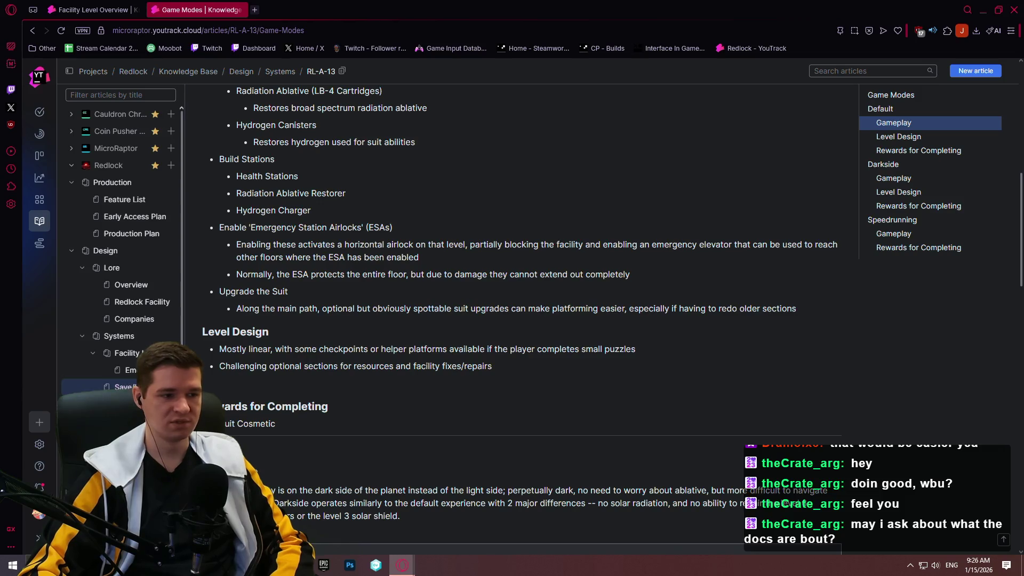
left_click(384, 308)
scroll(498, 327, "down", 7)
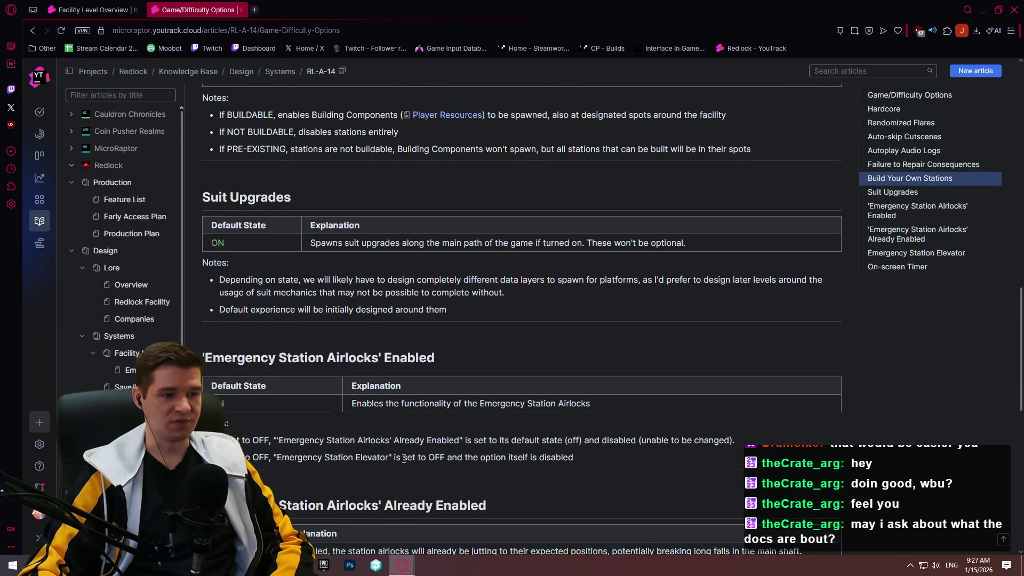
scroll(427, 453, "up", 4)
left_click(297, 565)
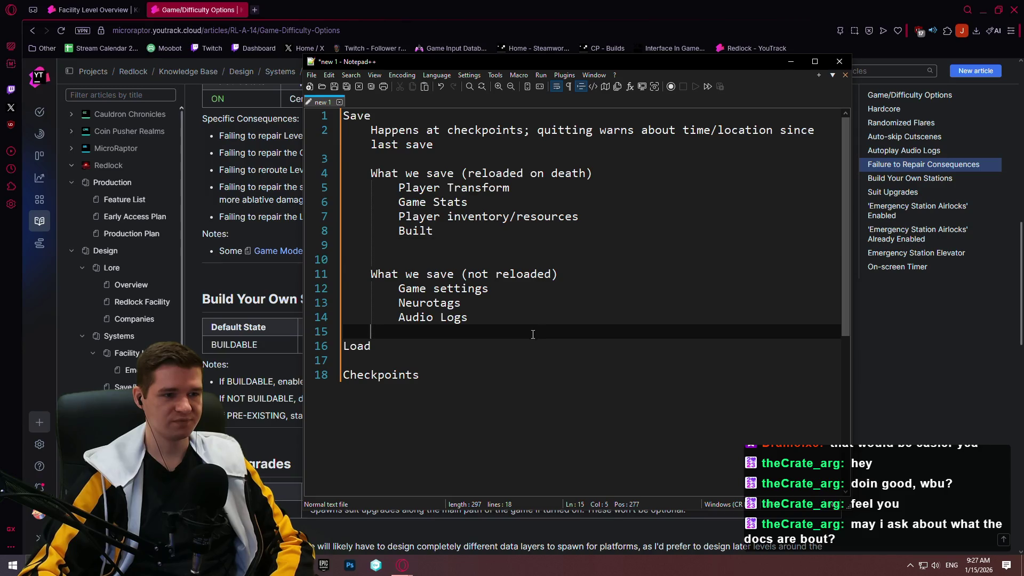
- Change line 8 to 'Built Restoration Stations' and begin an 'Optional Objective Status (ESAs' item below
left_click_drag(472, 65, 482, 85)
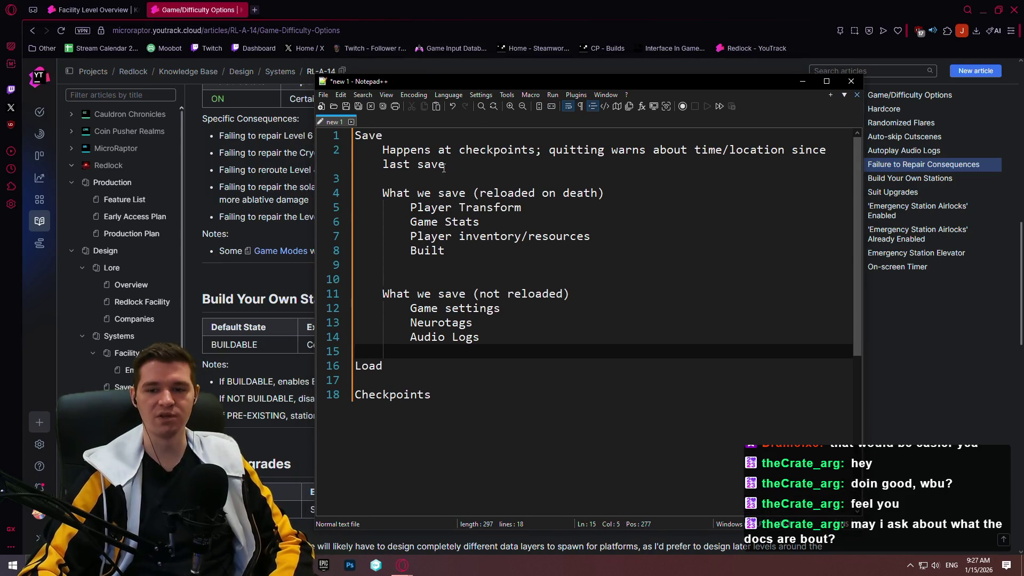
left_click(513, 337)
left_click(503, 246)
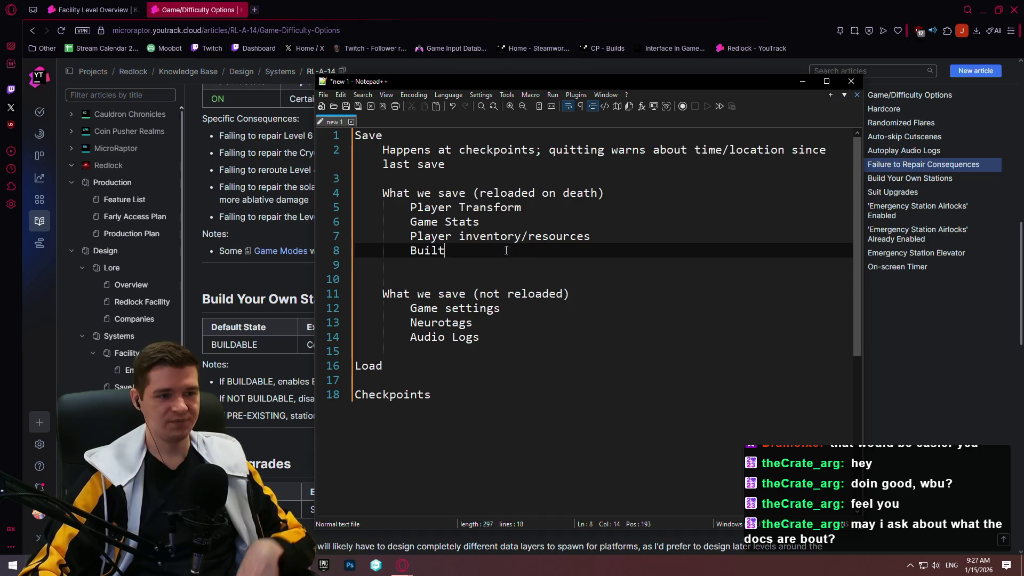
type("Restoration Stations")
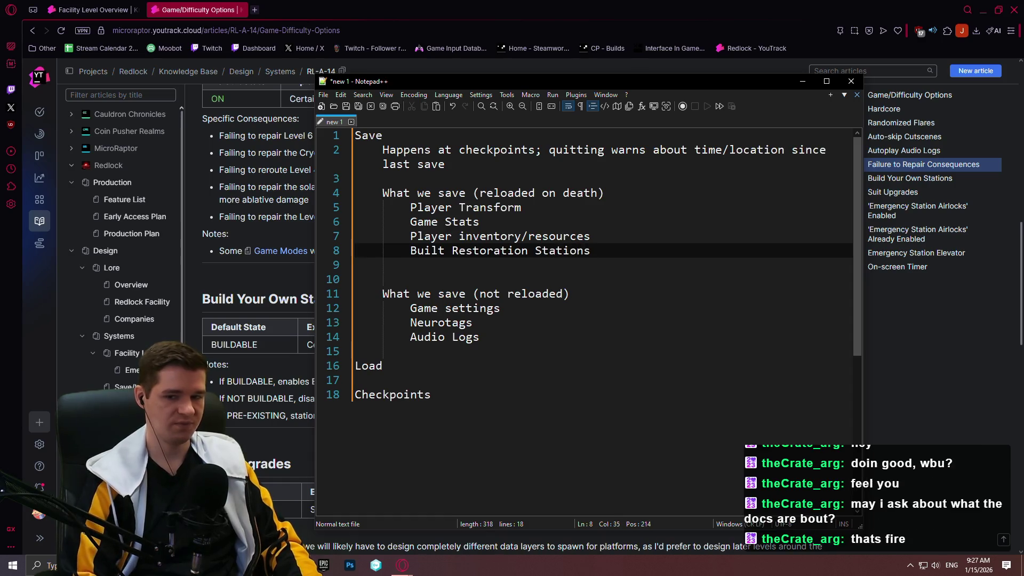
left_click(410, 265)
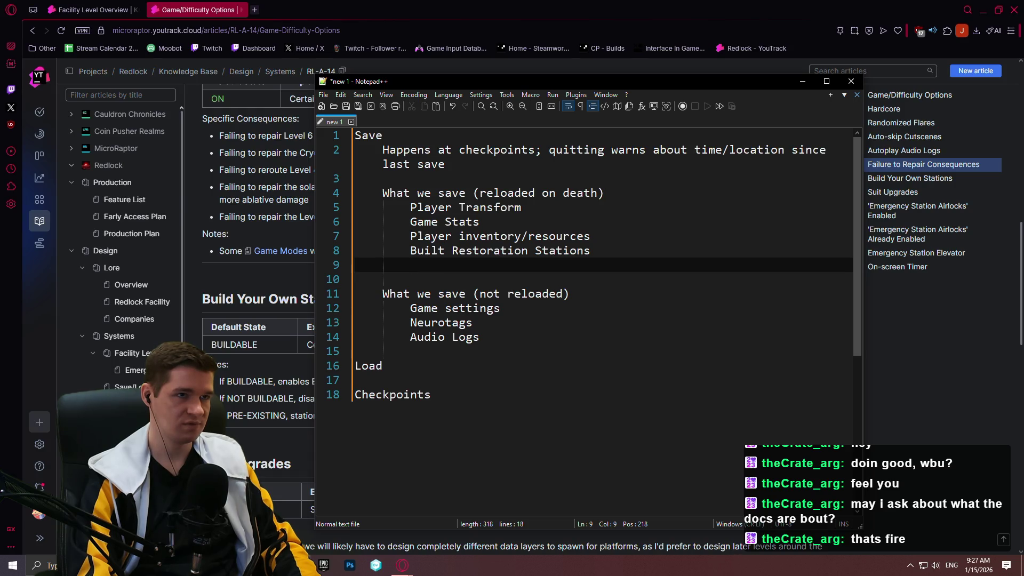
type("O")
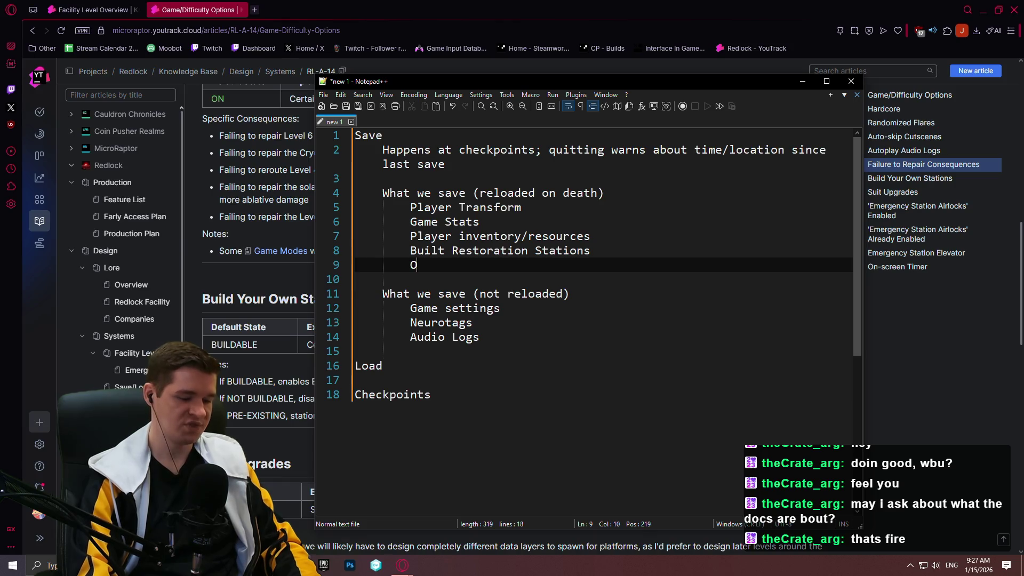
type("ptional Objective Status")
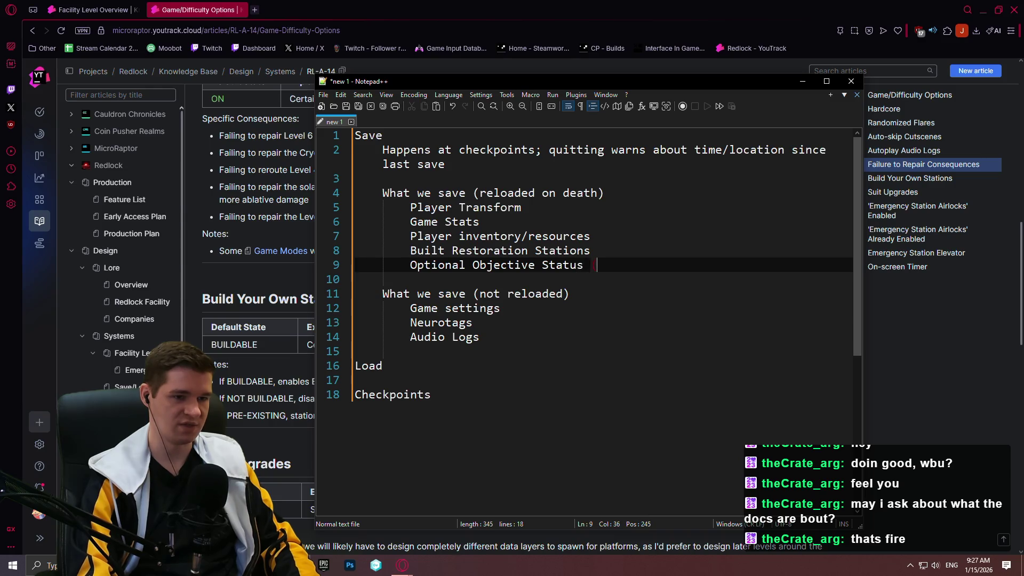
type("  (E")
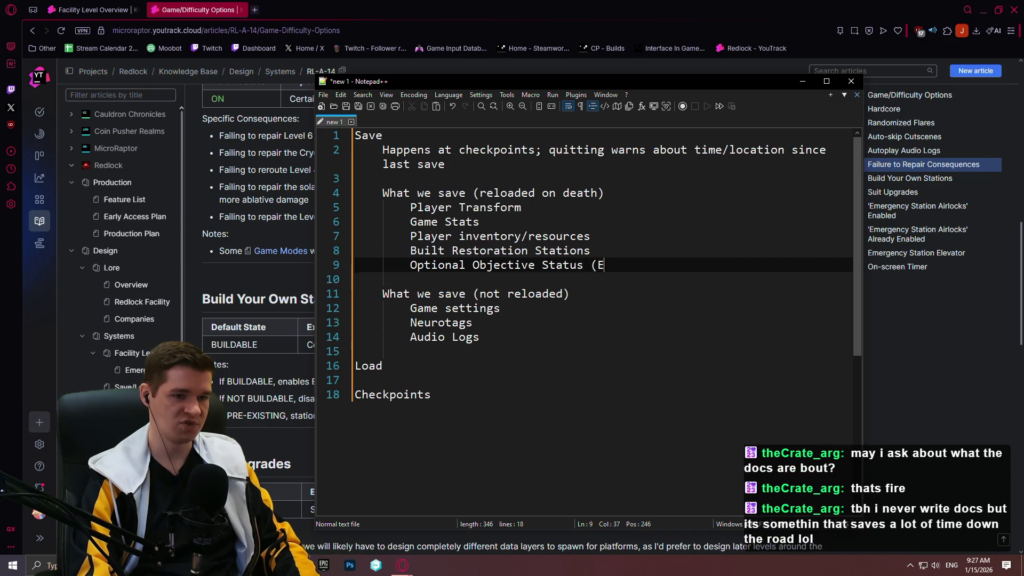
type("SAs")
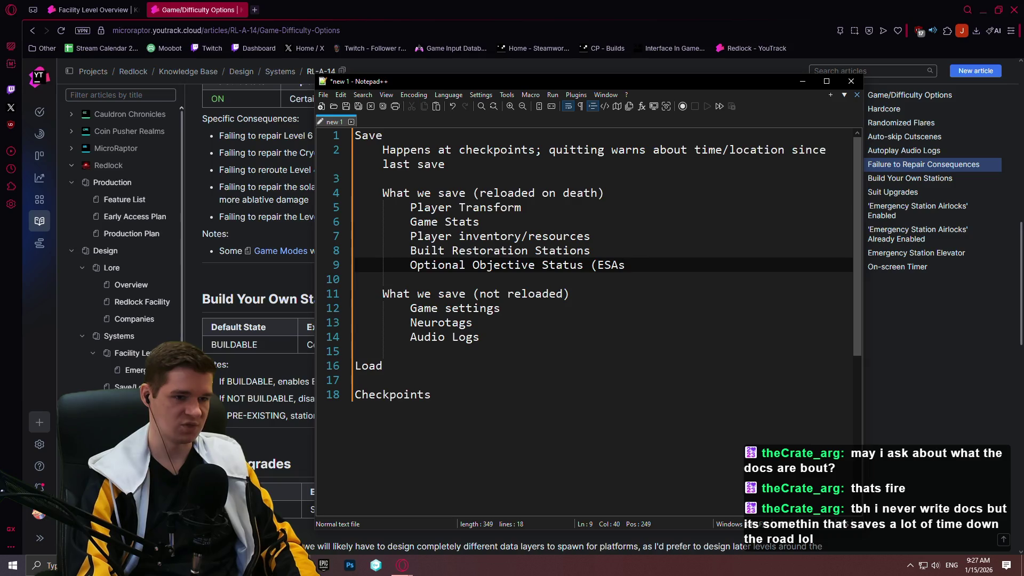
- Complete the item as 'Optional Objective Status (ESAs, Repairable/Fixable Facilities)'
type(", ")
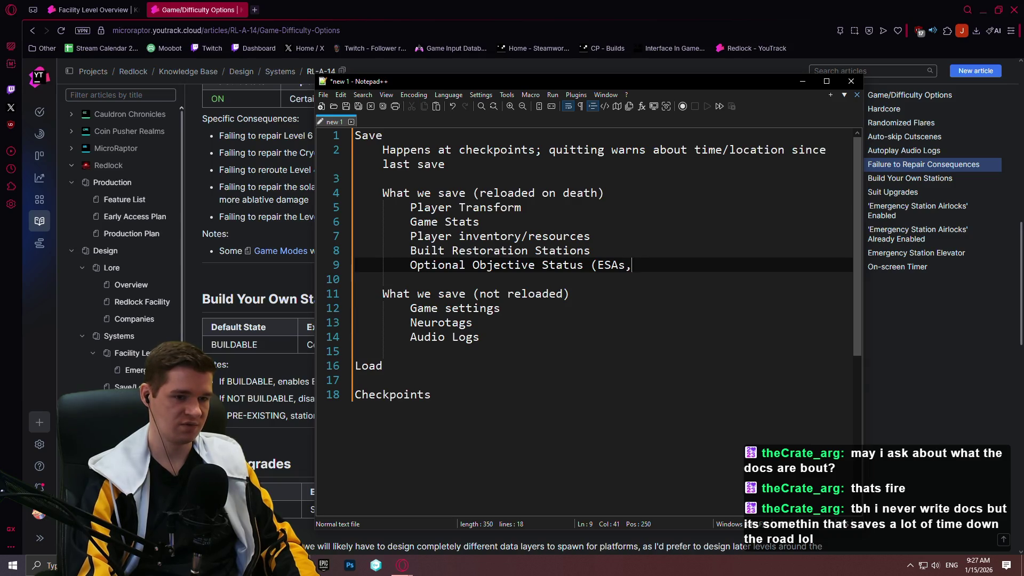
type("Re")
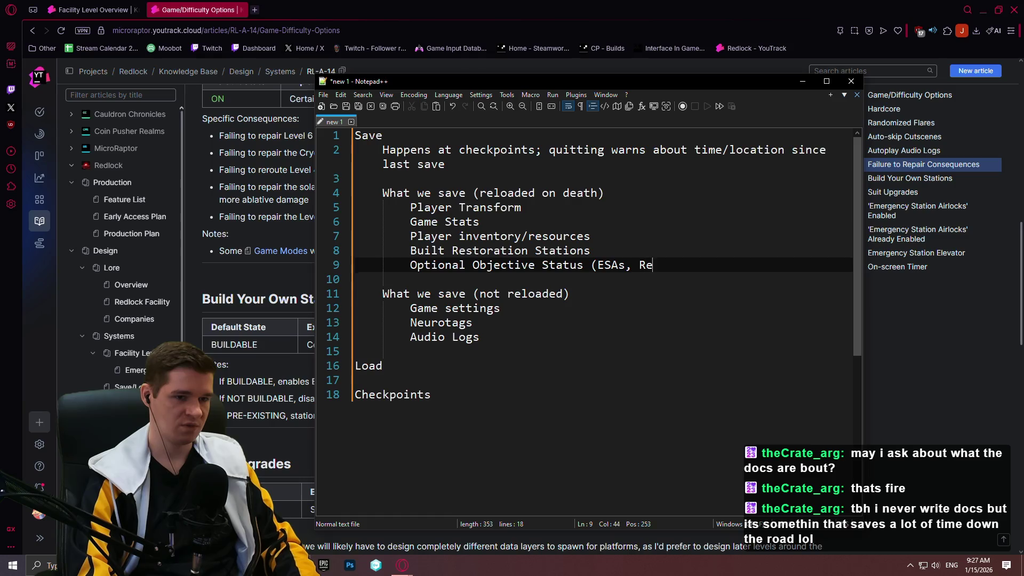
type("pairable/Fixable ")
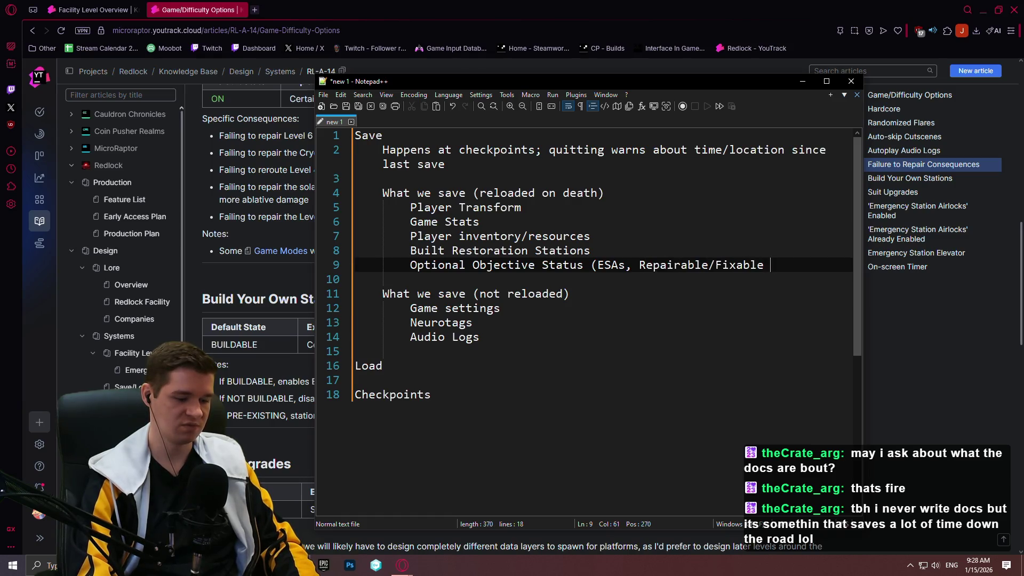
type("Facilit")
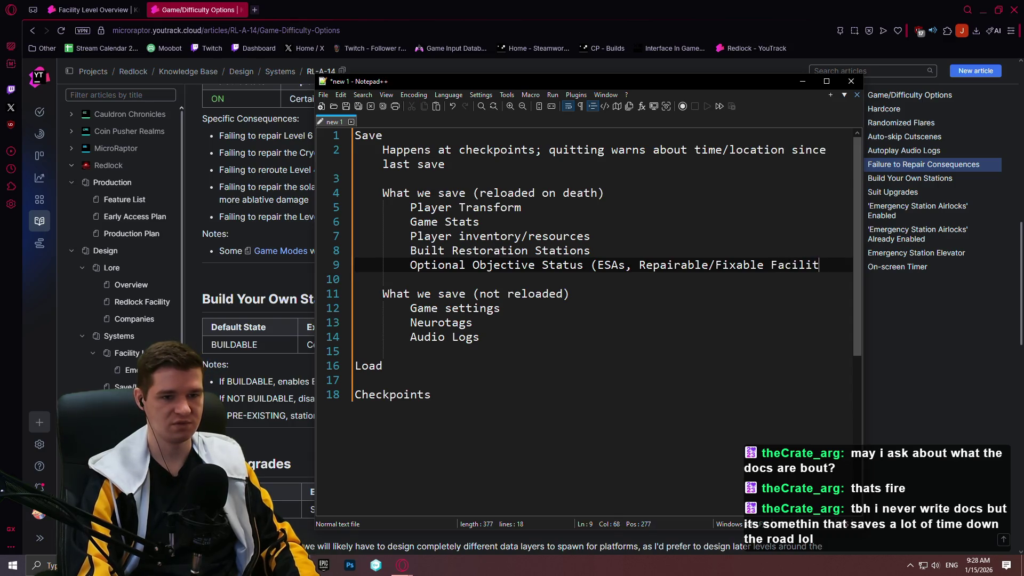
type("ies)")
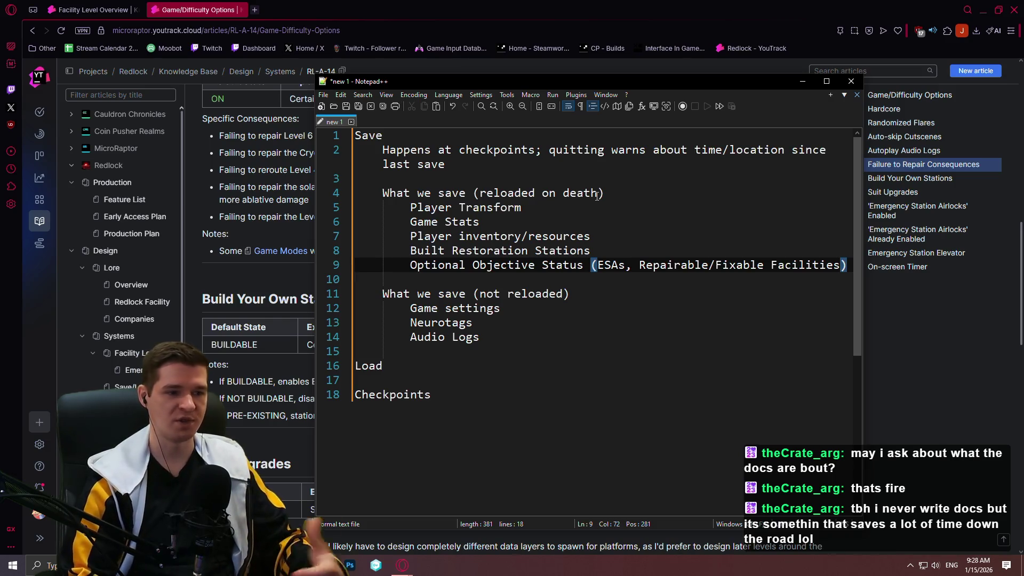
left_click(572, 350)
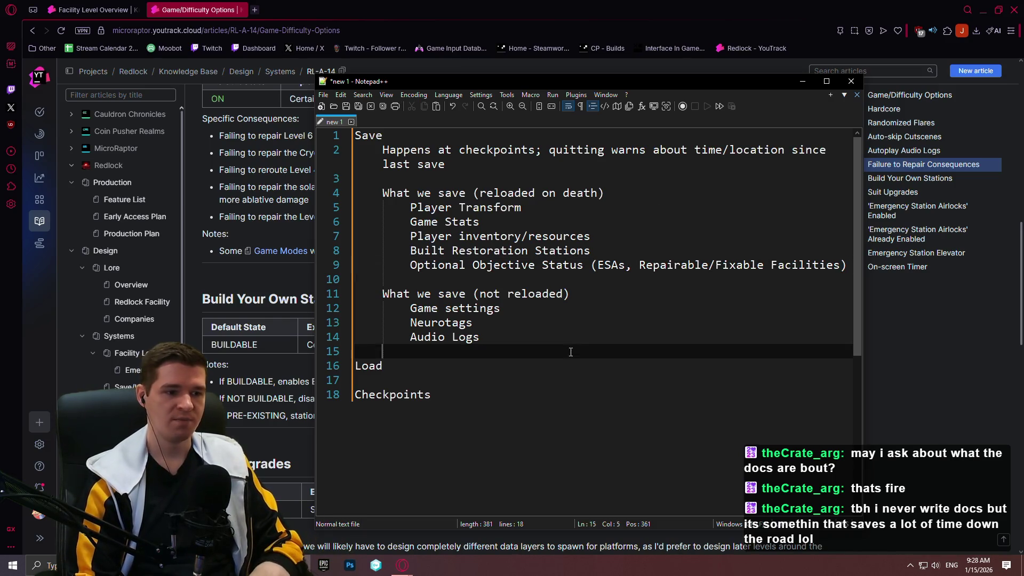
left_click(606, 322)
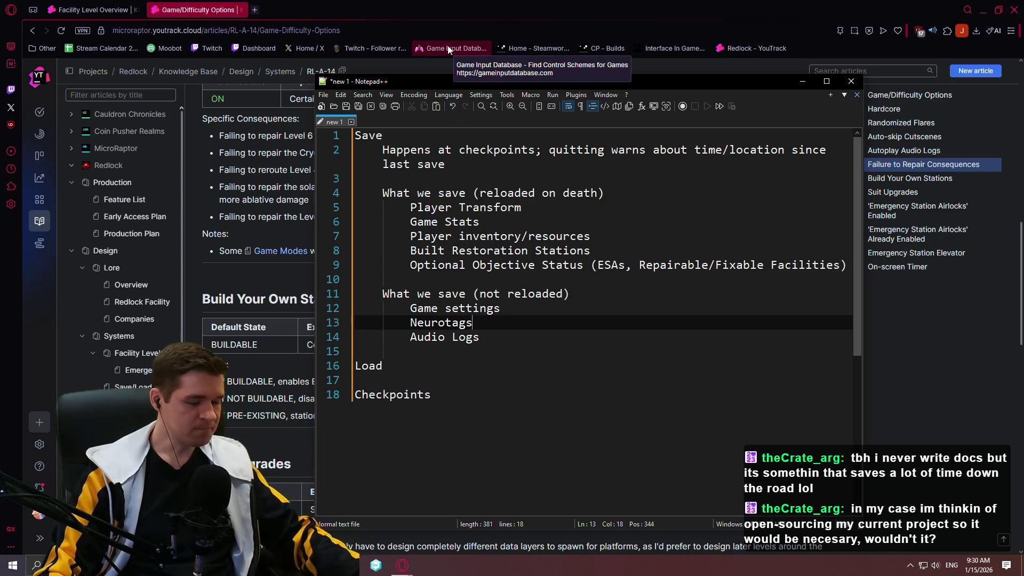
key("Up")
key("Up")
key("Up")
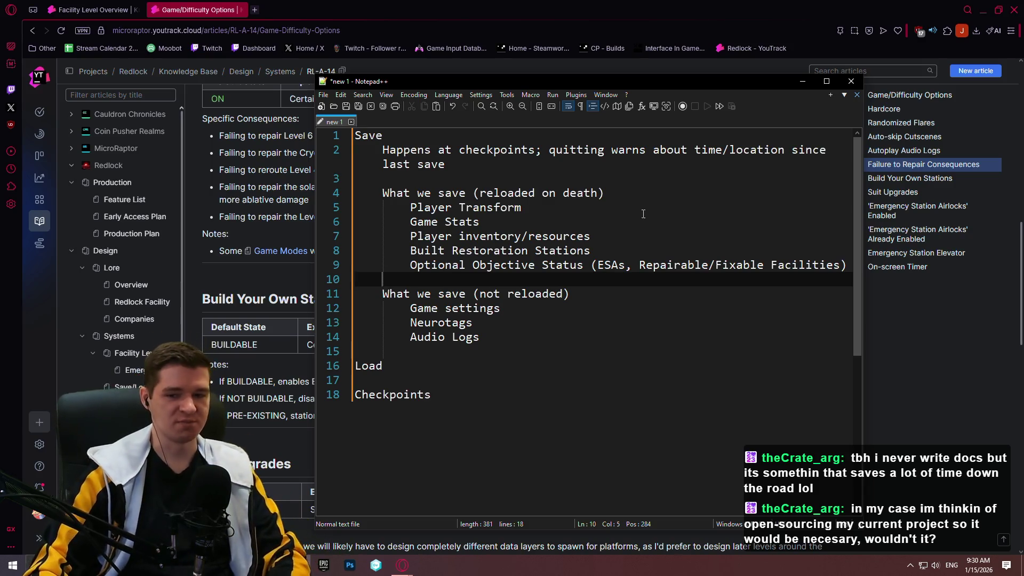
- Add the indented line 'Any level-specific persistant data' below Optional Objective Status
left_click(554, 313)
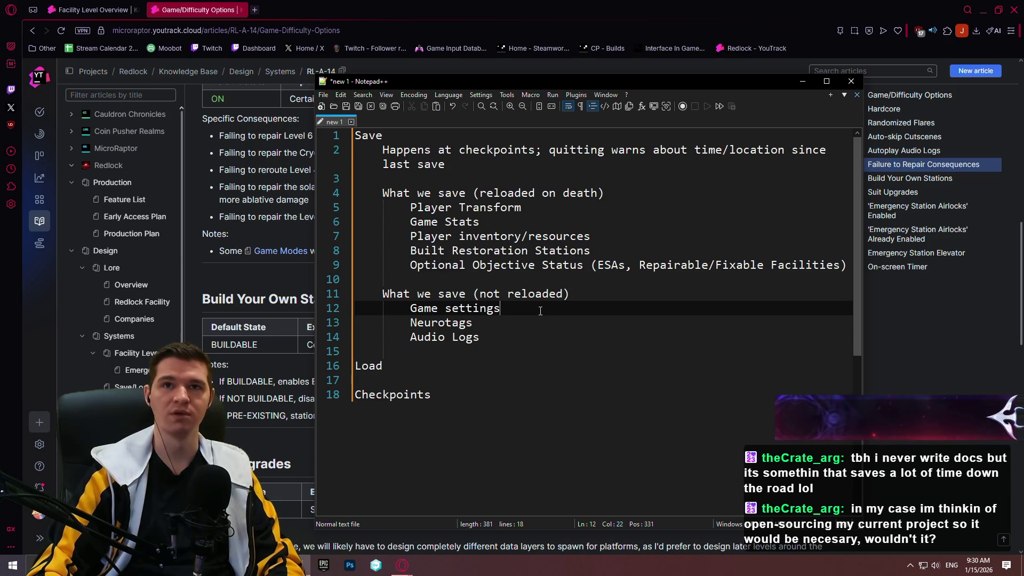
left_click(849, 267)
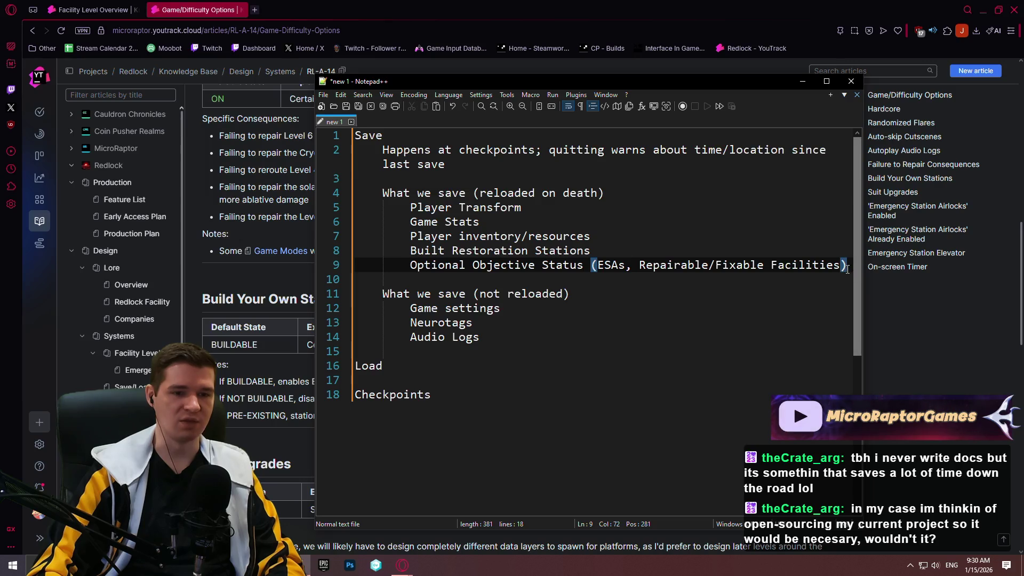
key("Return")
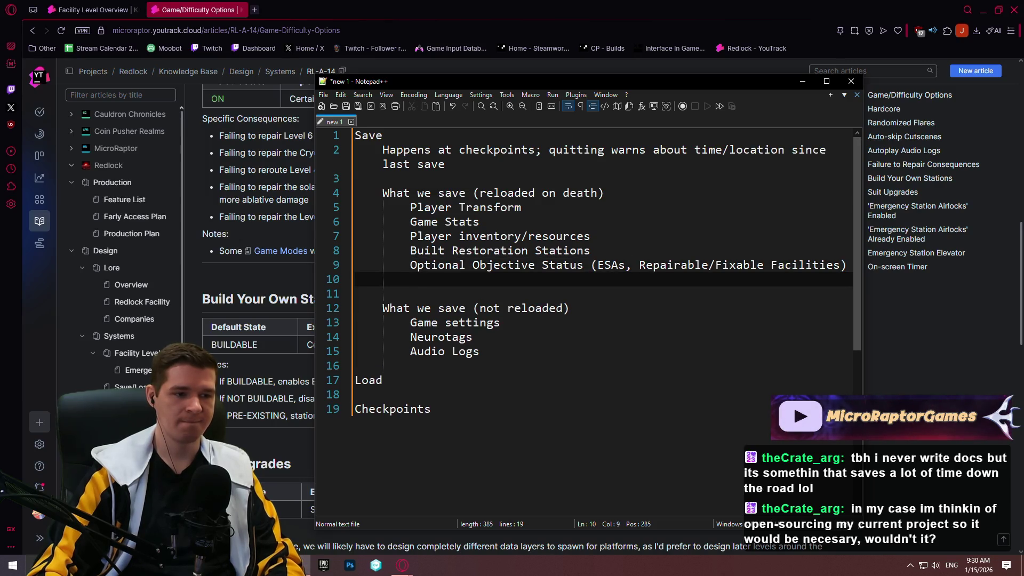
type("Any level-")
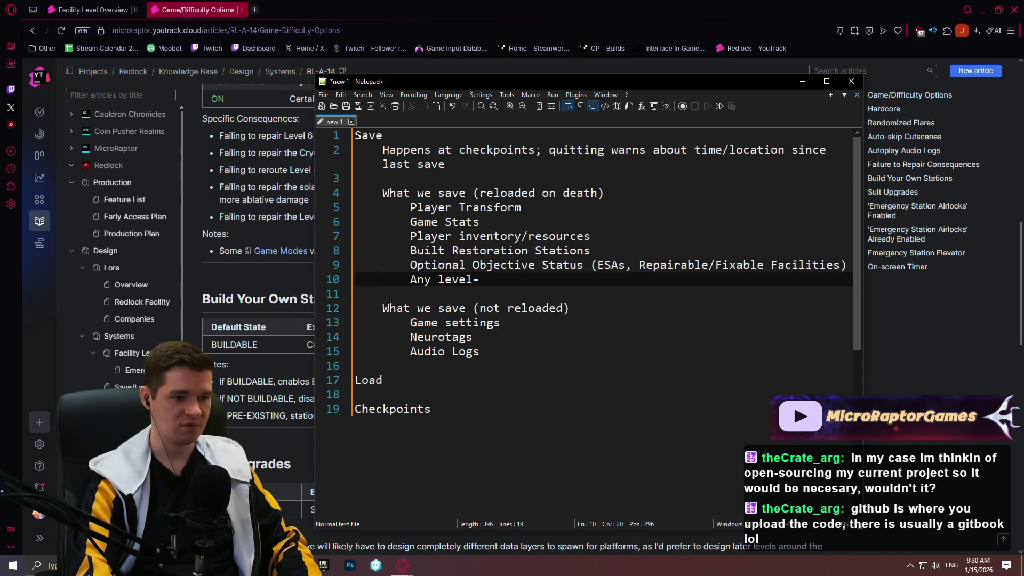
type("specific ")
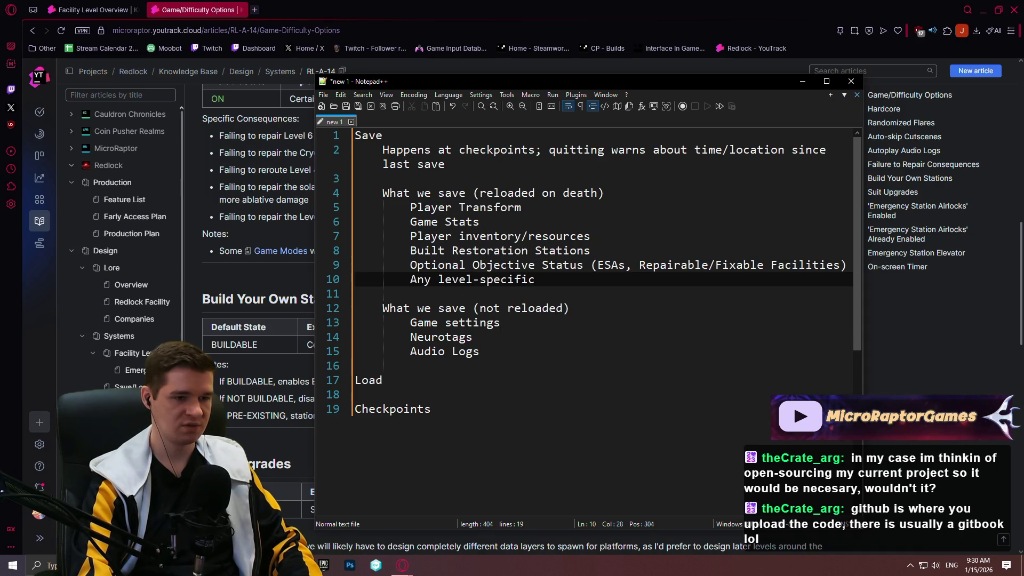
type("inf")
key("BackSpace")
key("BackSpace")
key("BackSpace")
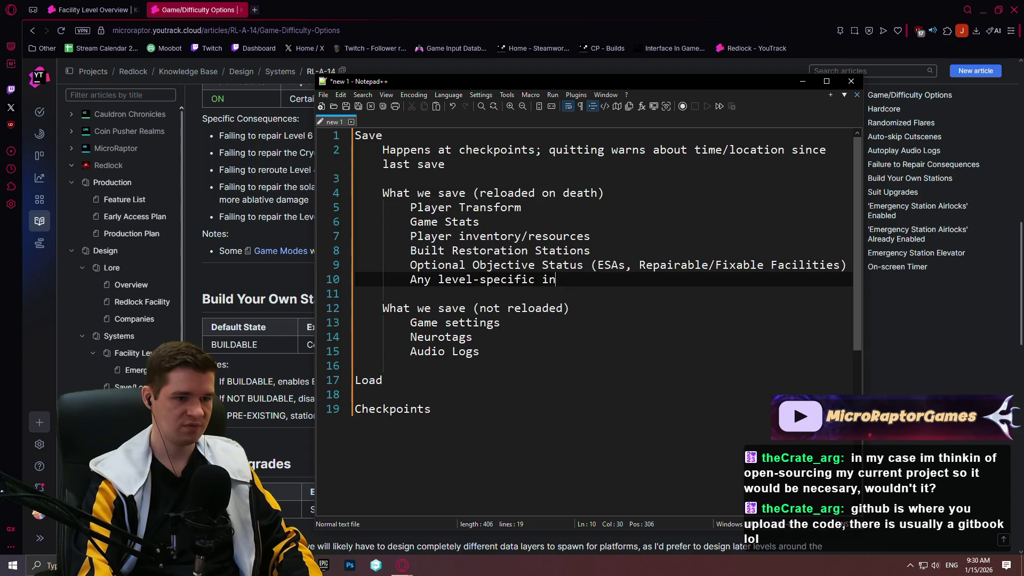
type("persist")
key("BackSpace")
key("BackSpace")
key("BackSpace")
type("sta")
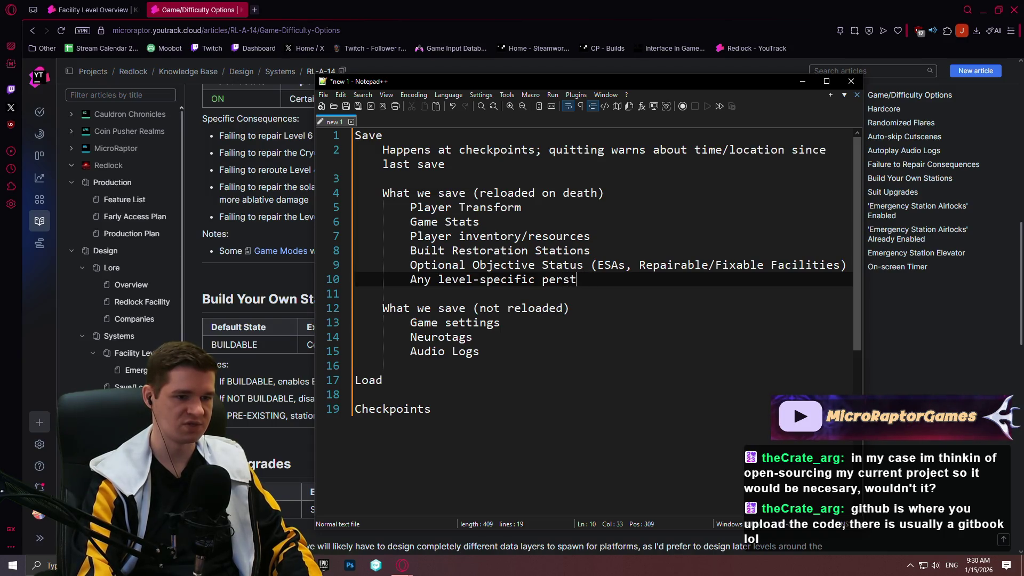
key("BackSpace")
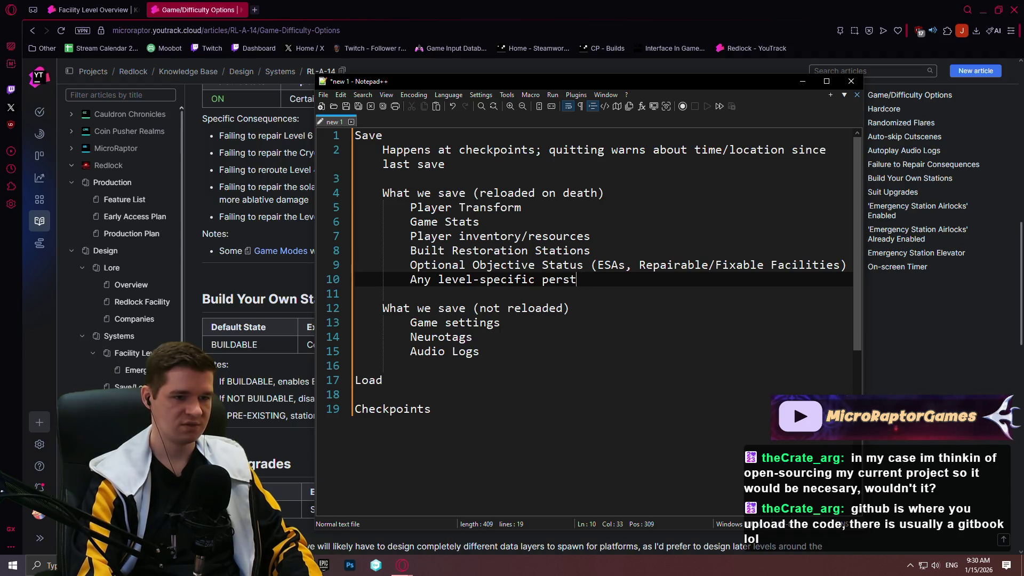
key("BackSpace")
type("istan")
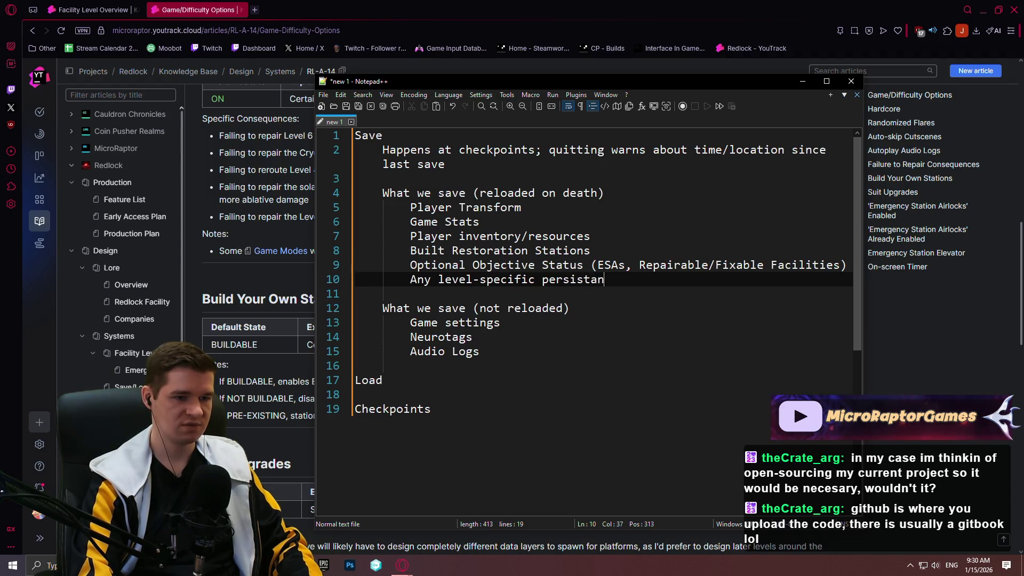
type("t data")
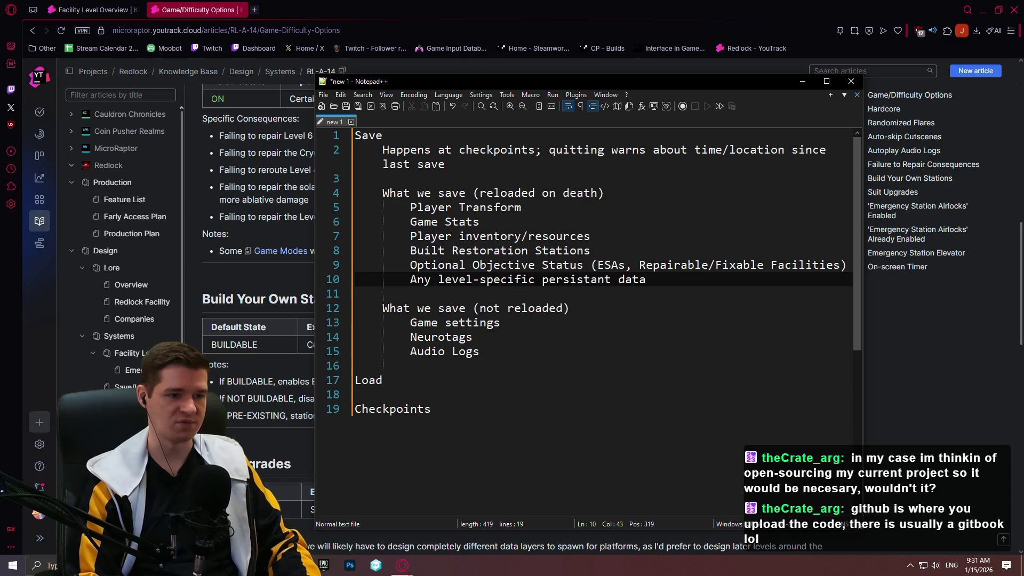
- Add the entry 'Game Mode & Difficulty Options' on a new line below Player Transform
key("Up")
key("Up")
key("Up")
key("Return")
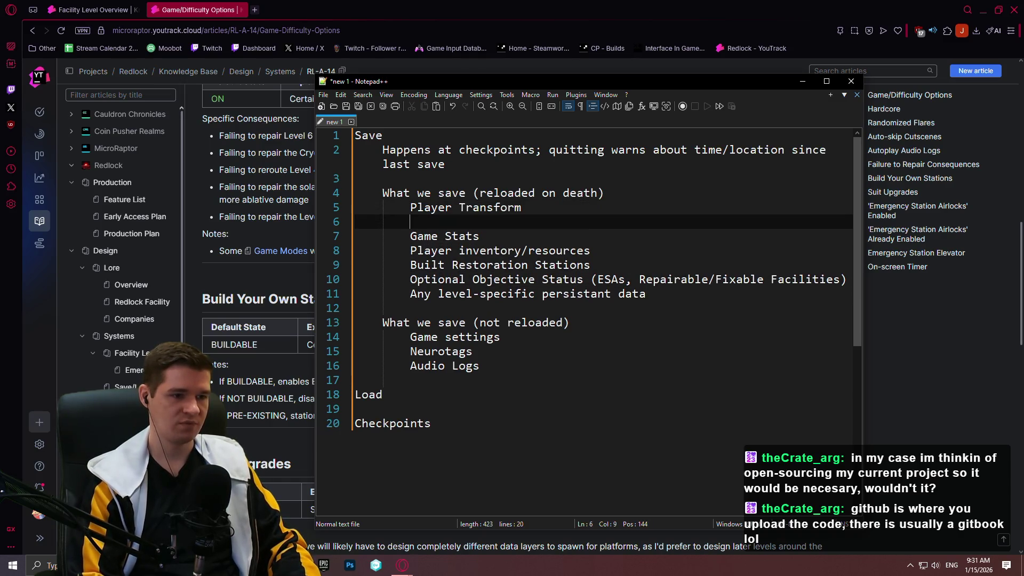
type("Game Mode/")
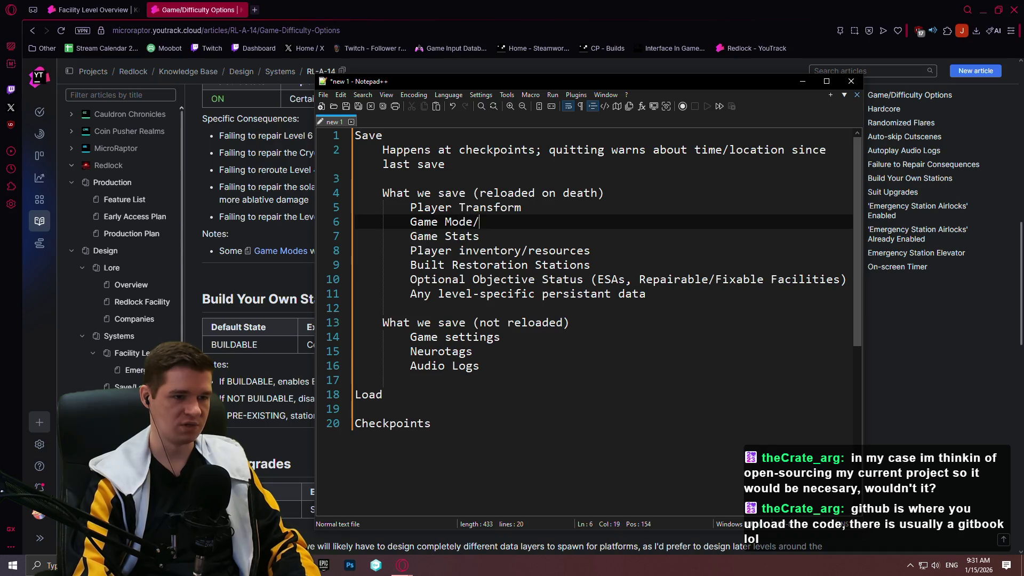
type("Options")
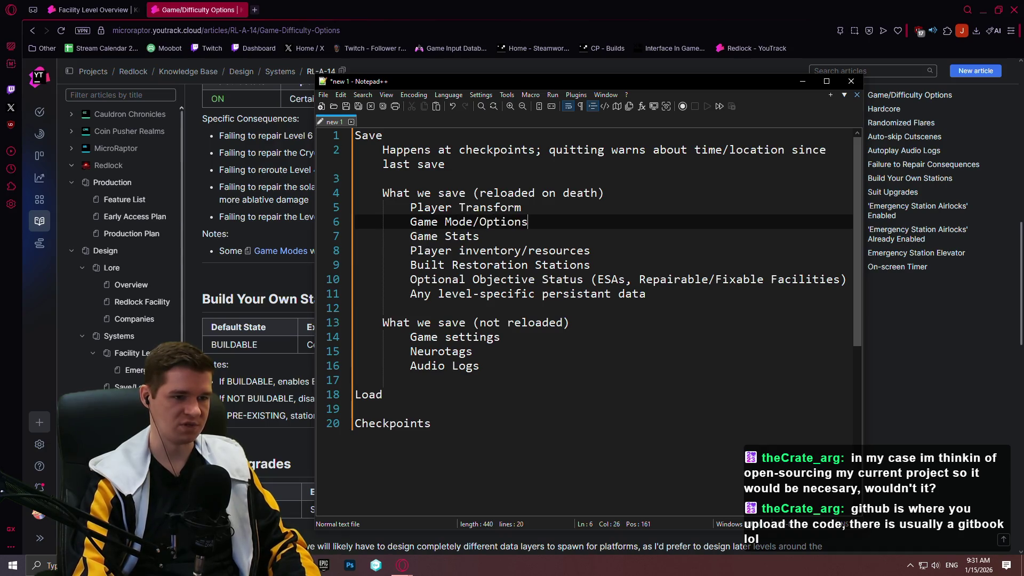
key("BackSpace")
key("BackSpace")
key("BackSpace")
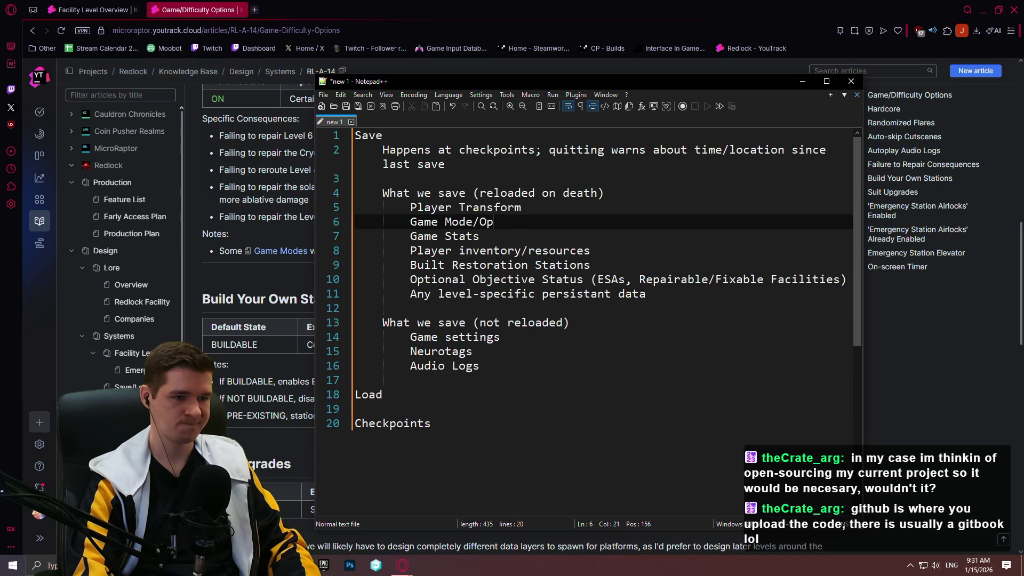
type("& Di")
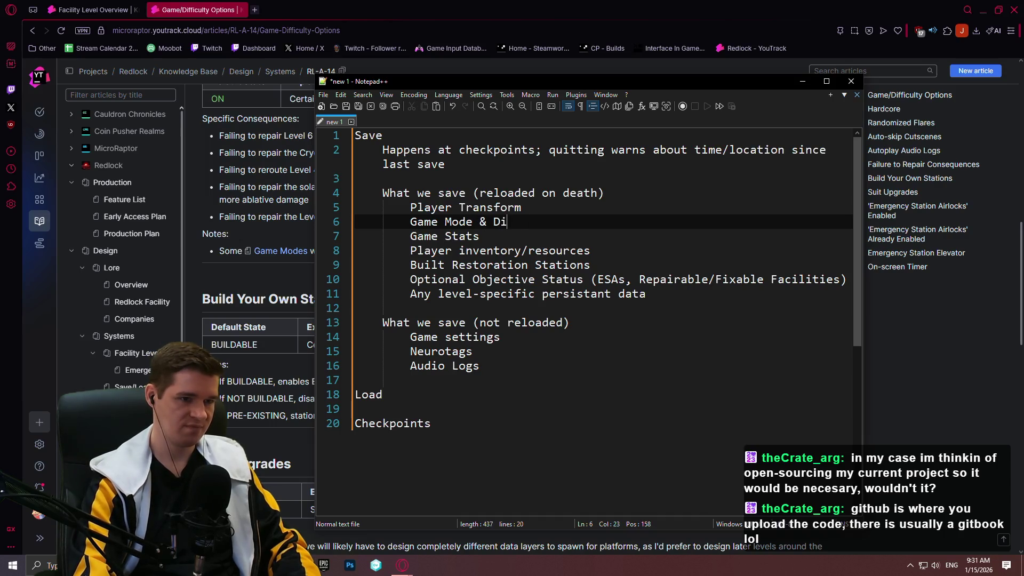
type("fficulty Options")
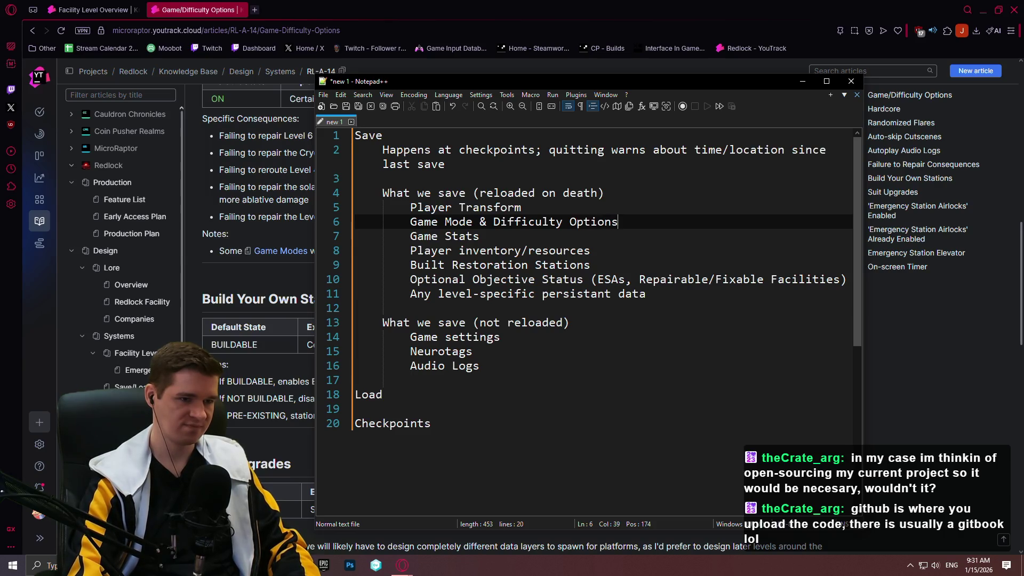
- Move down to the end of Audio Logs and return to YouTrack's options article
key("Down")
key("Down")
key("Down")
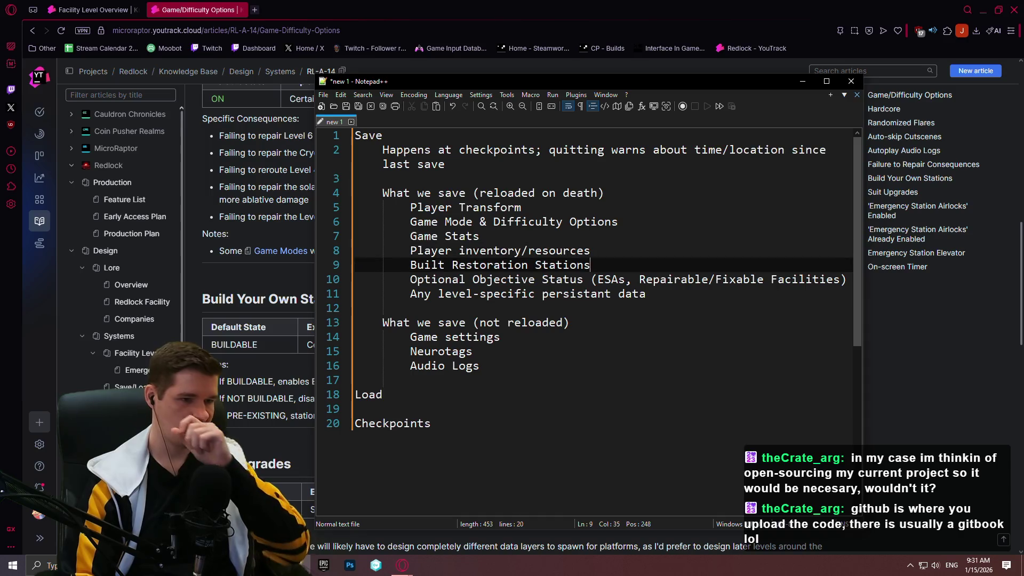
key("Down")
key("Down")
key("Down")
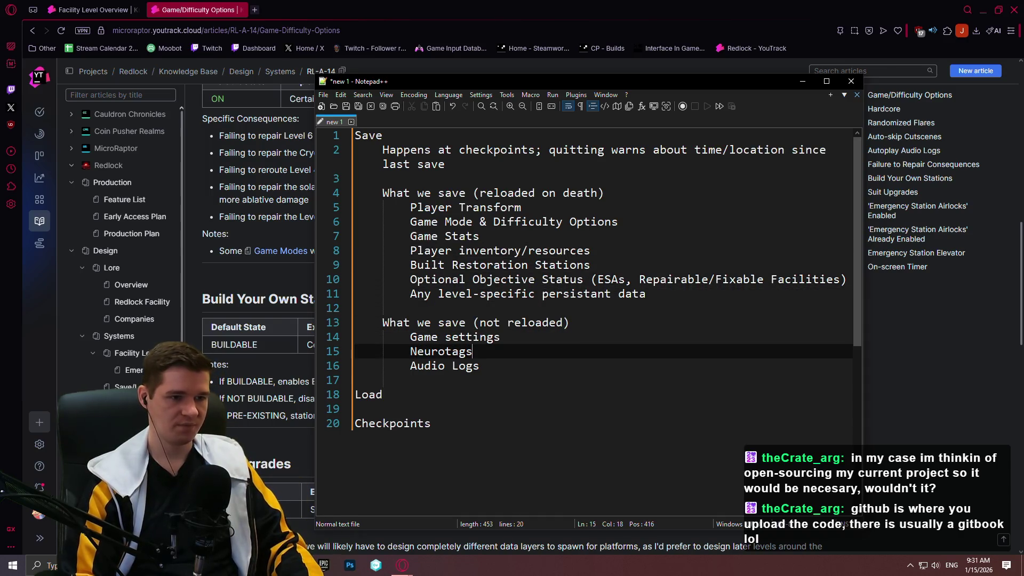
key("Down")
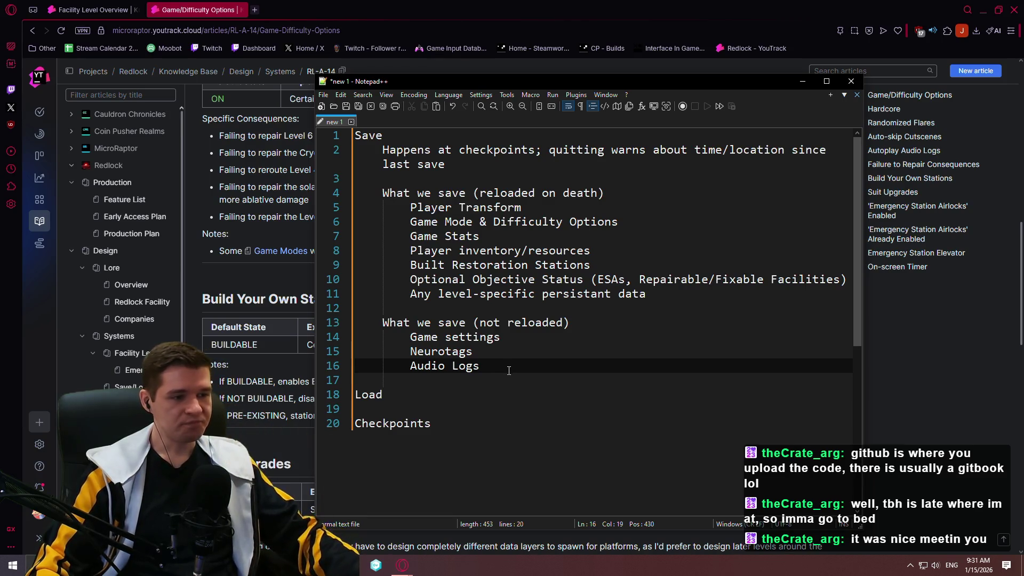
left_click(274, 374)
scroll(318, 347, "down", 3)
scroll(317, 346, "down", 4)
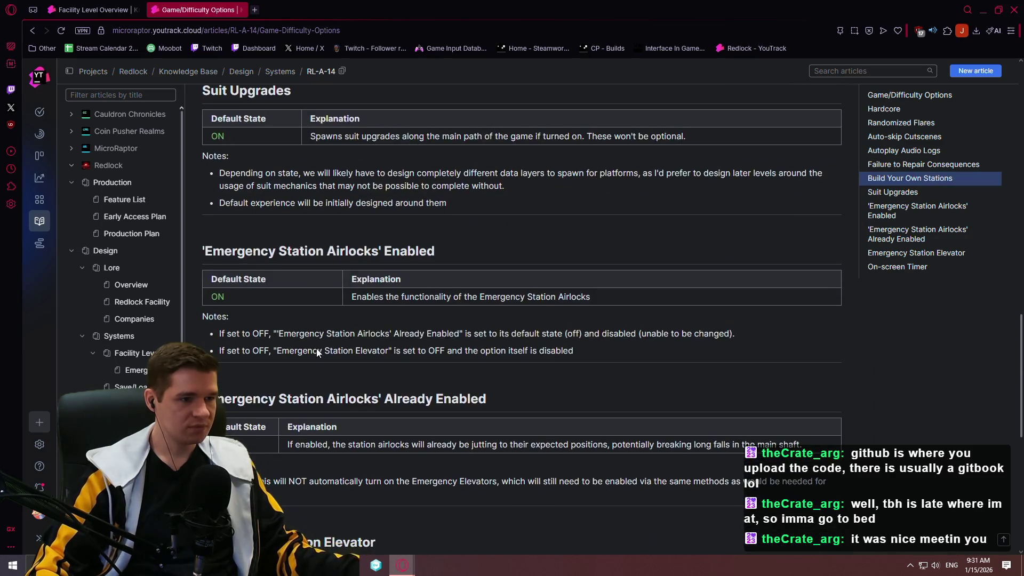
key("alt+Tab")
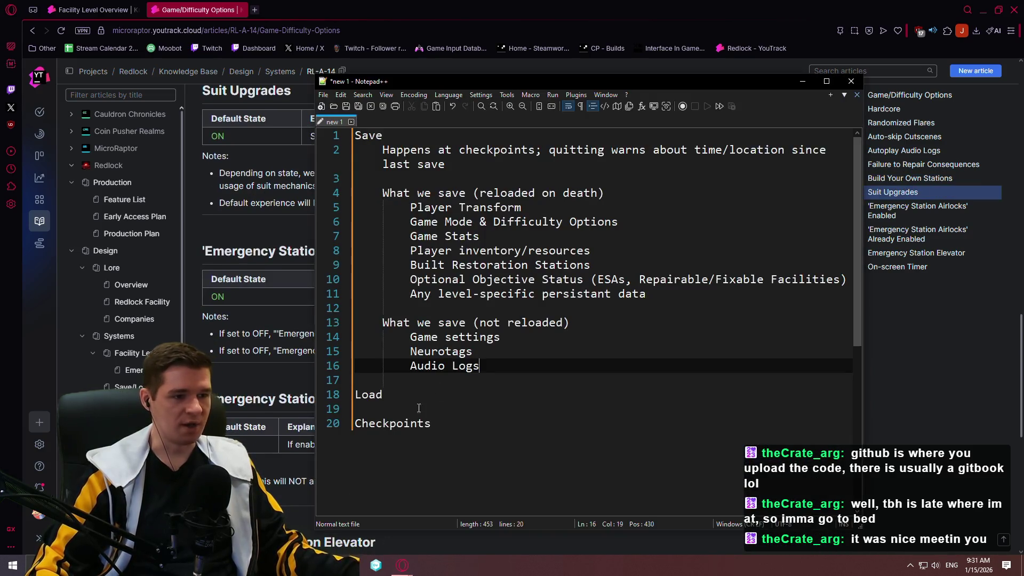
scroll(261, 274, "down", 3)
scroll(278, 390, "down", 3)
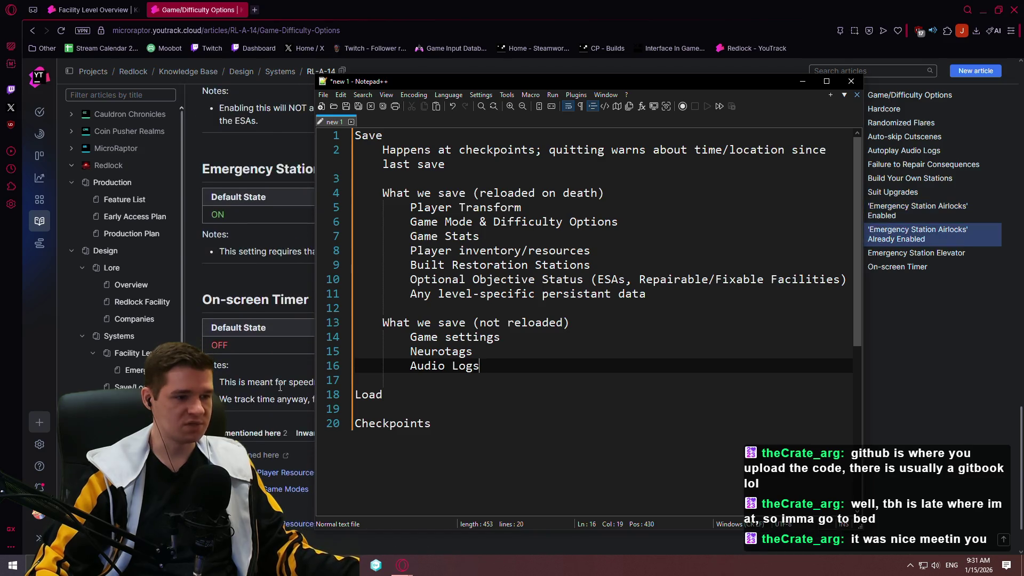
scroll(267, 352, "up", 6)
scroll(264, 342, "up", 10)
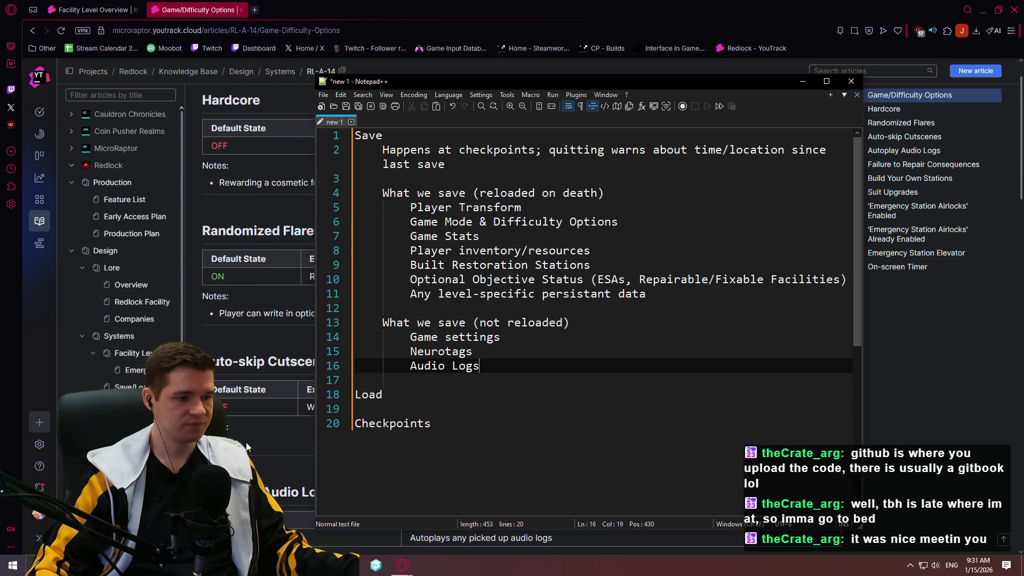
left_click(246, 443)
scroll(264, 414, "up", 2)
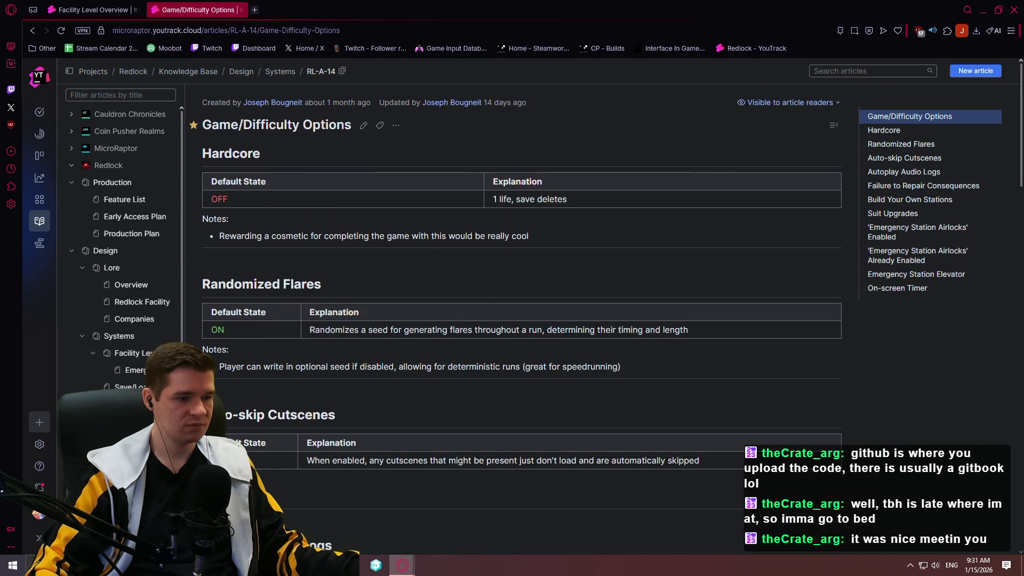
left_click(299, 564)
left_click(635, 258)
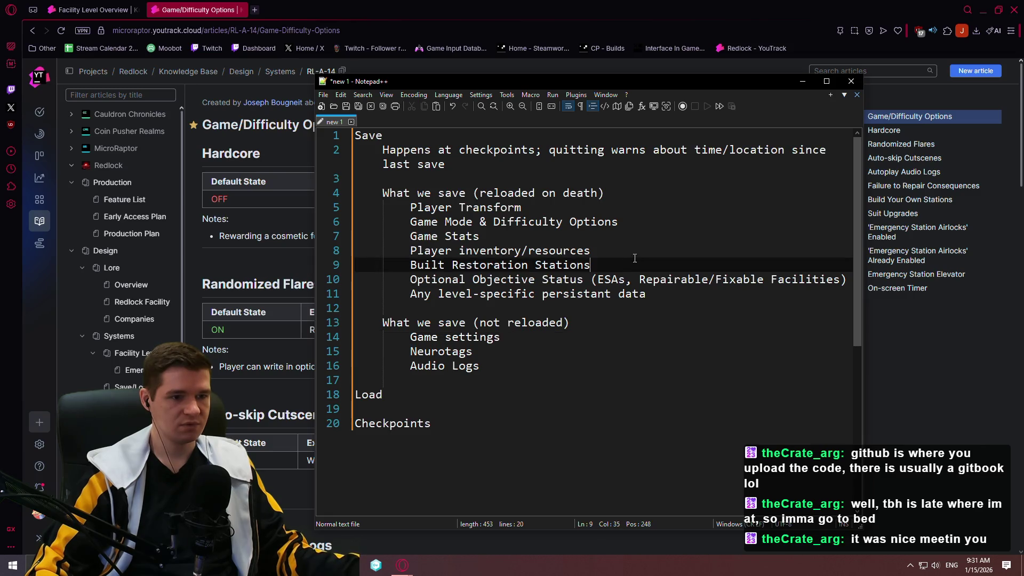
left_click(686, 295)
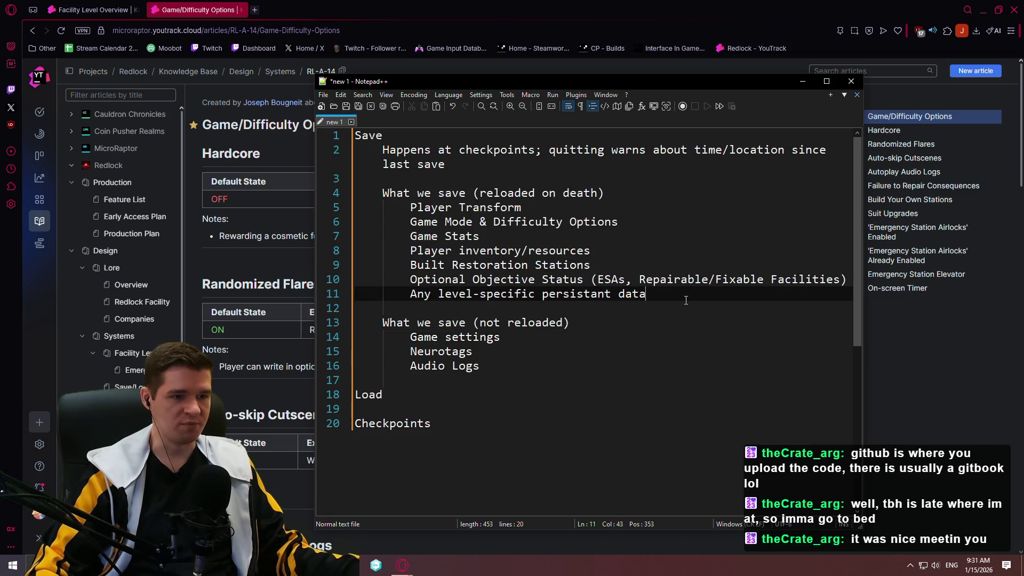
- Add 'Upgrades/Abilities' below the persistant data line and discard a stray line after 'last save'
key("Return")
type("Upgrades/")
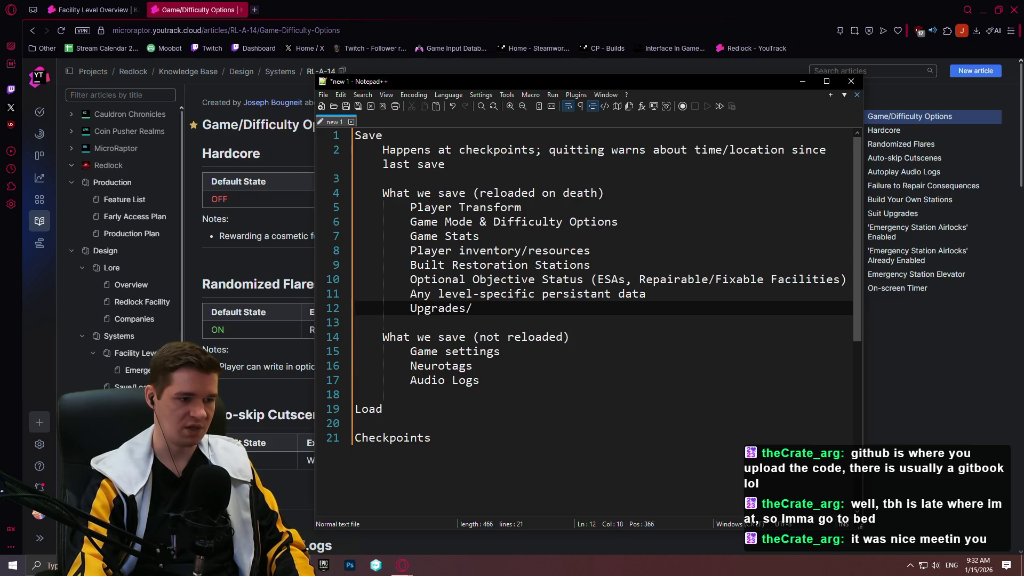
type("/")
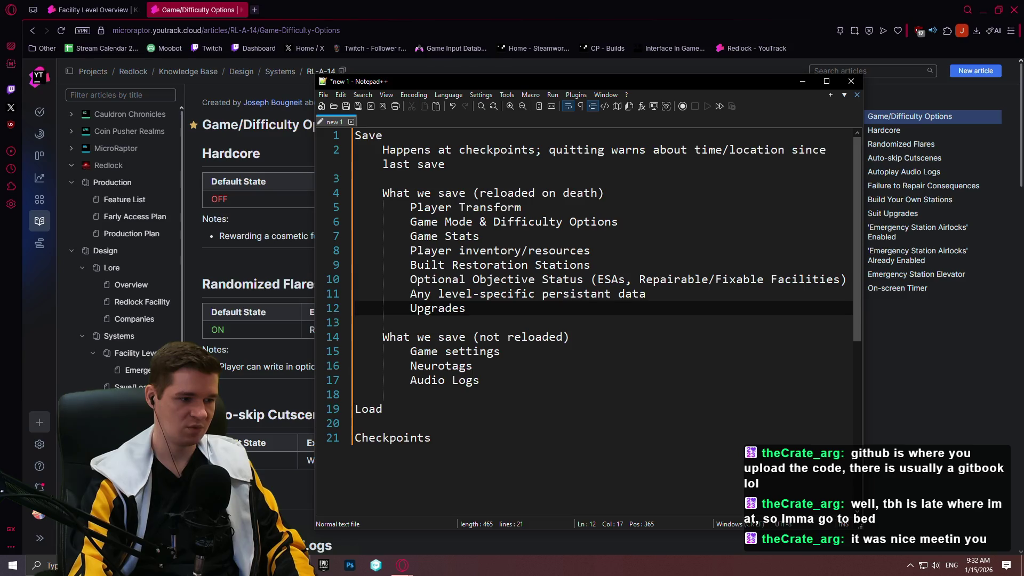
type("Abilities")
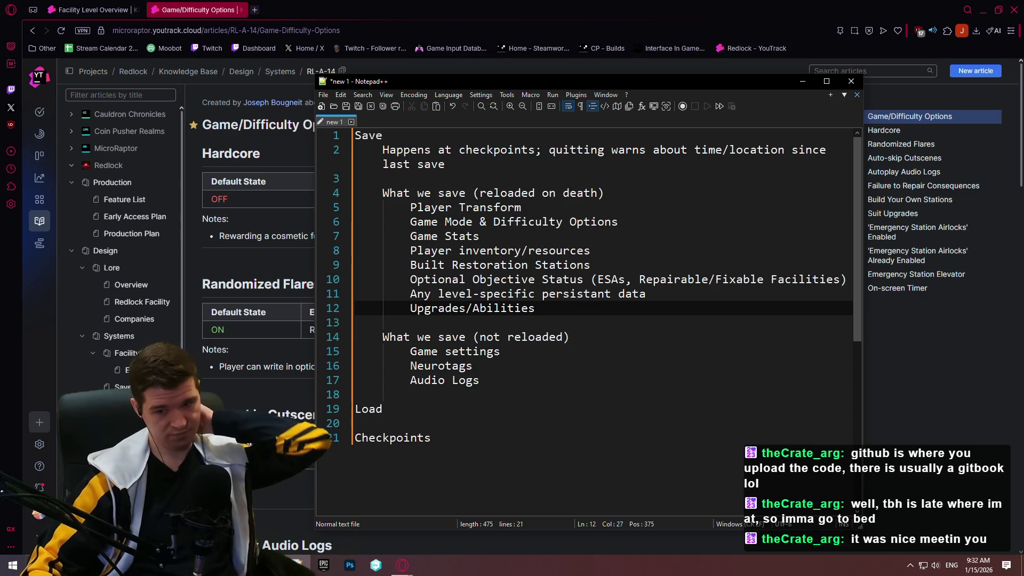
left_click(445, 164)
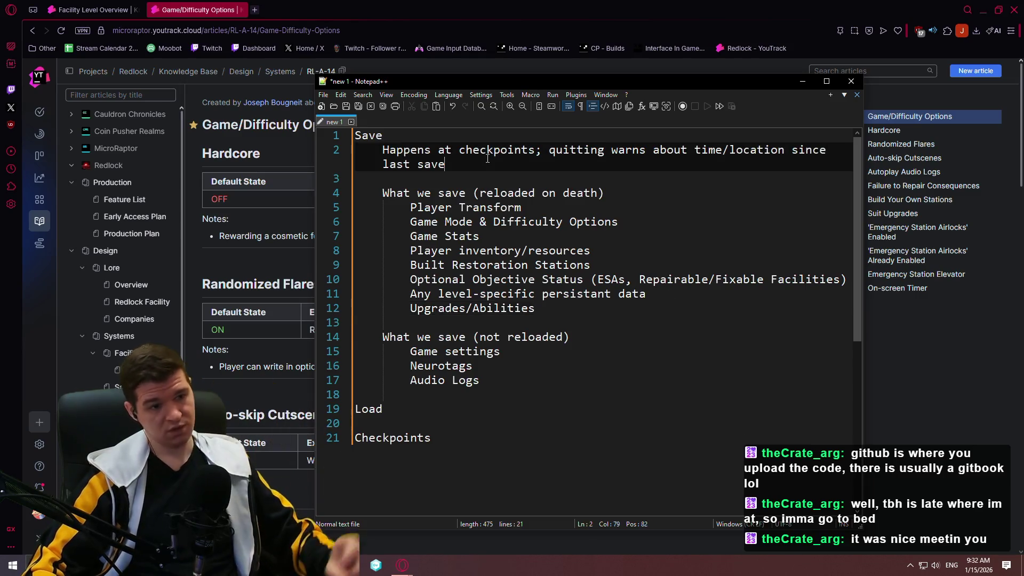
key("Return")
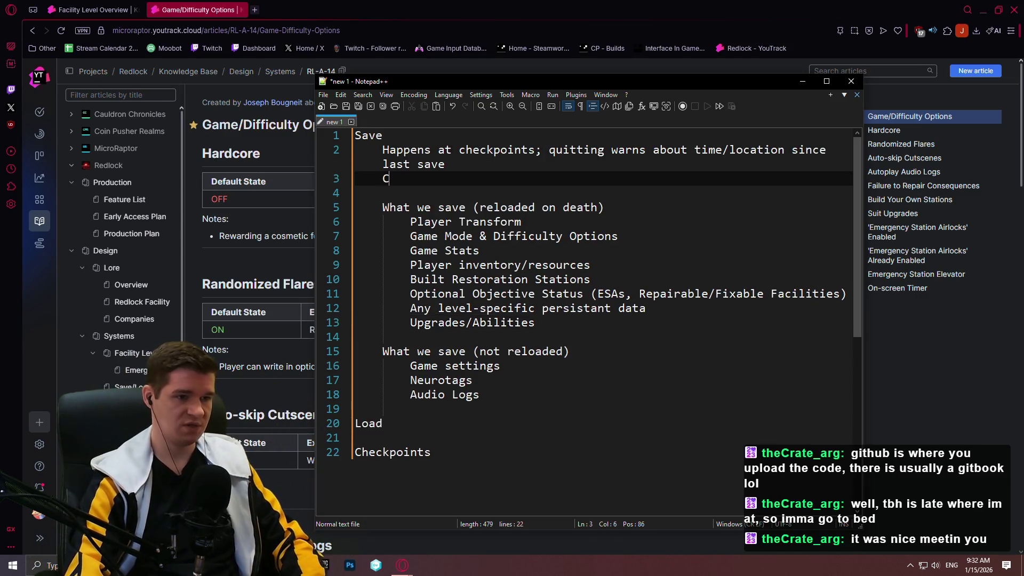
key("BackSpace")
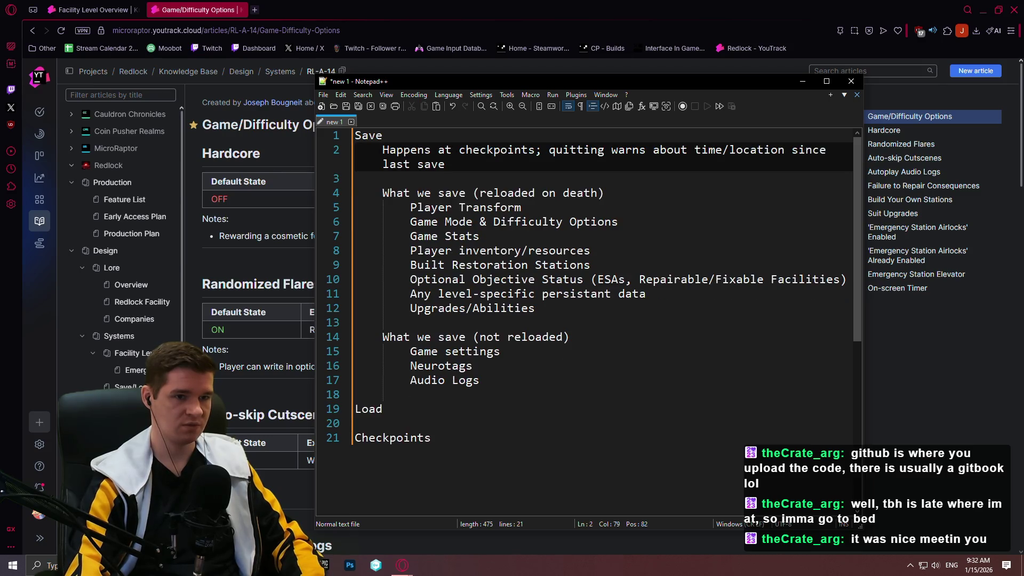
key("Return")
type("C")
key("BackSpace")
key("BackSpace")
key("BackSpace")
scroll(481, 401, "down", 2)
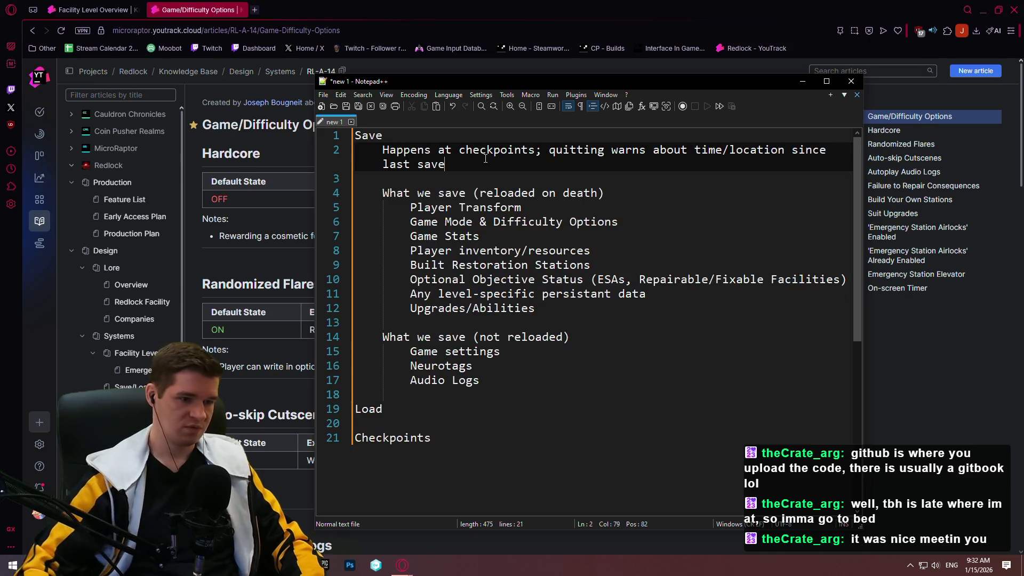
left_click(482, 401)
- Add the Checkpoints note 'Radial, static locations that save when player is in proximity'
key("Return")
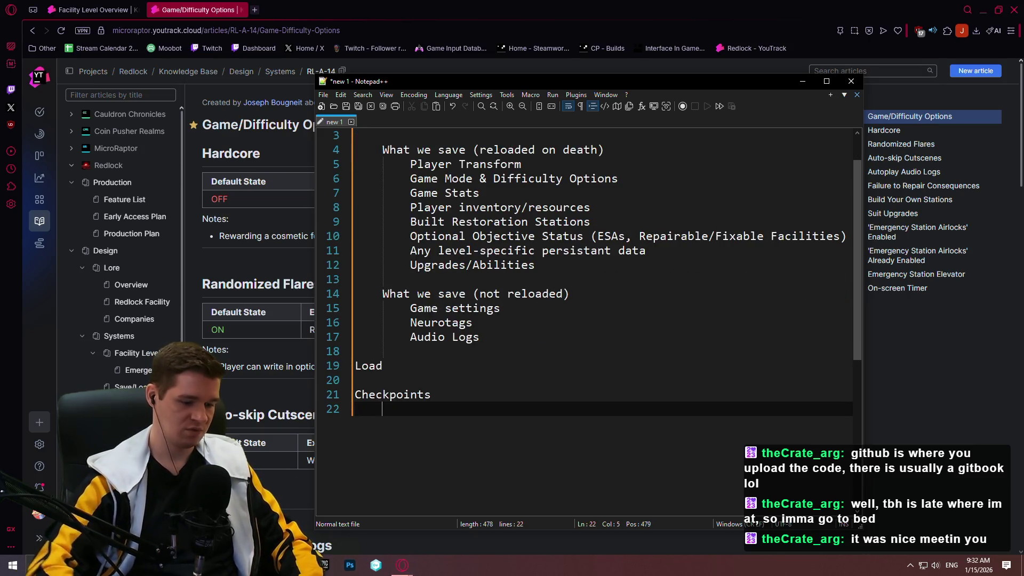
key("Tab")
type("Radial, static locat")
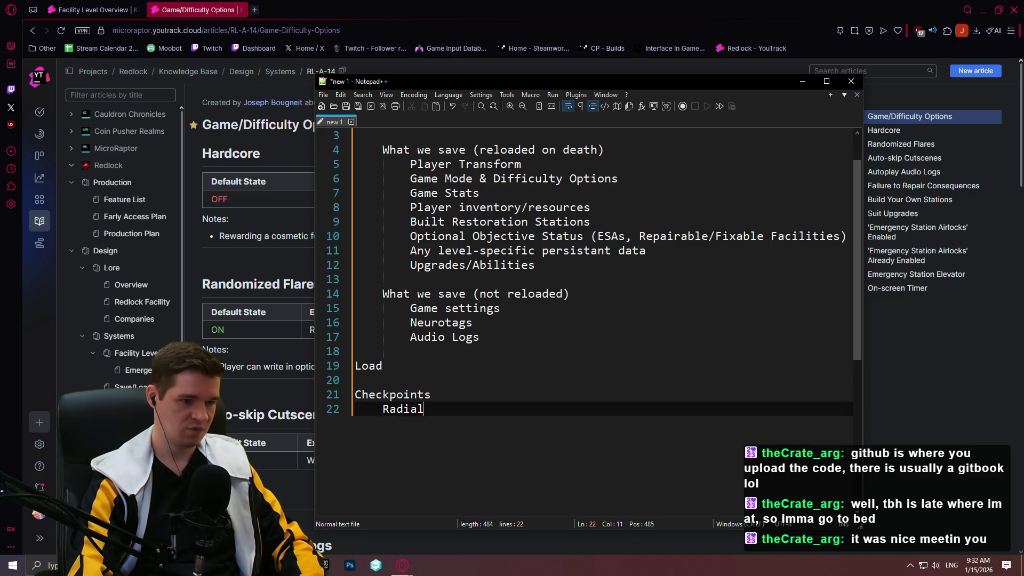
type("ions")
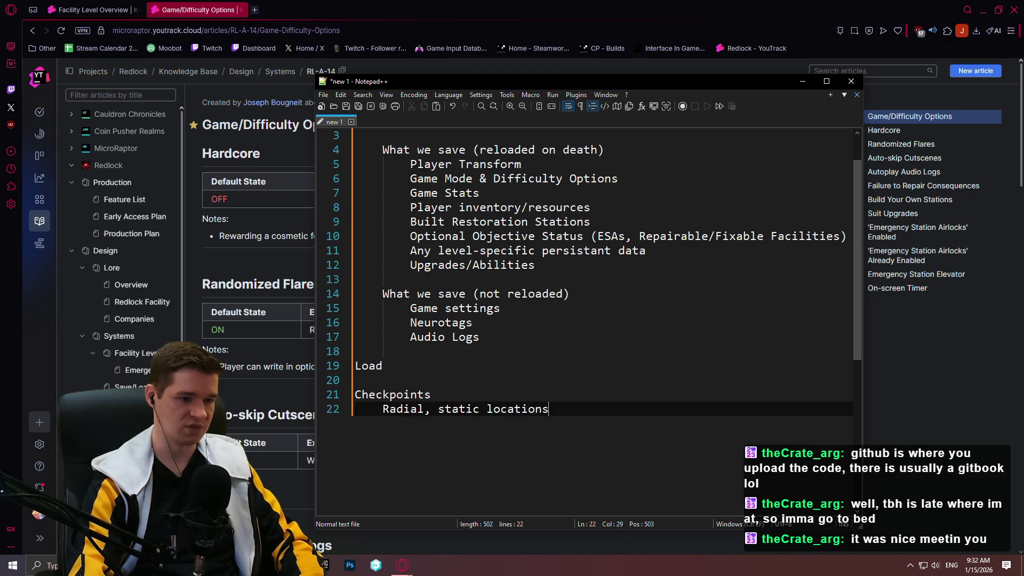
type(" that save when player is in proxiu")
key("BackSpace")
type("mity")
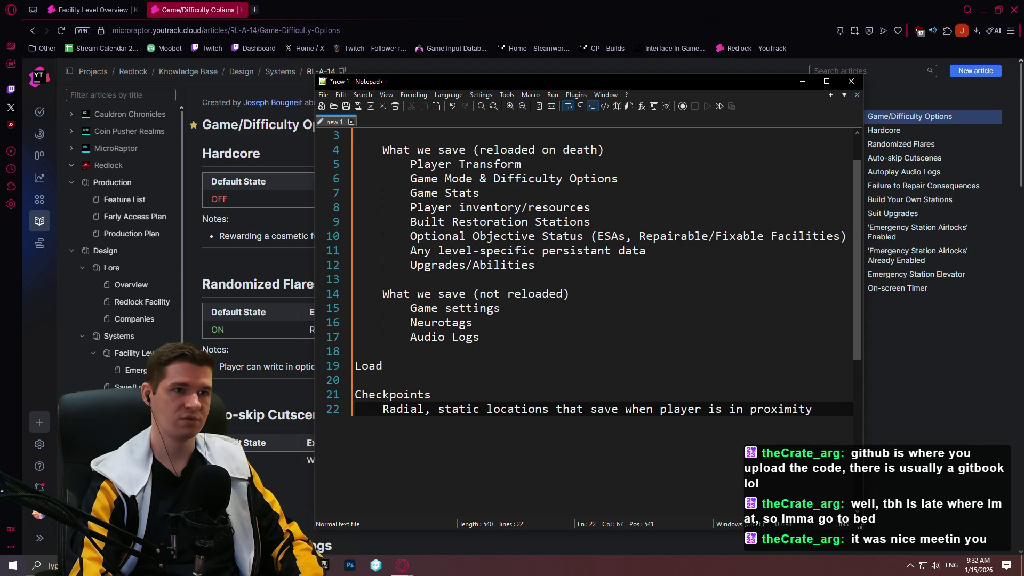
- Add notes 'Can be turned off as a game option, on by default' and 'NOT the same as Emergency Station Elevators'
key("Return")
type("Can be tur")
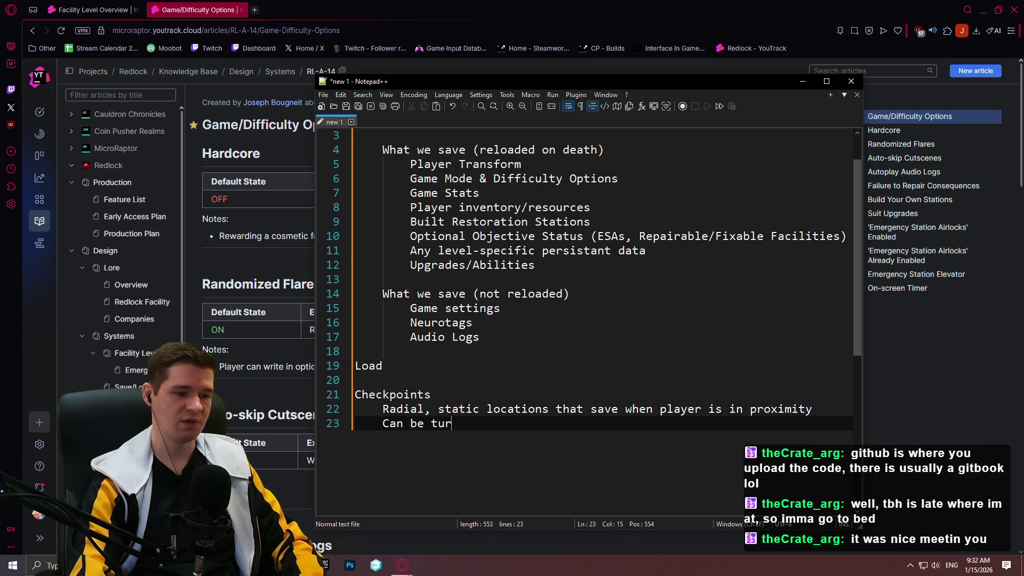
type("ned off as a game op")
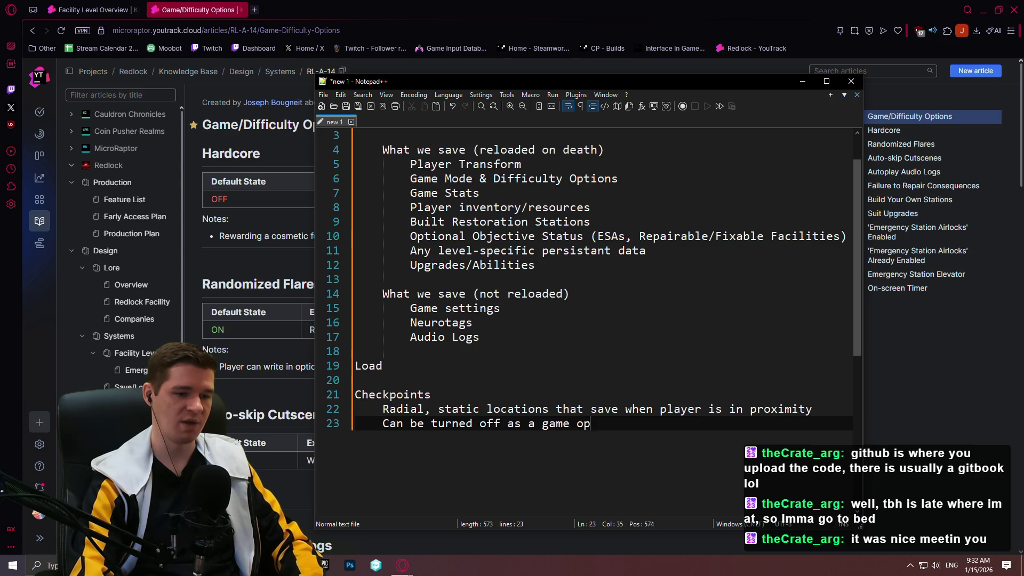
type("tion, on by default")
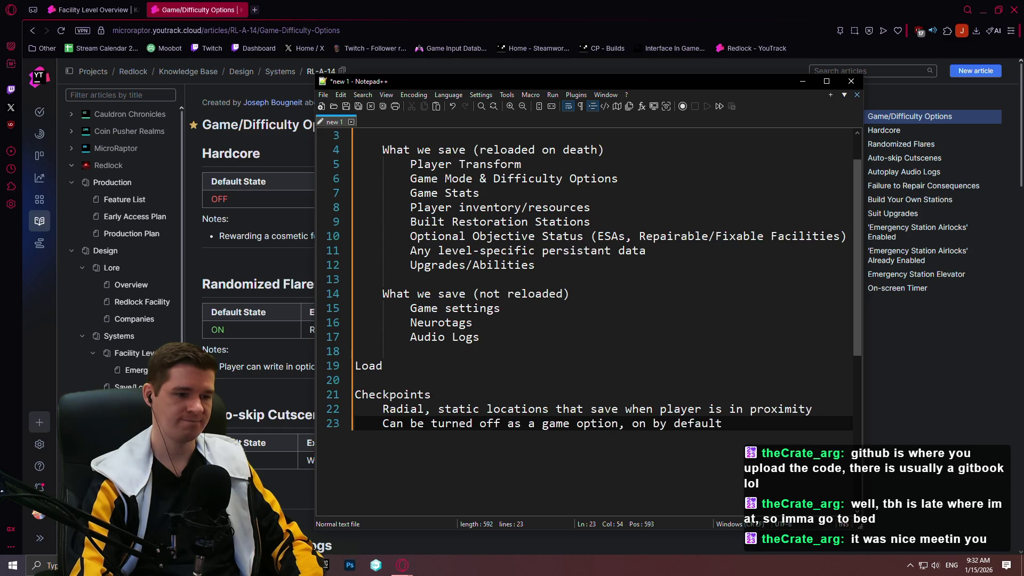
key("Return")
type("NOT")
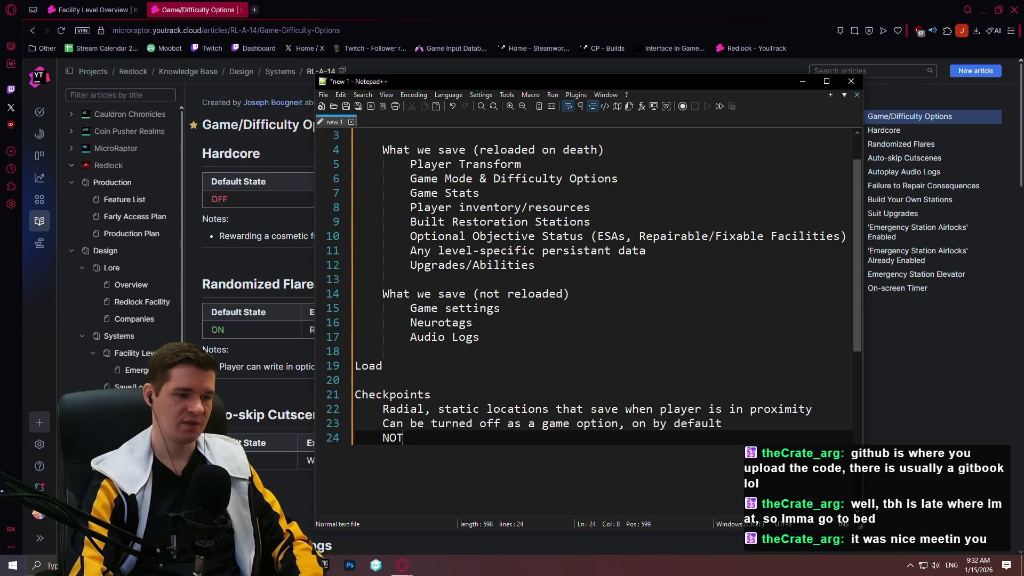
type(" the same as Emergency Station Elevators")
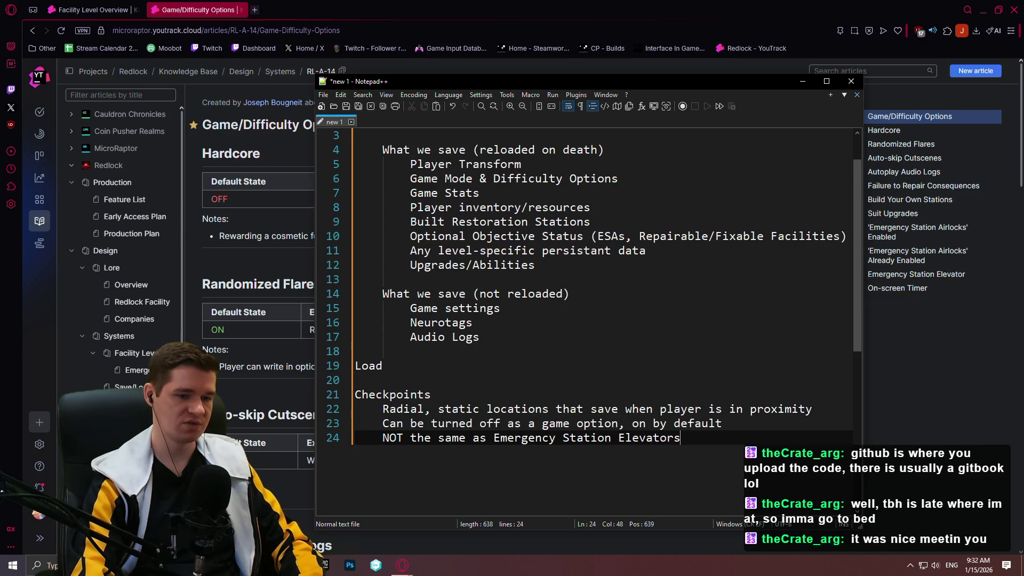
- Start a fourth note: an enum option to allow teleporting between checkpoints, off by default
key("Return")
type("Allow")
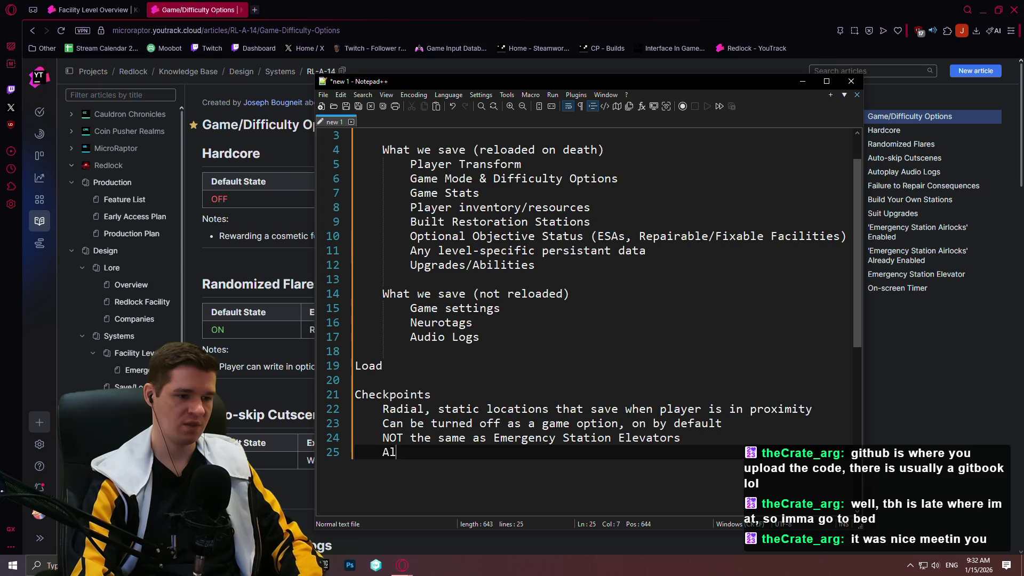
key("BackSpace")
key("BackSpace")
key("BackSpace")
type("Its")
key("BackSpace")
key("BackSpace")
key("BackSpace")
key("Tab")
type("Optio")
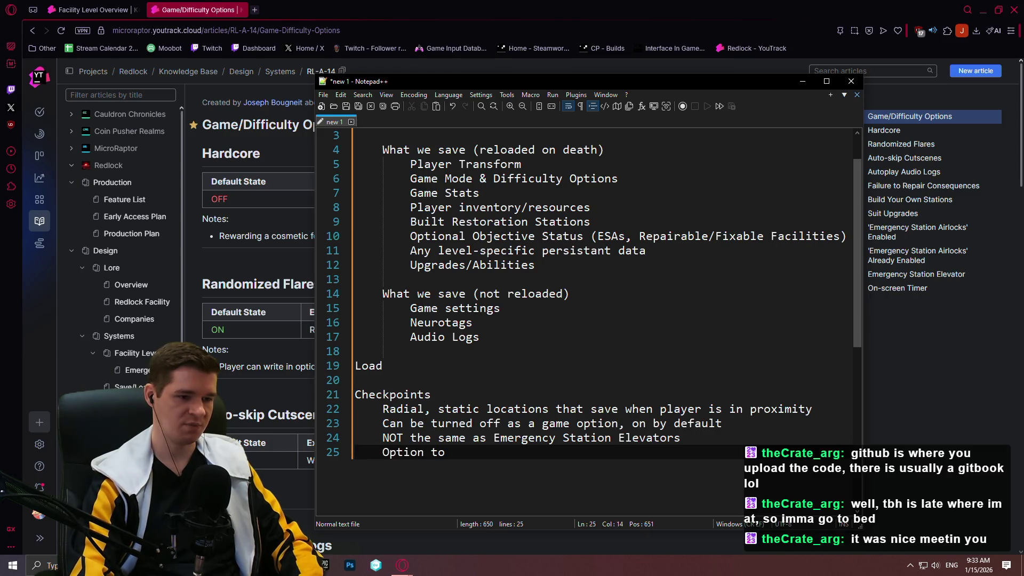
key("BackSpace")
type("le")
type("enum) to allow")
type(" teleporting be")
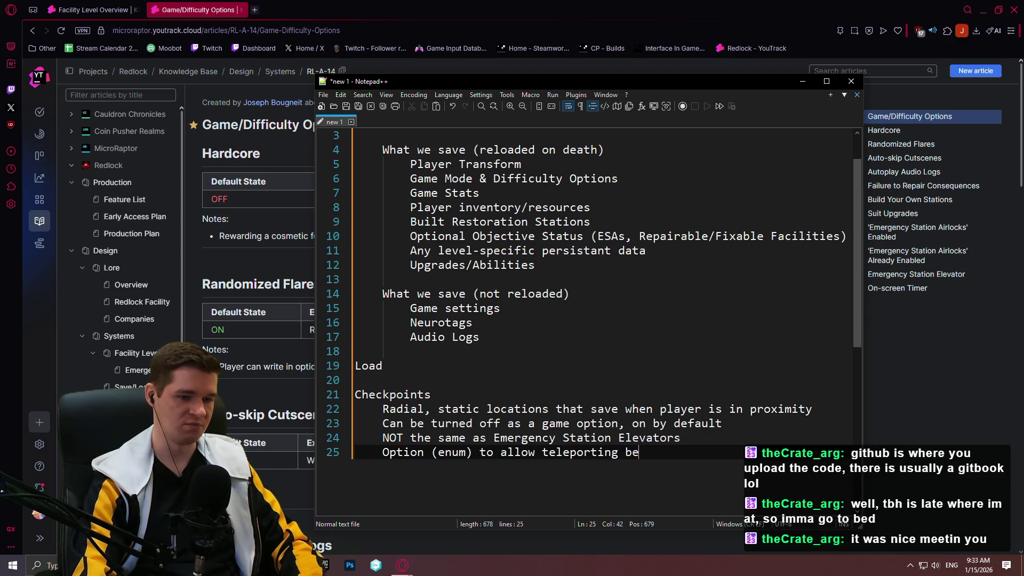
type("tween checkpoints,")
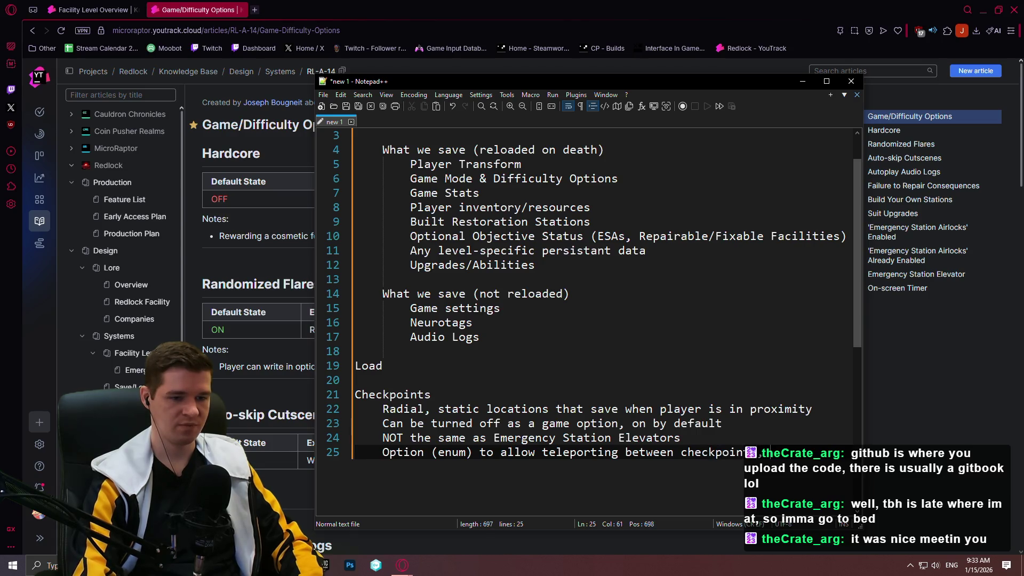
type("OFF by")
type("default")
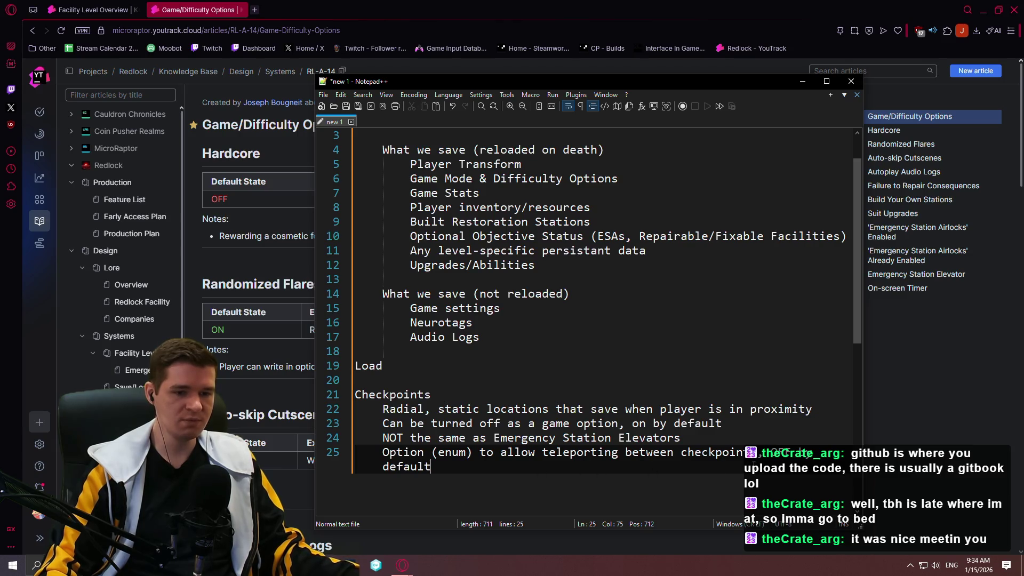
- Replace the teleport note's 'off by default' ending with 'AllowableOnGameFinish is default setting'
left_click(778, 452, "shift")
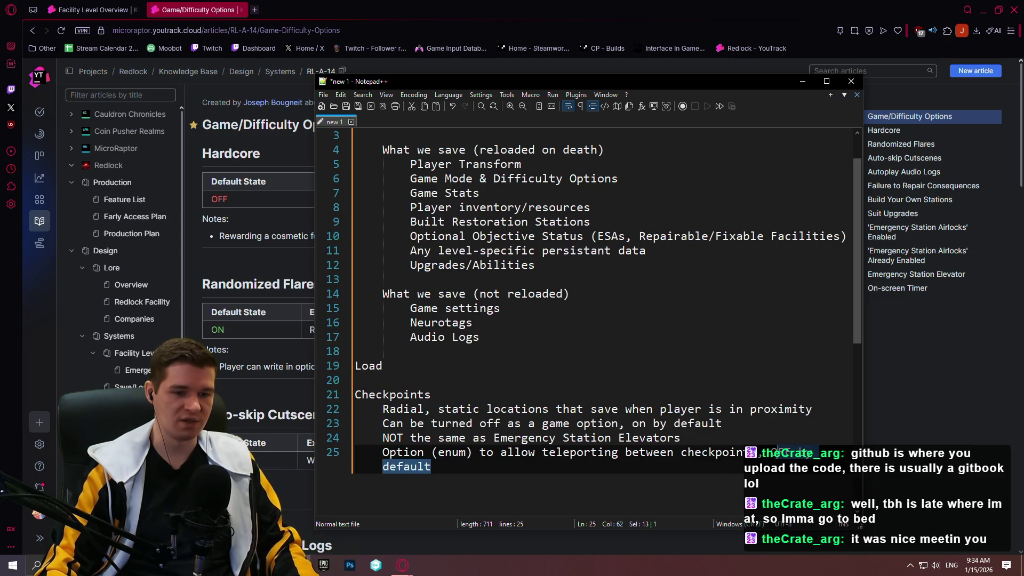
type("all")
key("BackSpace")
key("BackSpace")
key("BackSpace")
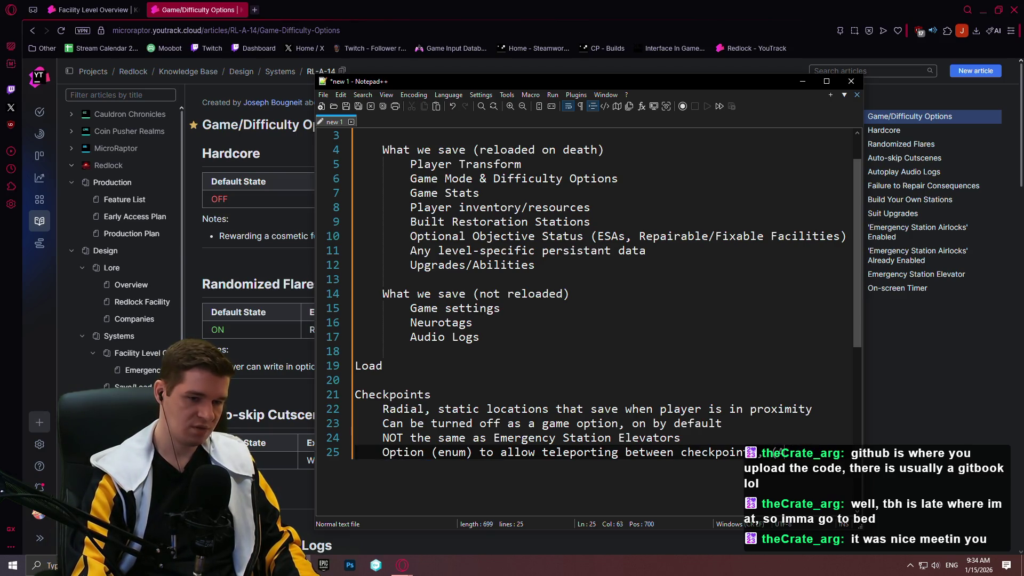
type("leporting between checkpoin AllowableOn")
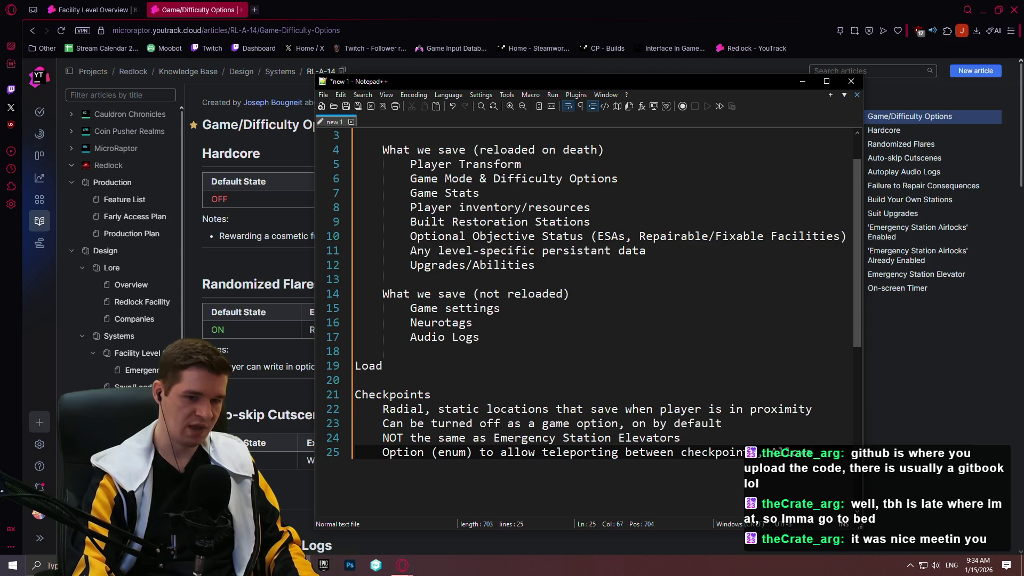
type("Game")
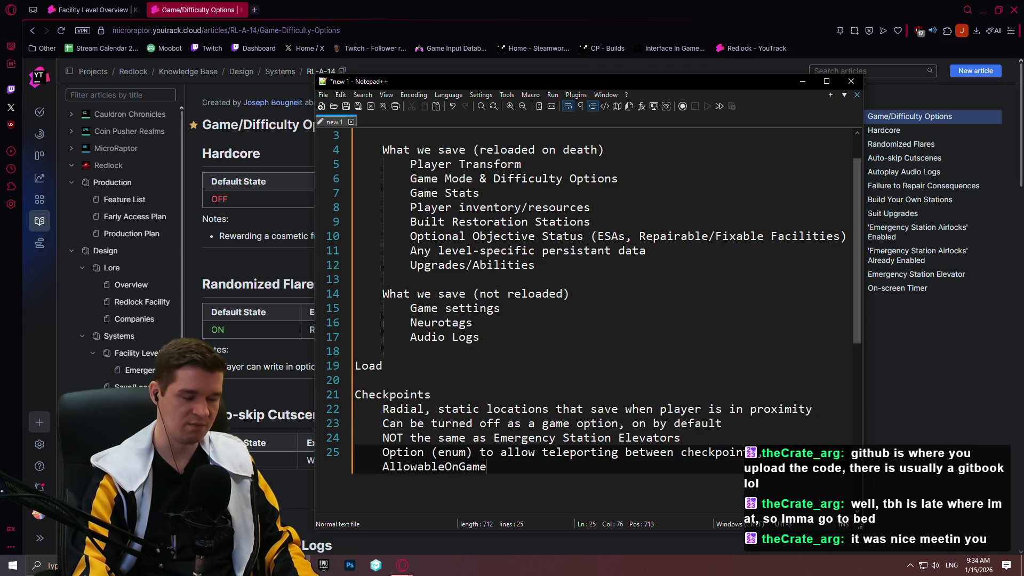
type("Finish is default setti")
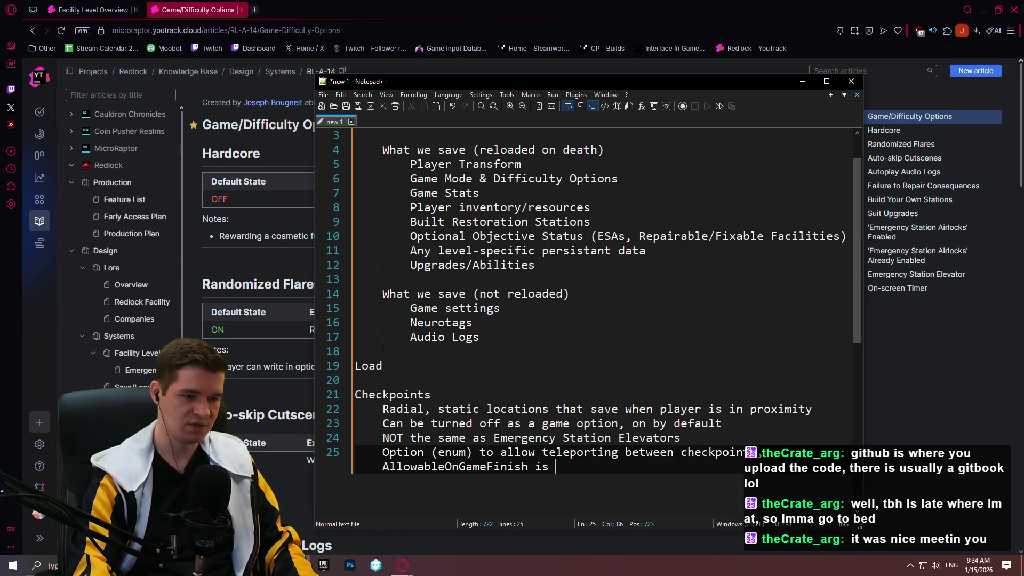
type("ng")
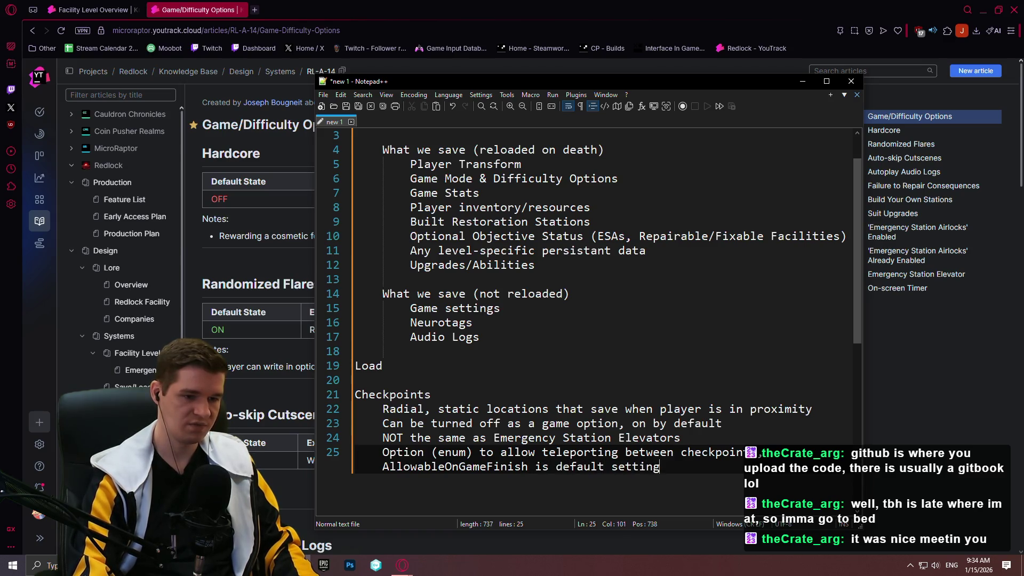
- Fill the enum list with OFF/ON/AllowableOnGameFinish, reusing the copied AllowableOnGameFinish word
left_click(469, 452)
type("(")
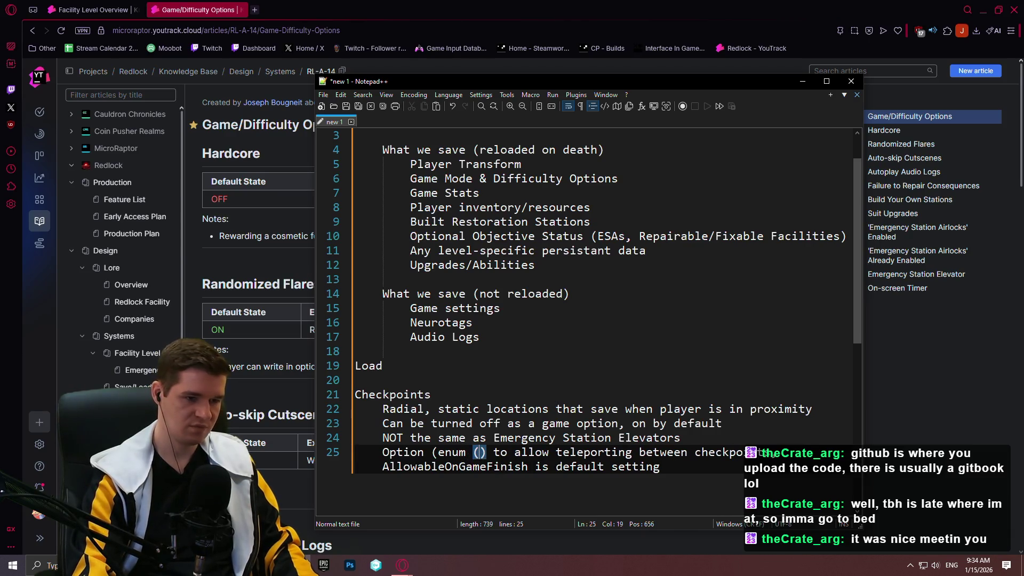
key("BackSpace")
key("BackSpace")
type("FF/ON/")
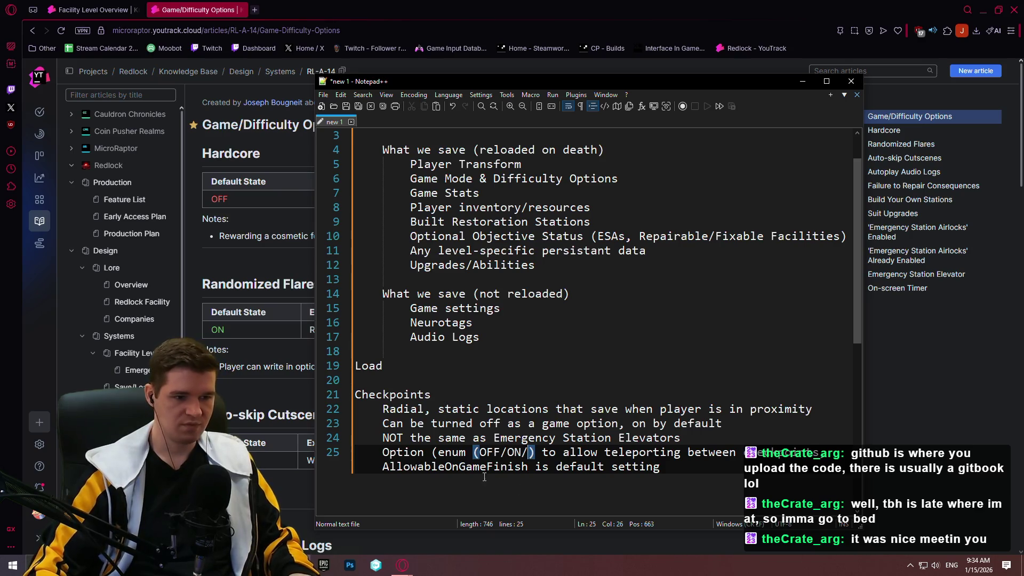
double_click(503, 466)
key("ctrl+c")
left_click(530, 452)
key("ctrl+v")
key("ctrl+Right")
key("ctrl+Right")
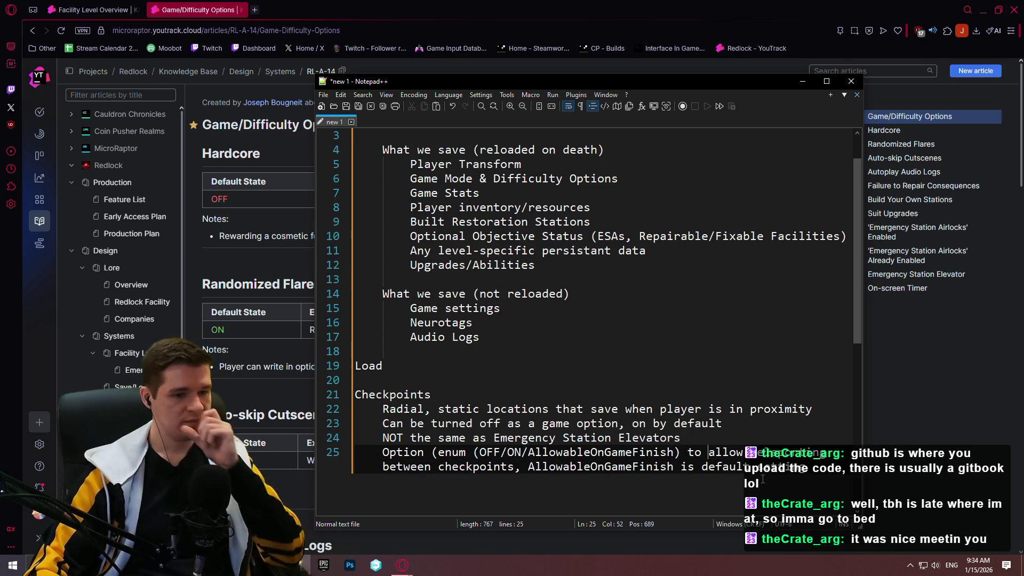
key("End")
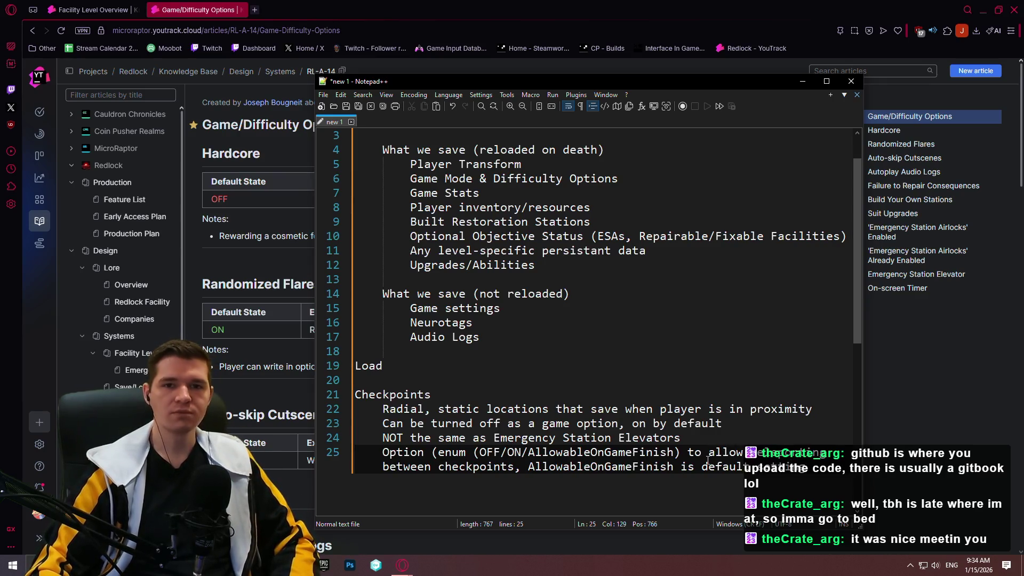
left_click(738, 421)
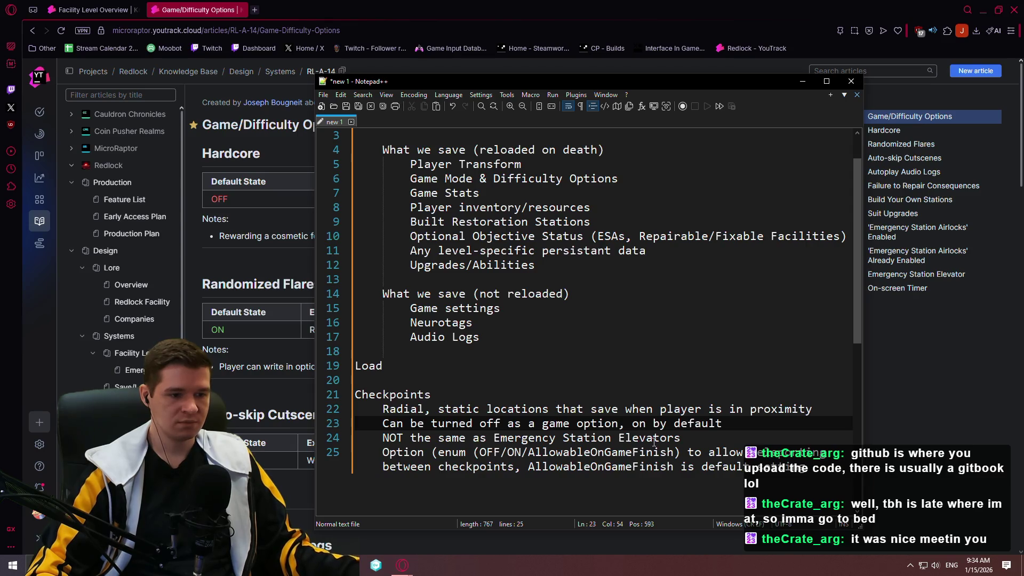
left_click(693, 437)
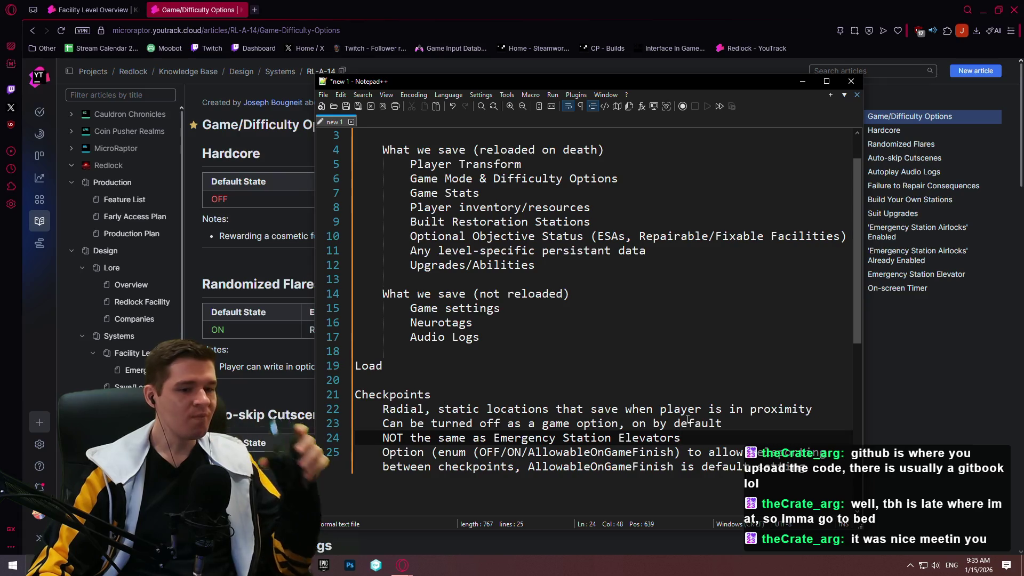
scroll(691, 411, "up", 1)
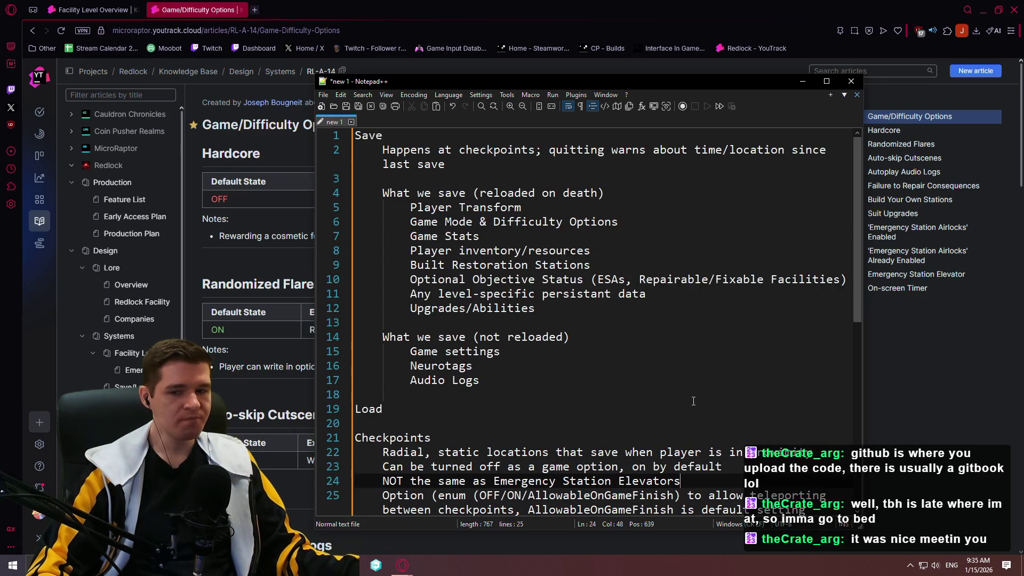
scroll(691, 400, "down", 5)
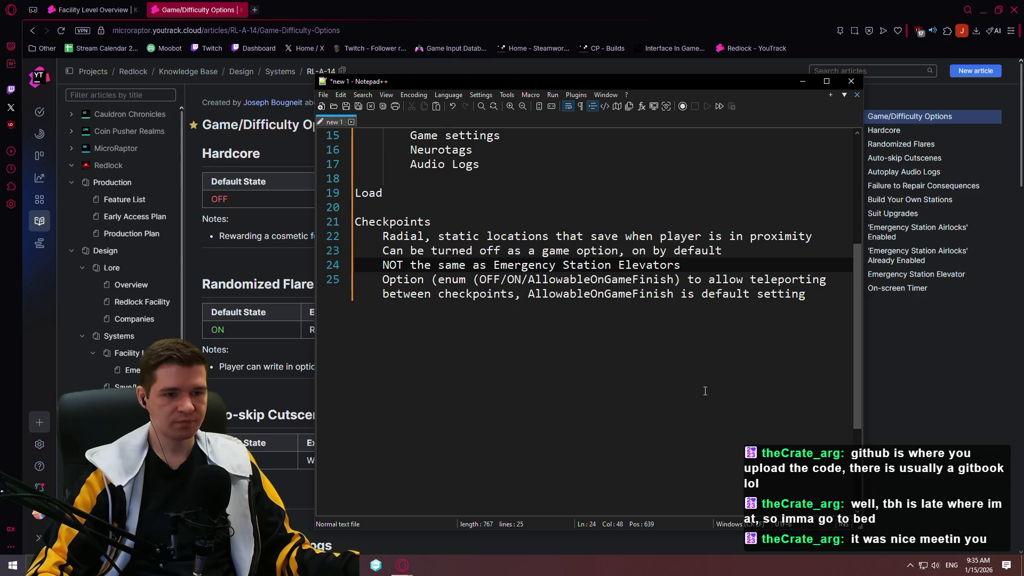
scroll(703, 389, "up", 4)
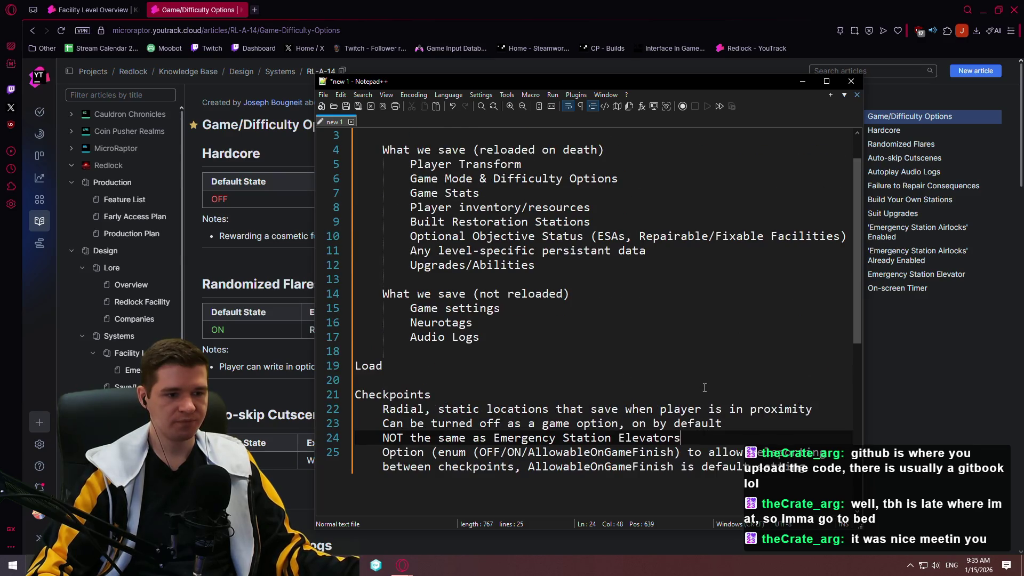
scroll(701, 385, "up", 1)
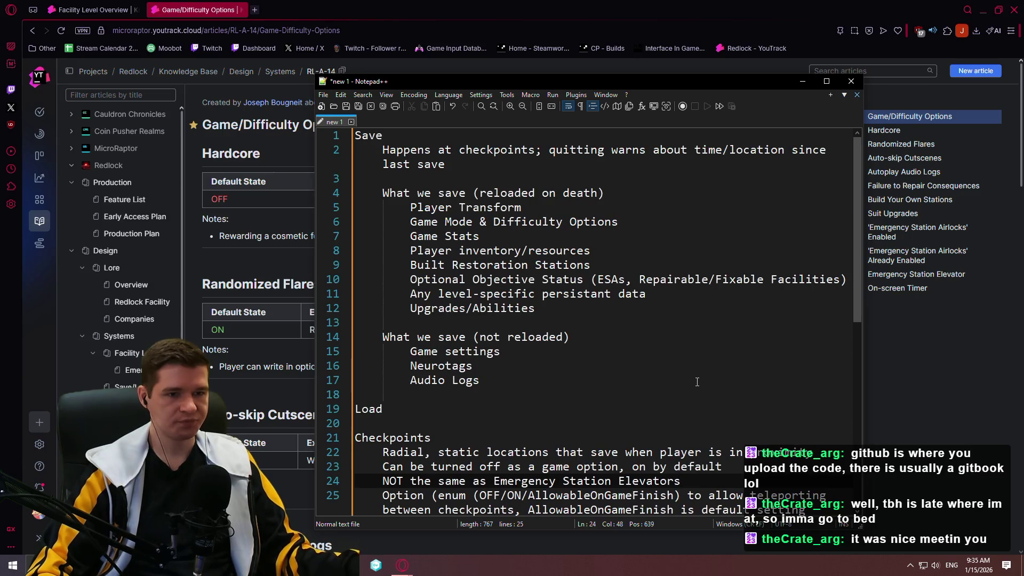
left_click(497, 405)
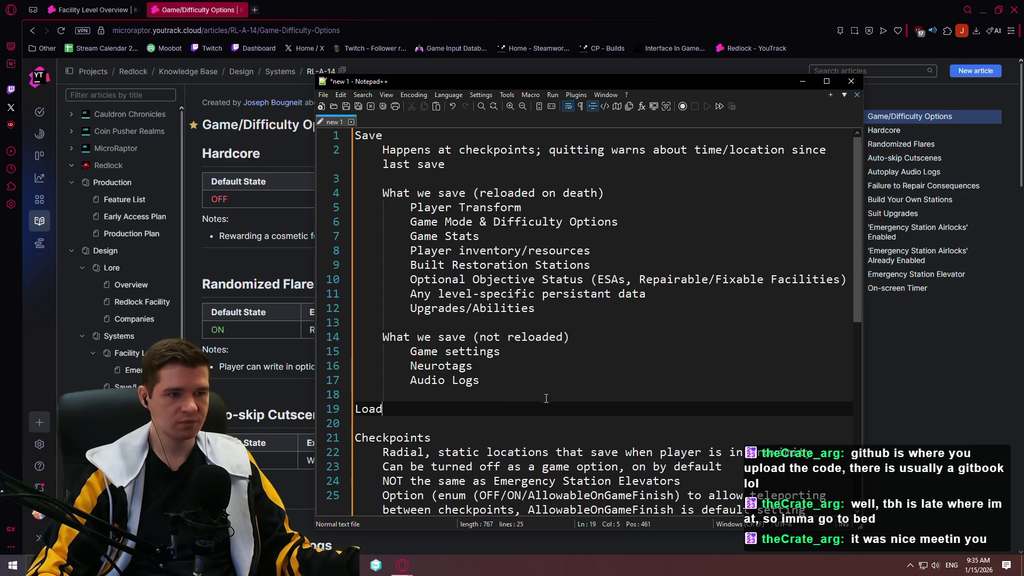
- Add a Load note that loading, or reloading after death, occurs only at checkpoints
key("Return")
key("Tab")
type("Loading ")
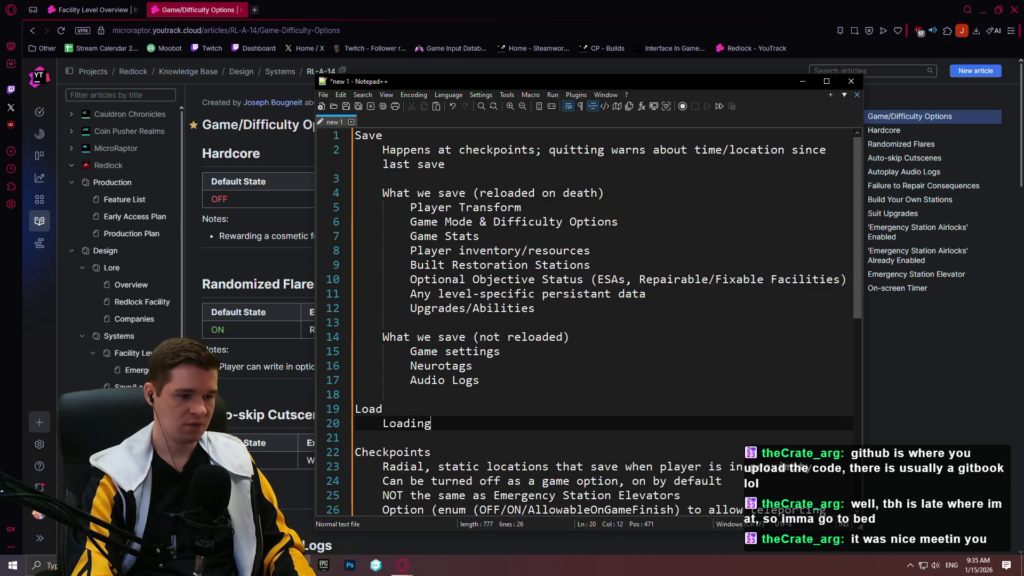
type("into the game o")
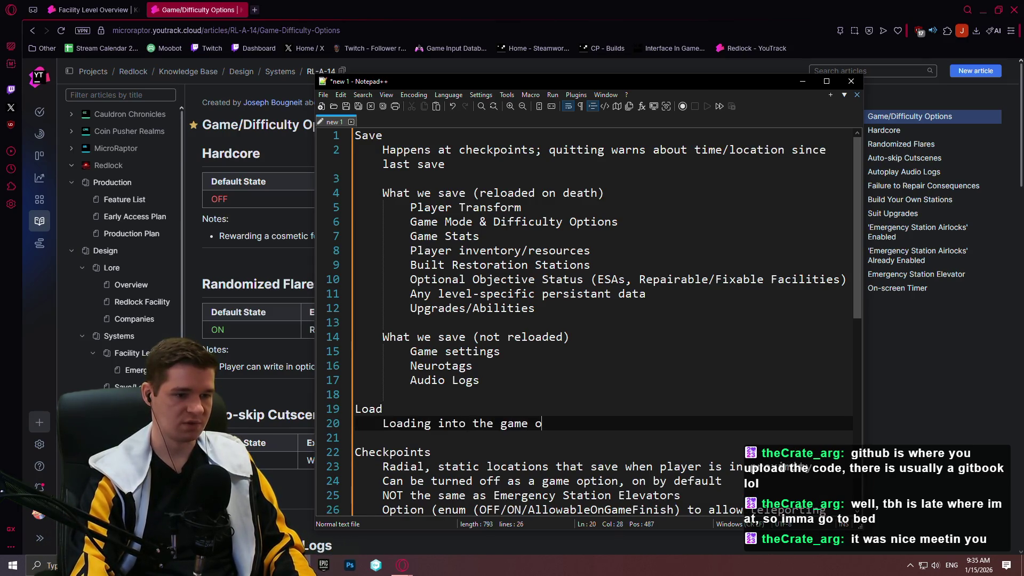
type("ccurs only at c")
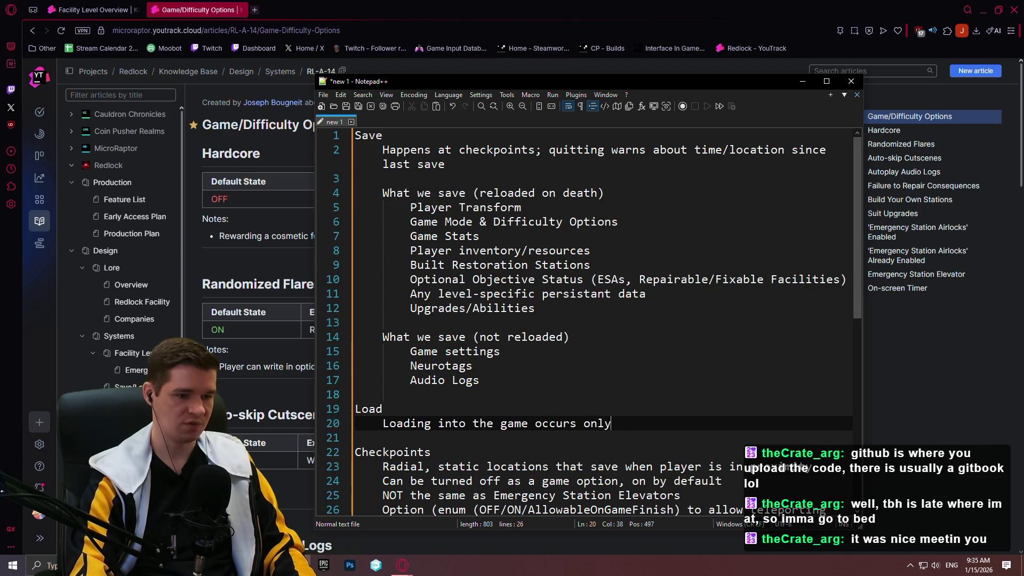
type("heckpoints")
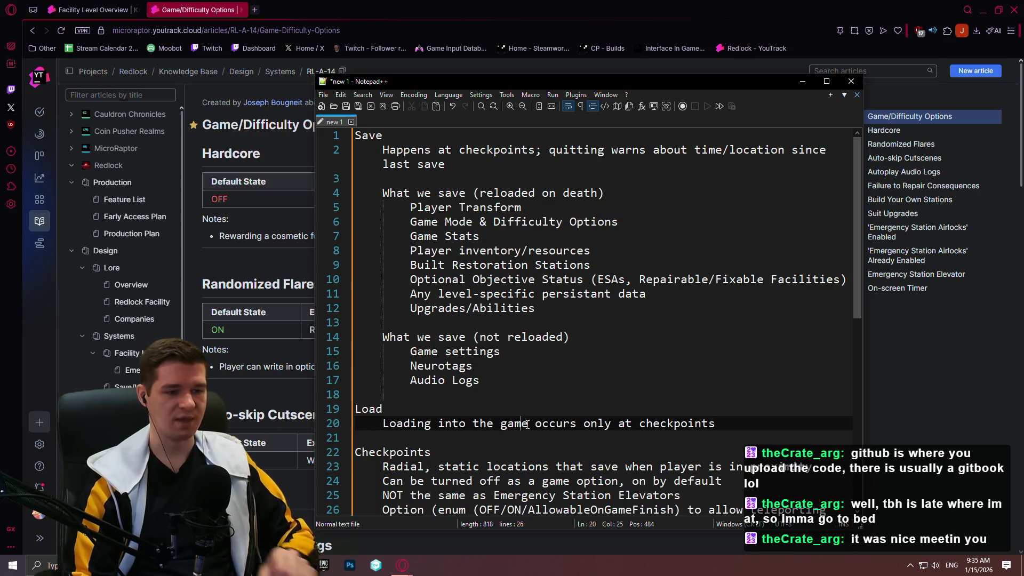
type(", or reloading af")
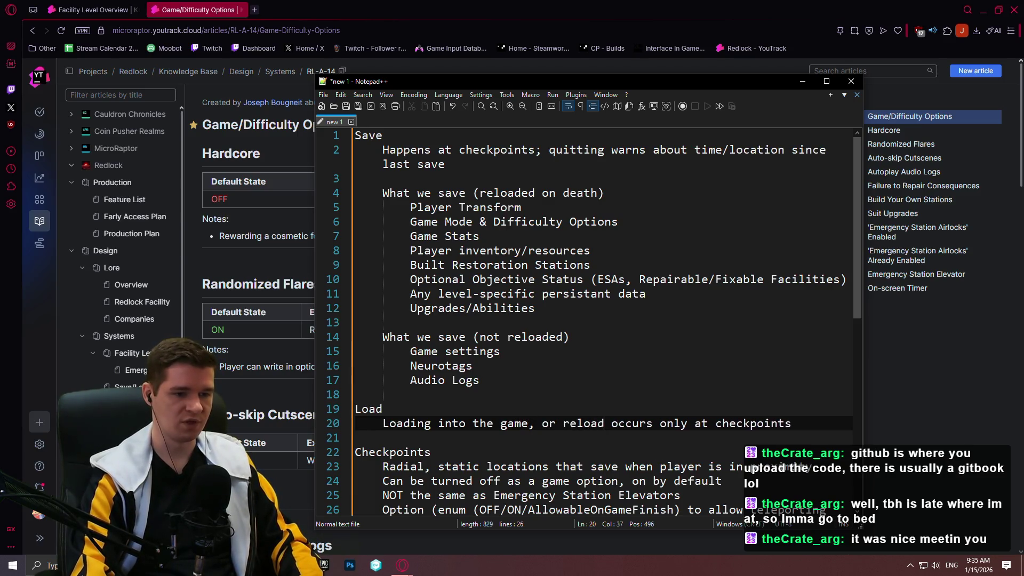
type("ter death,")
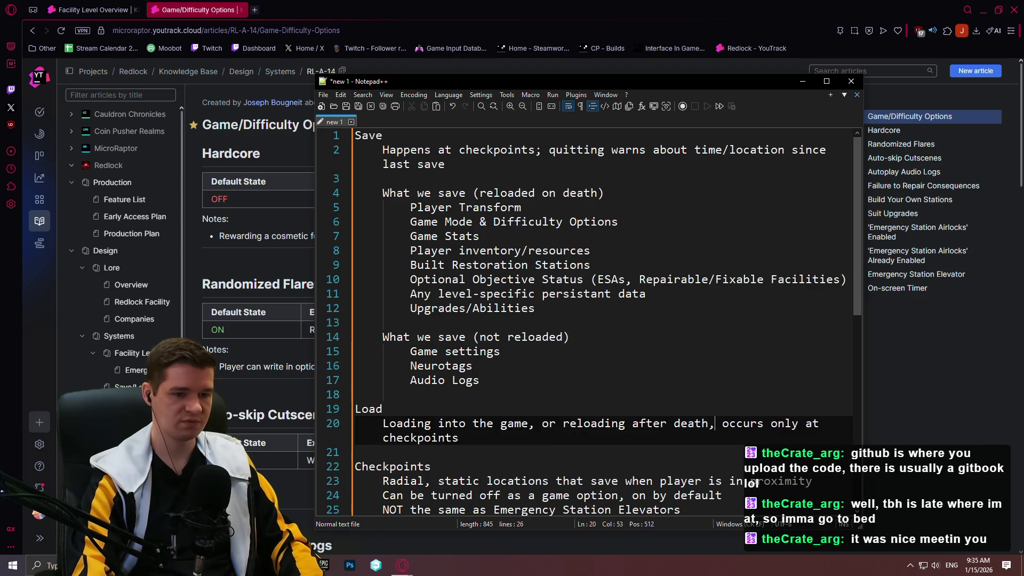
- Add the line 'Option to reload from last checkpoint in escape menu' beneath it
key("End")
key("Return")
type("Option to reload from last")
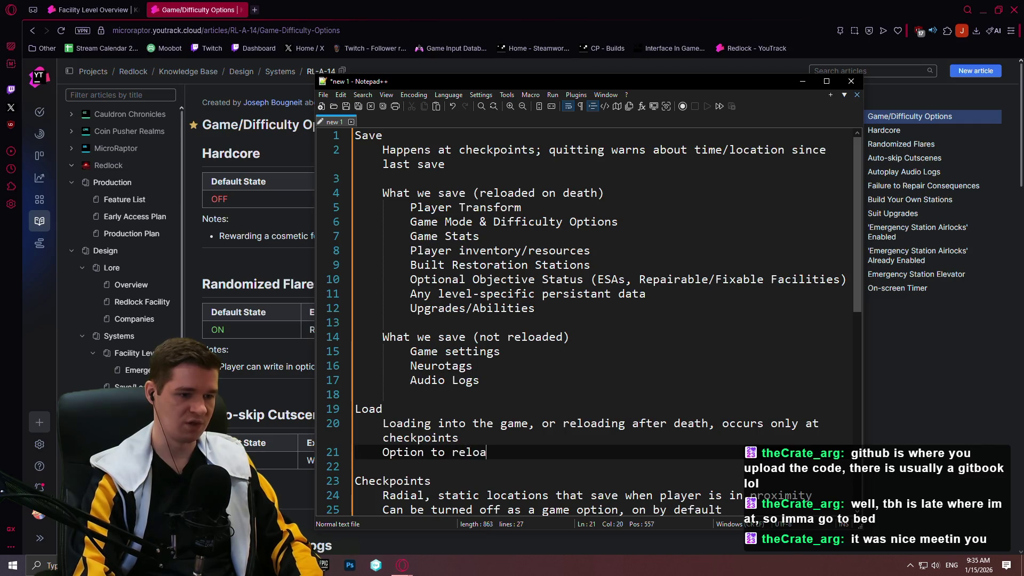
type(" checkpoint in ")
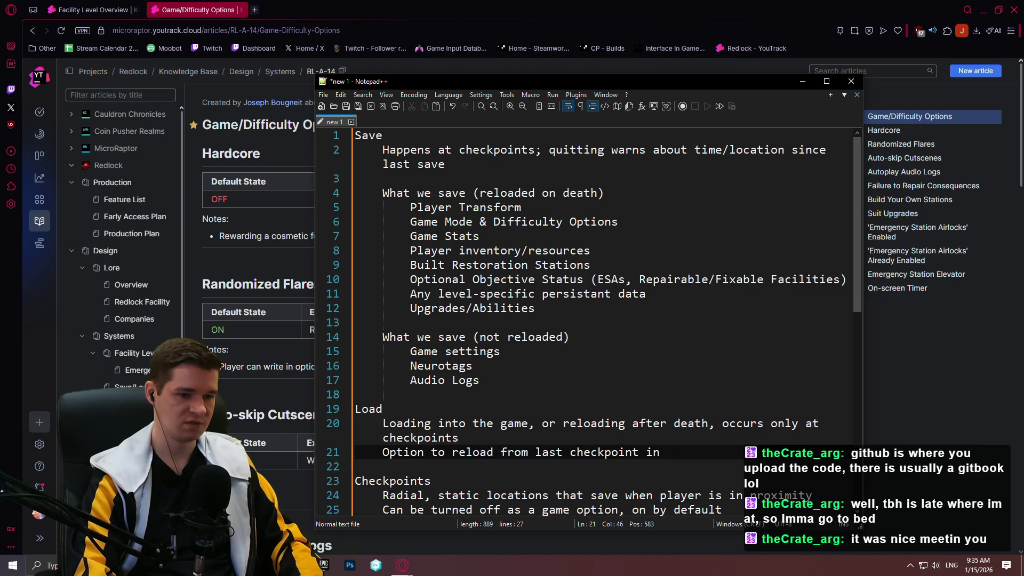
type("escape menu")
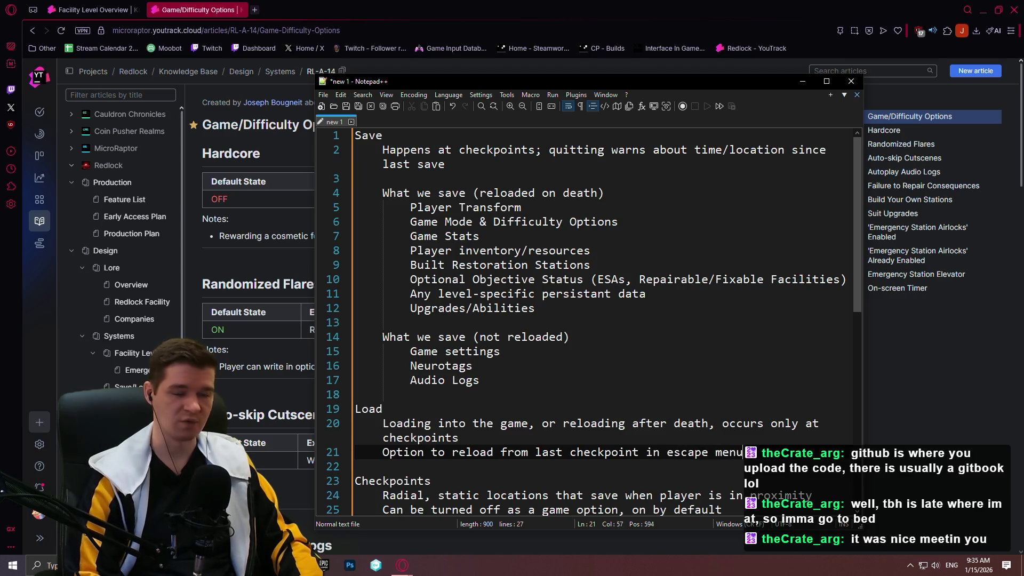
scroll(498, 364, "down", 3)
scroll(559, 325, "up", 3)
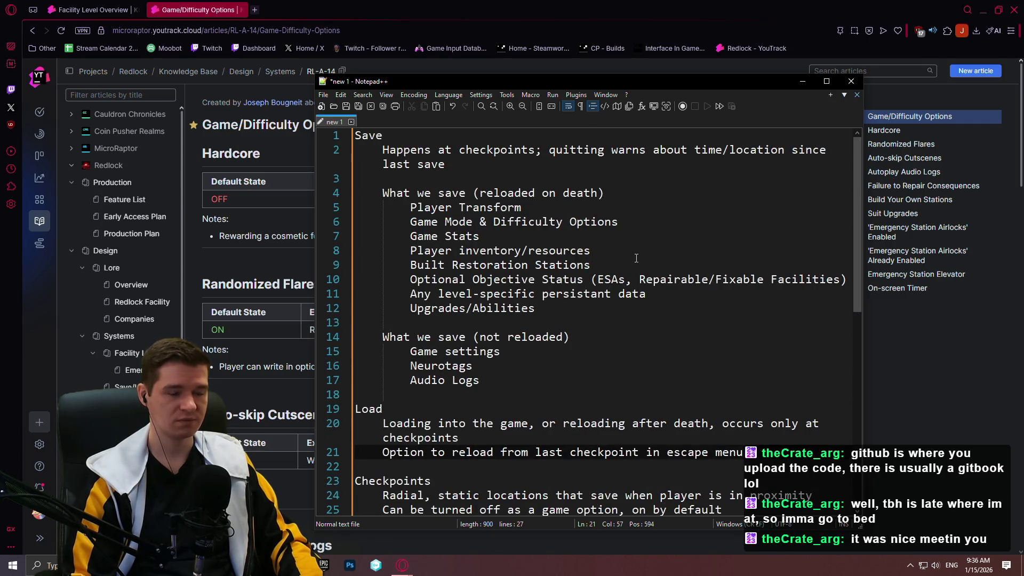
scroll(693, 320, "down", 4)
- Add a Checkpoints note: player stats/resources changing near a checkpoint automatically trigger a resave
left_click(840, 393)
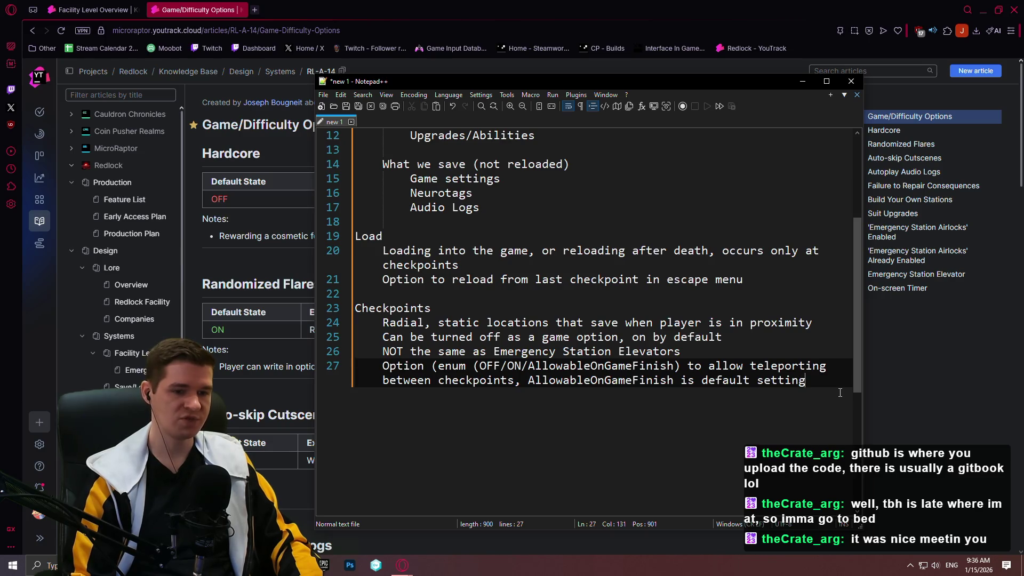
key("Return")
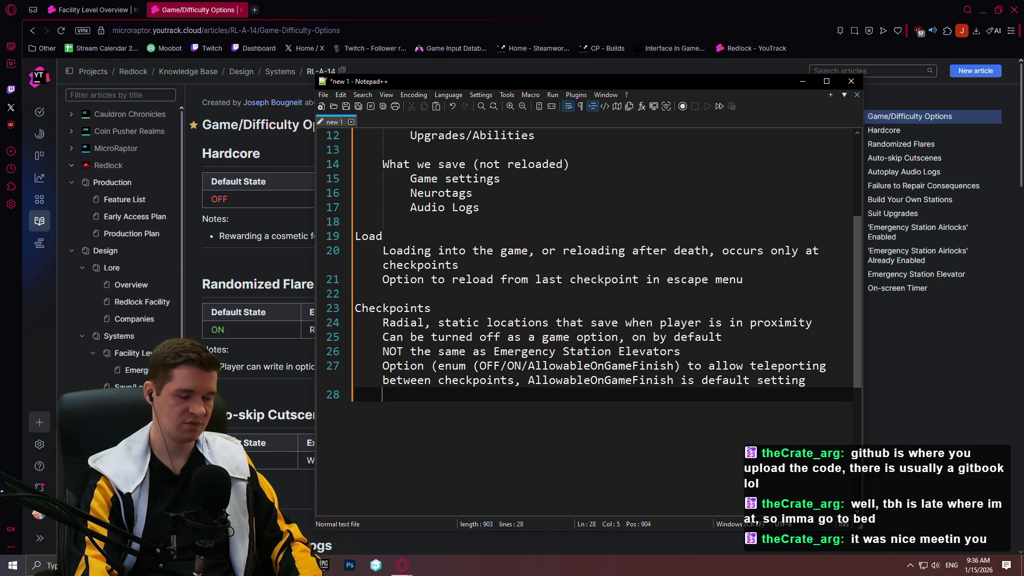
type("If")
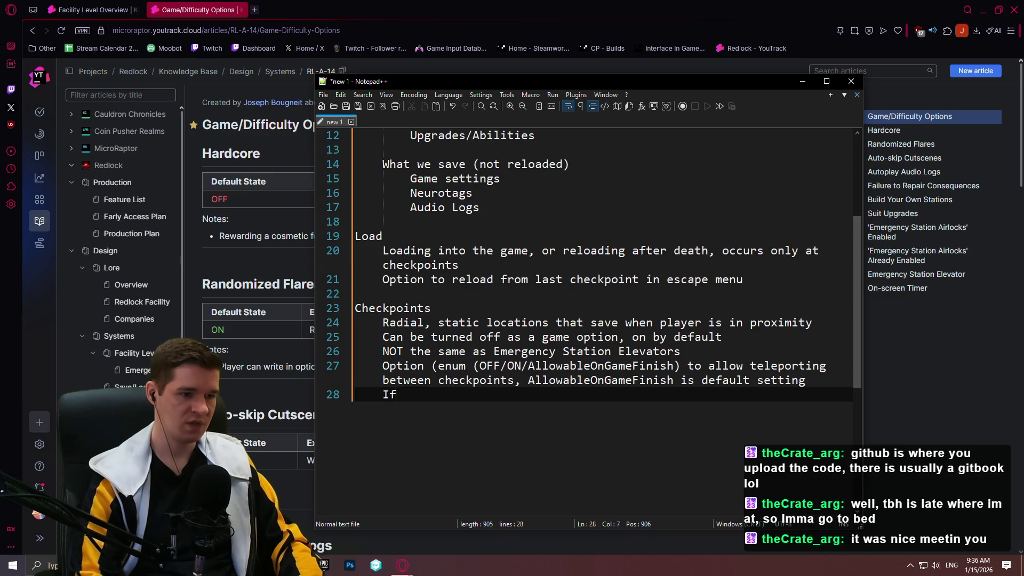
scroll(832, 384, "up", 4)
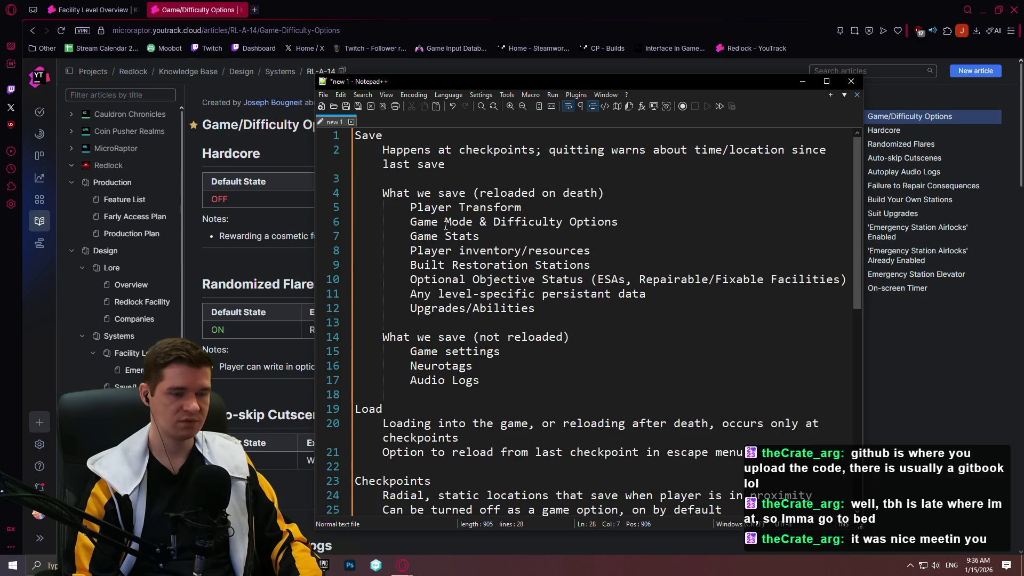
type("cer")
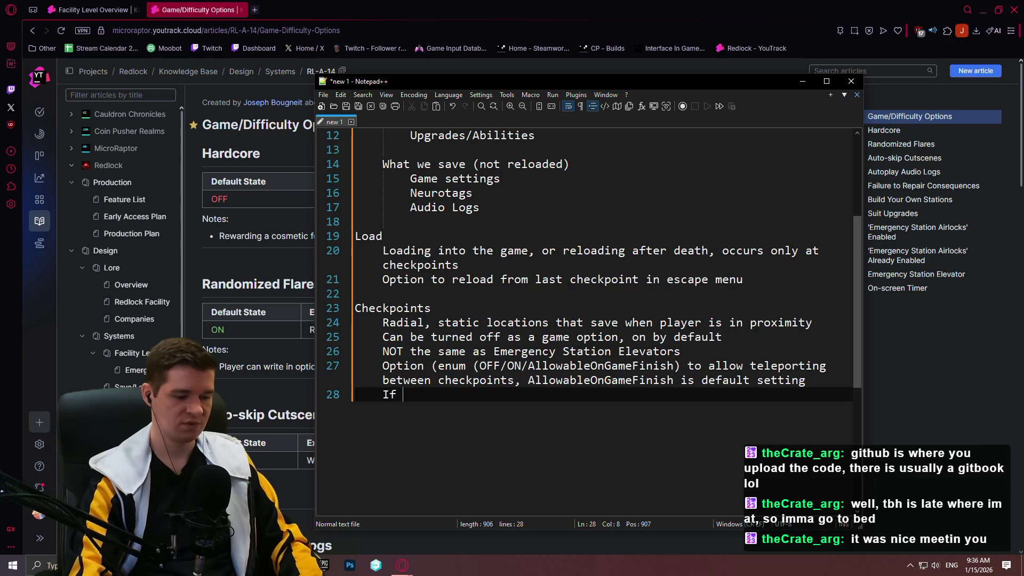
type("tain things like stats")
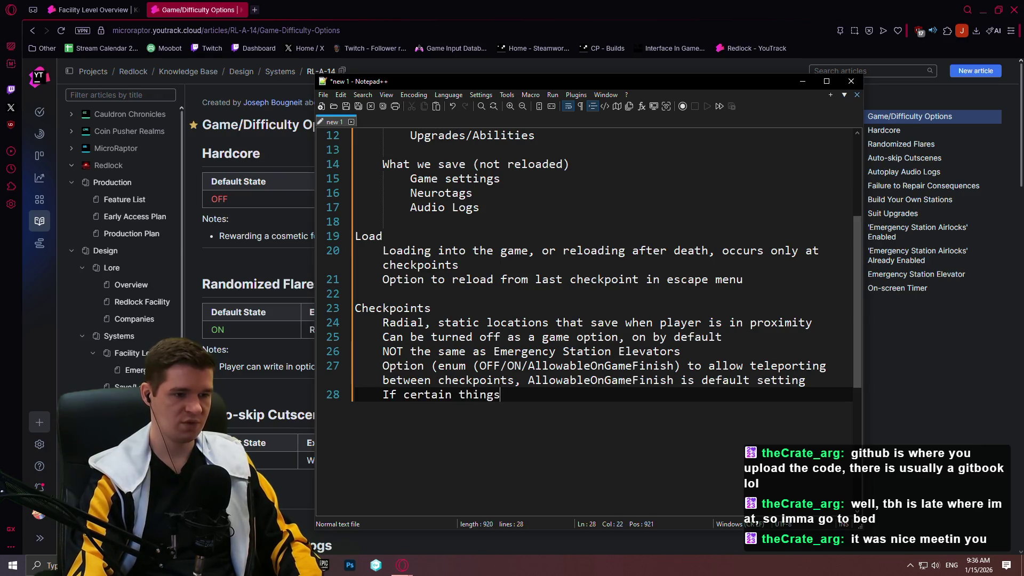
key("BackSpace")
key("BackSpace")
key("BackSpace")
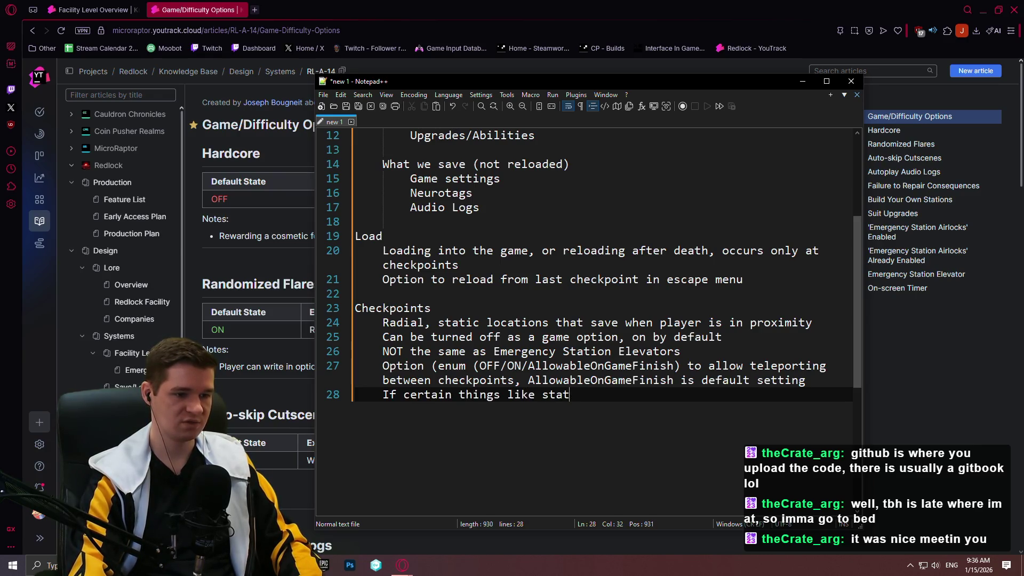
type("player stats c")
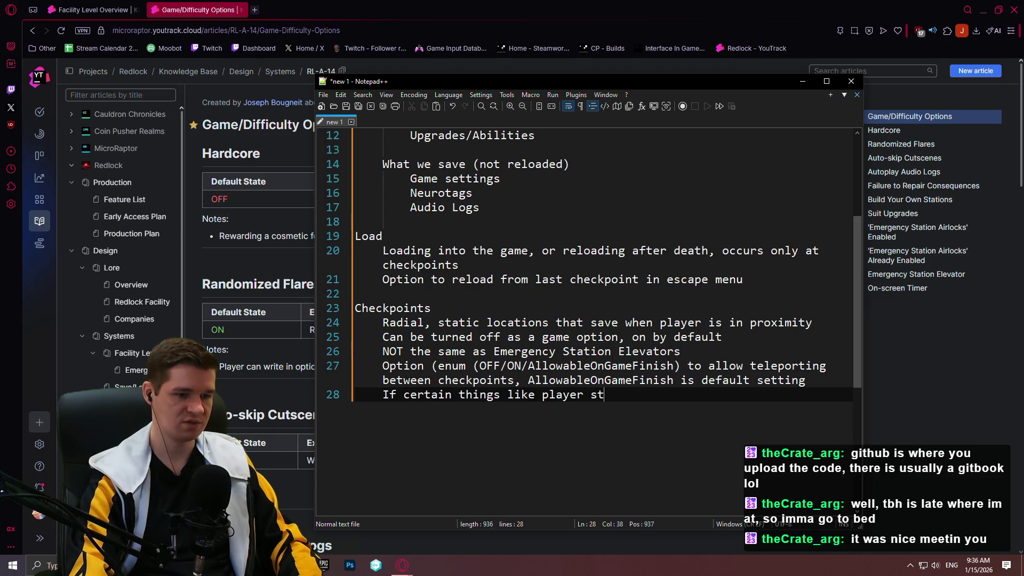
type("/resources change while inproximity o")
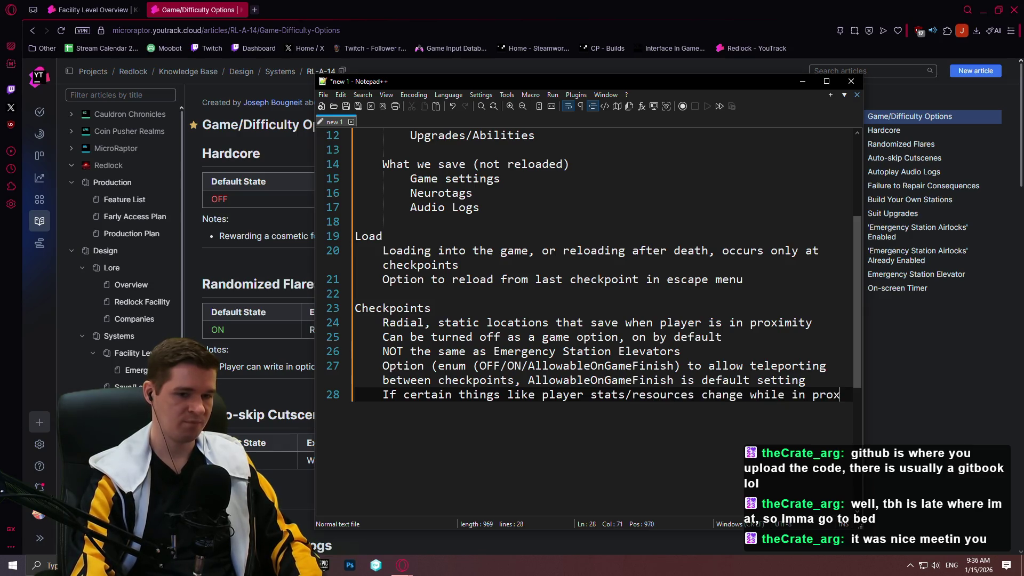
type("f a checkpoint,w e")
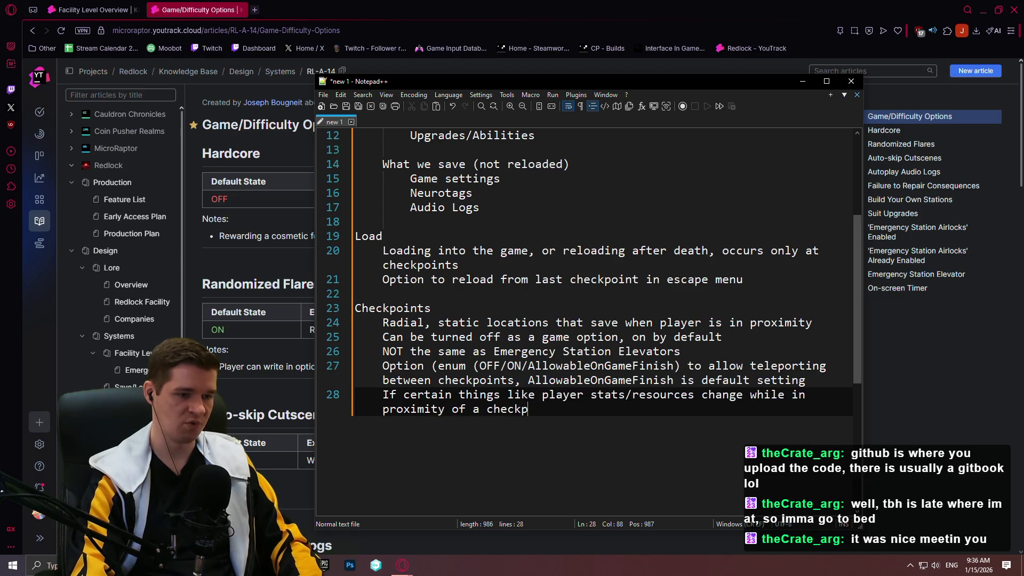
key("BackSpace")
type("we automatically trigger a resave")
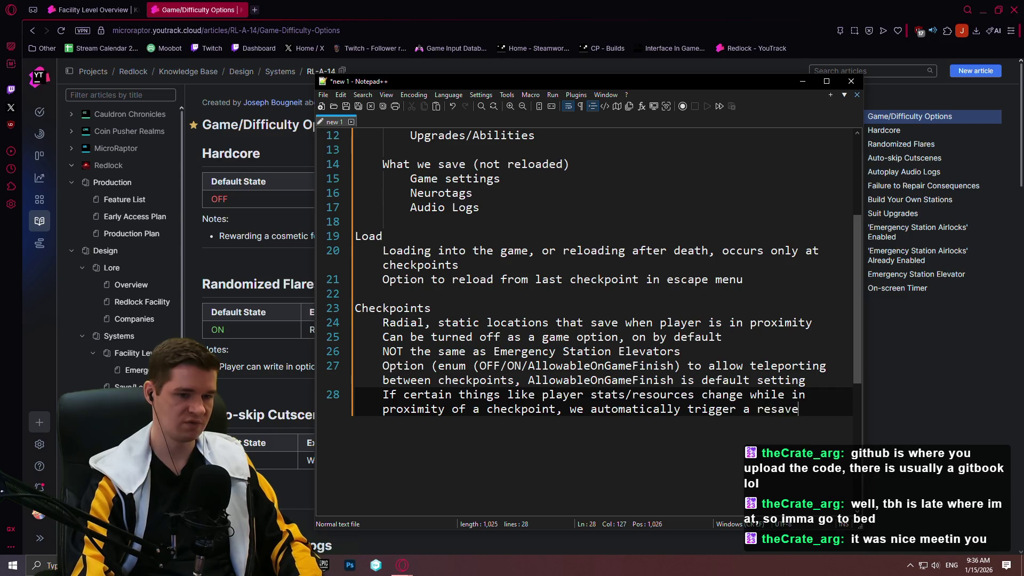
- Reword 'resave' in that note to 'save again', then return to the teleporting option line
scroll(729, 398, "up", 1)
key("ctrl+shift+Left")
key("Left")
key("ctrl+Delete")
type("s")
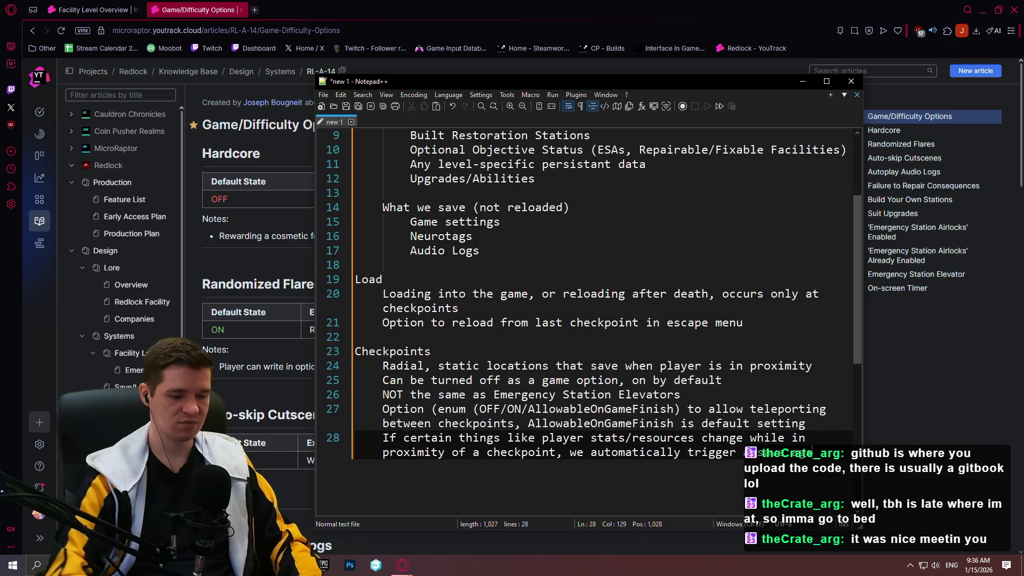
left_click(739, 409)
key("End")
scroll(765, 389, "down", 6)
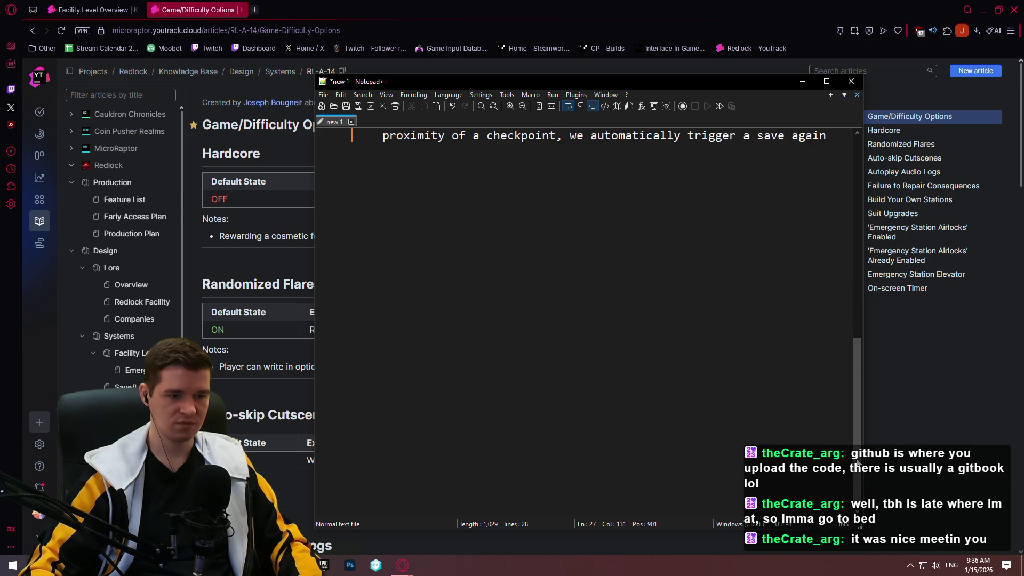
scroll(768, 388, "up", 6)
key("Up")
key("Up")
key("Up")
scroll(640, 299, "up", 3)
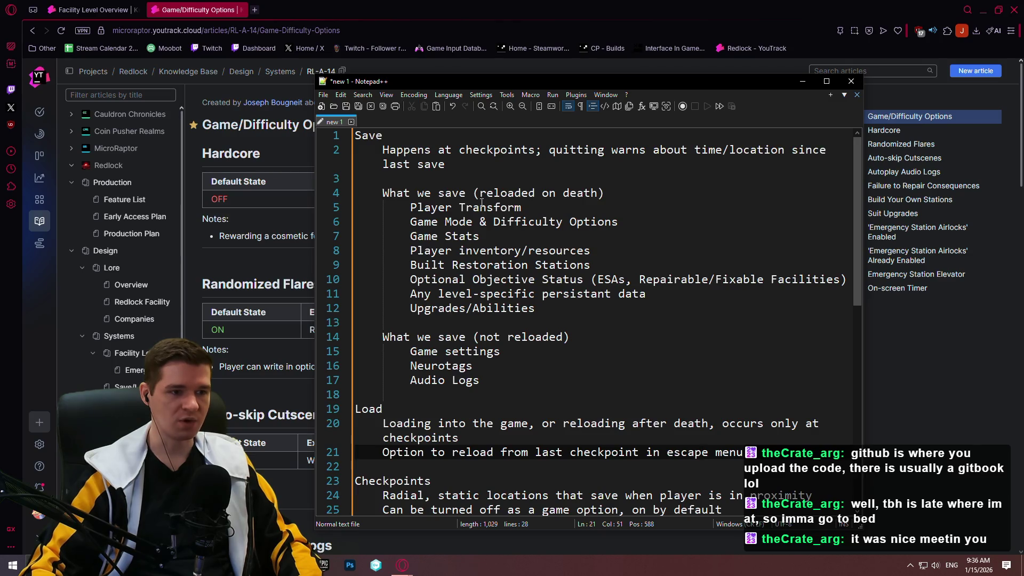
key("alt+Tab")
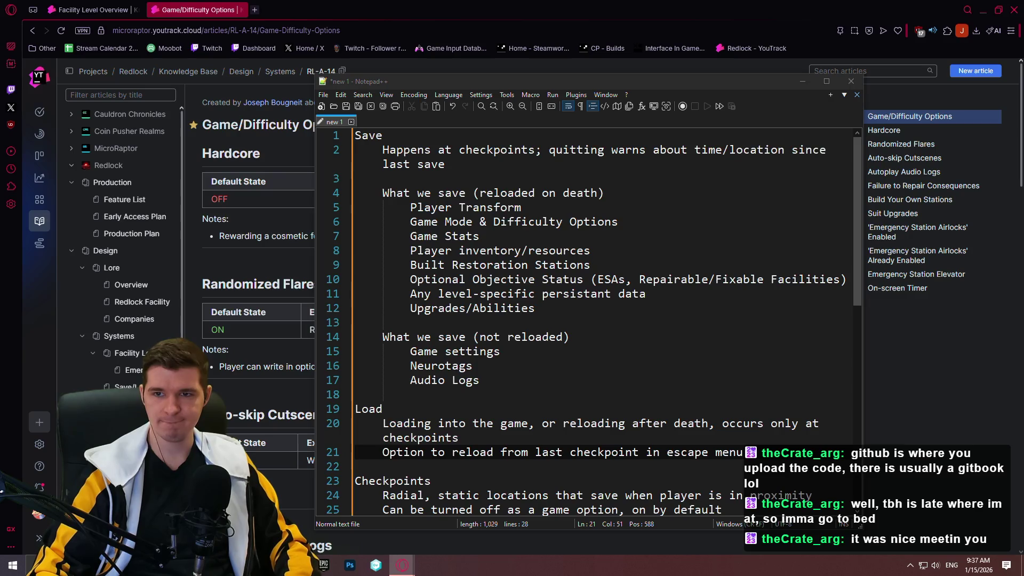
left_click(400, 221)
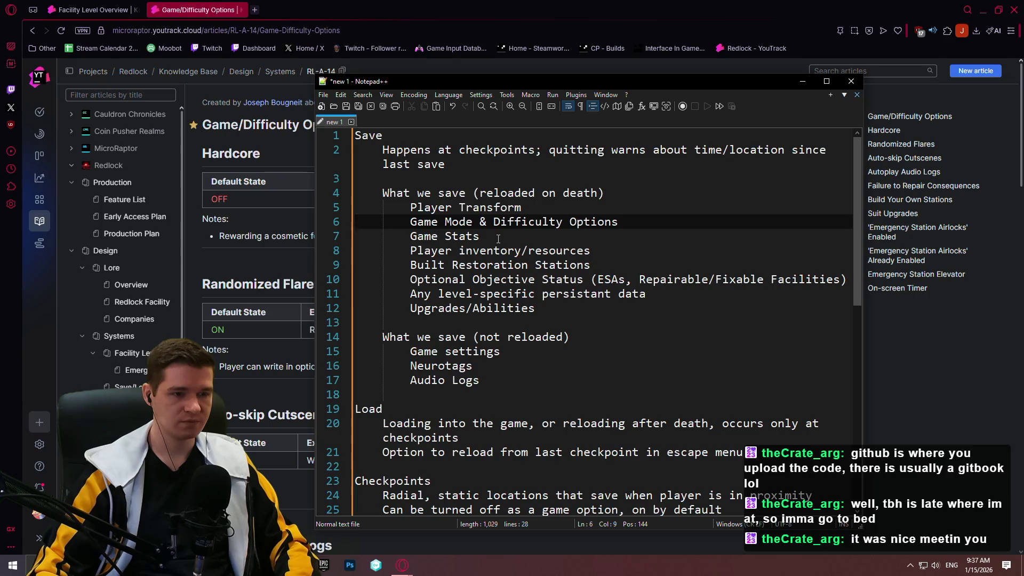
left_click(581, 294)
left_click(580, 306)
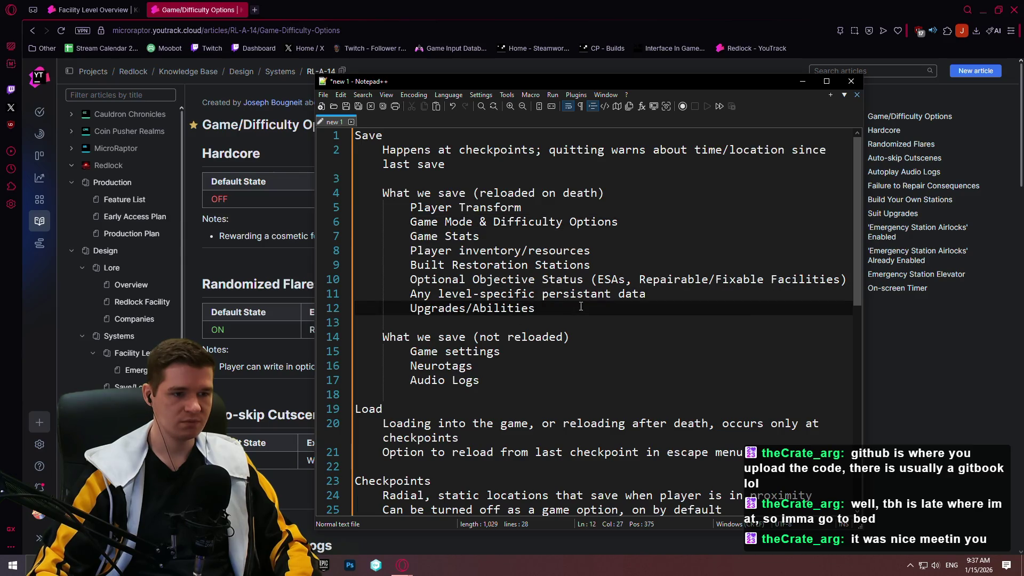
key("Left")
key("Left")
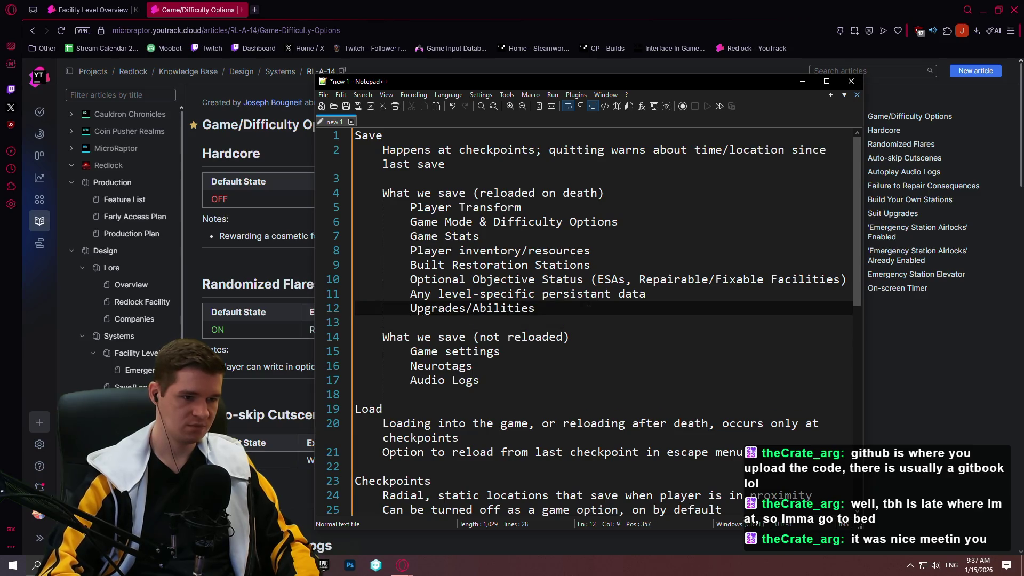
key("Home")
type("(★)")
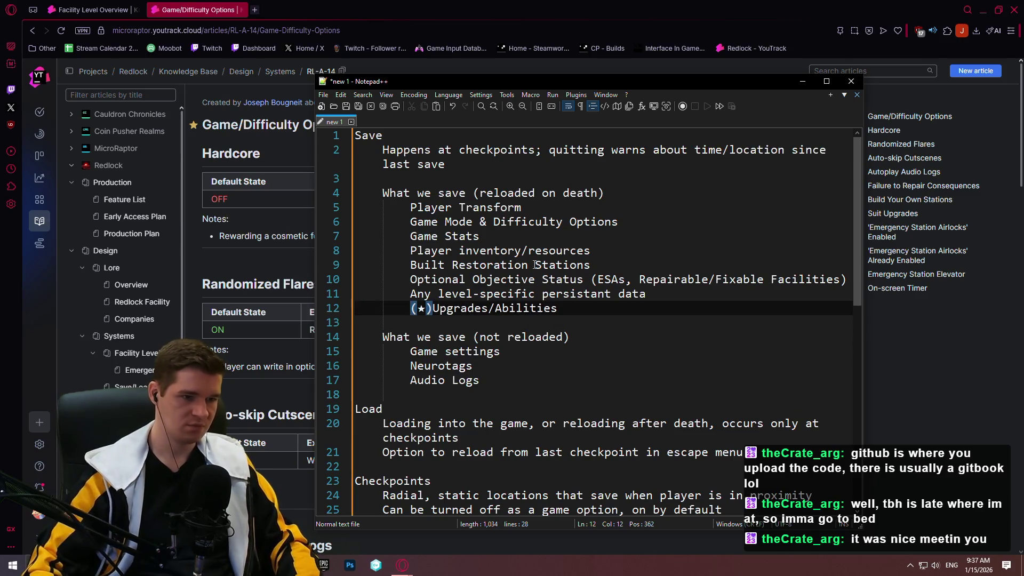
- Copy the (★) marker and paste it before 'Any level-specific…' and 'Optional Objective Status'
left_click_drag(439, 309, 408, 302)
key("ctrl+c")
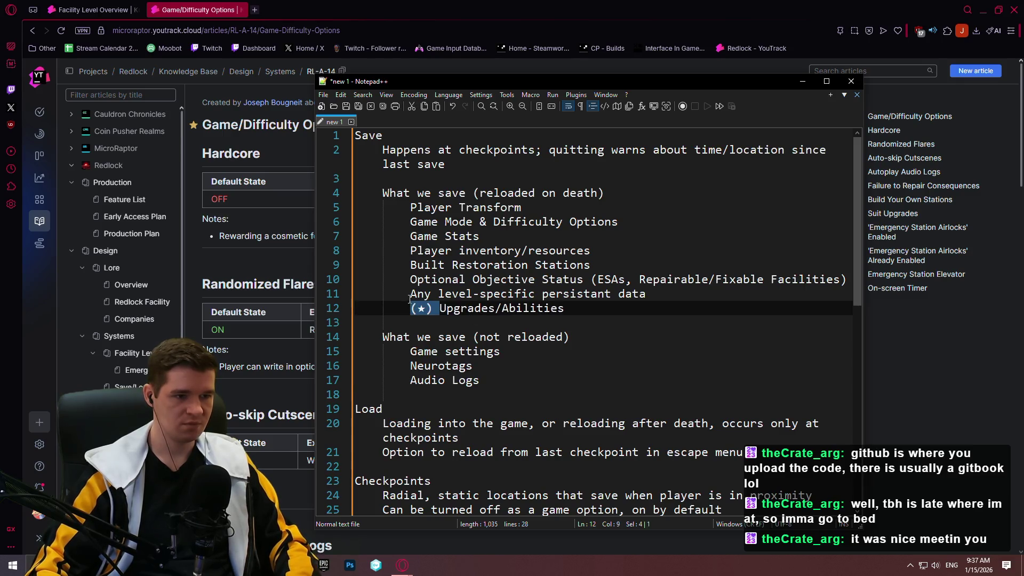
left_click(408, 292)
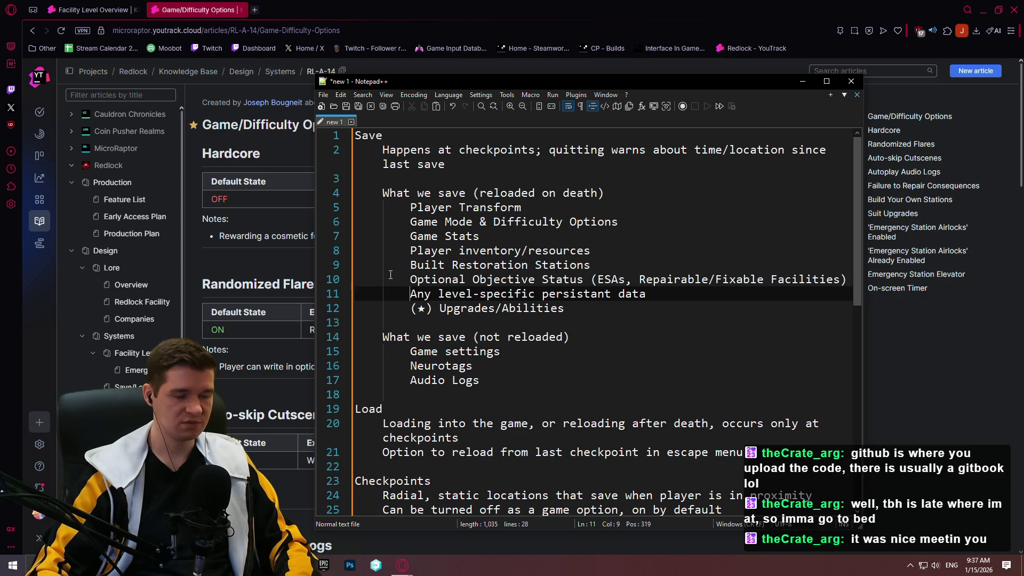
key("ctrl+v")
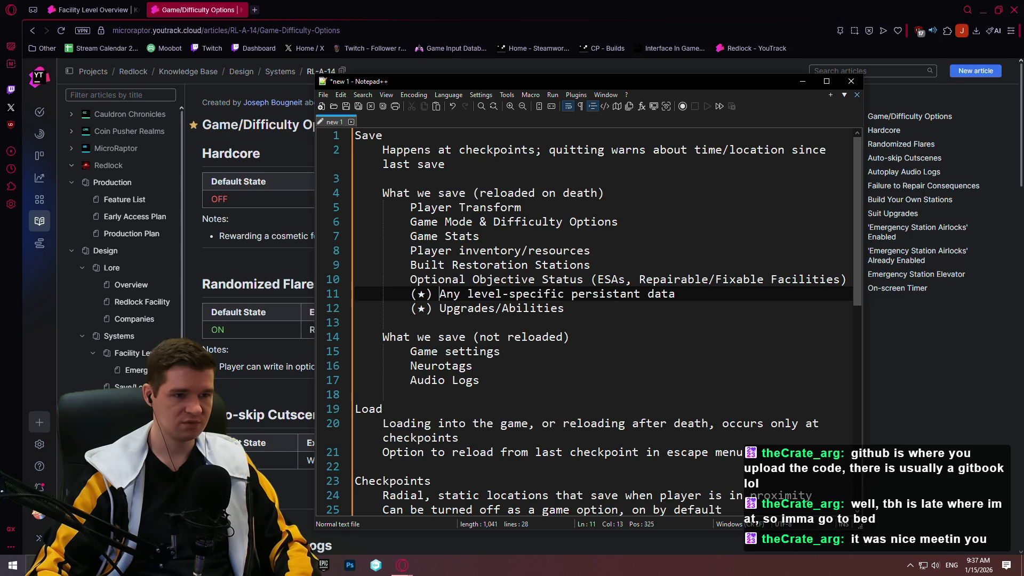
left_click(409, 279)
key("ctrl+v")
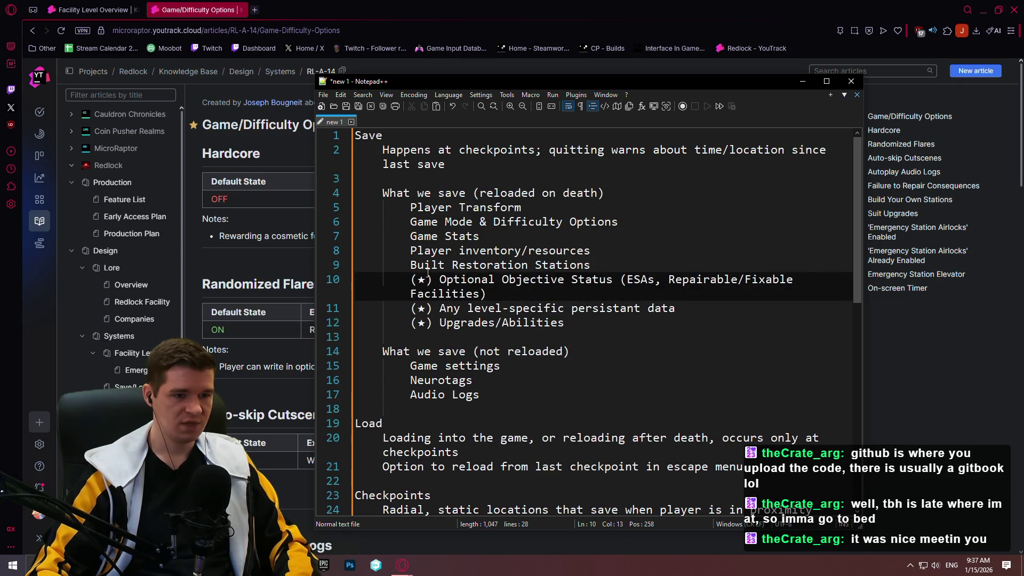
- Paste (★) before Built Restoration Stations and Player inventory/resources too
left_click(689, 338)
key("Up")
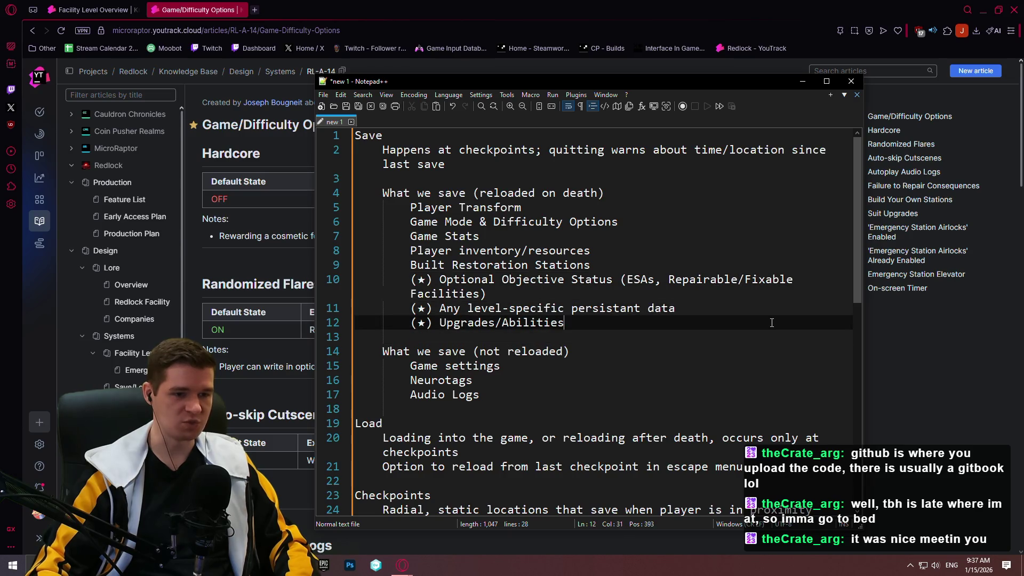
key("shift+Up")
mouse_move(730, 314)
left_mouse_down()
mouse_move(621, 279)
mouse_move(409, 277)
left_mouse_up()
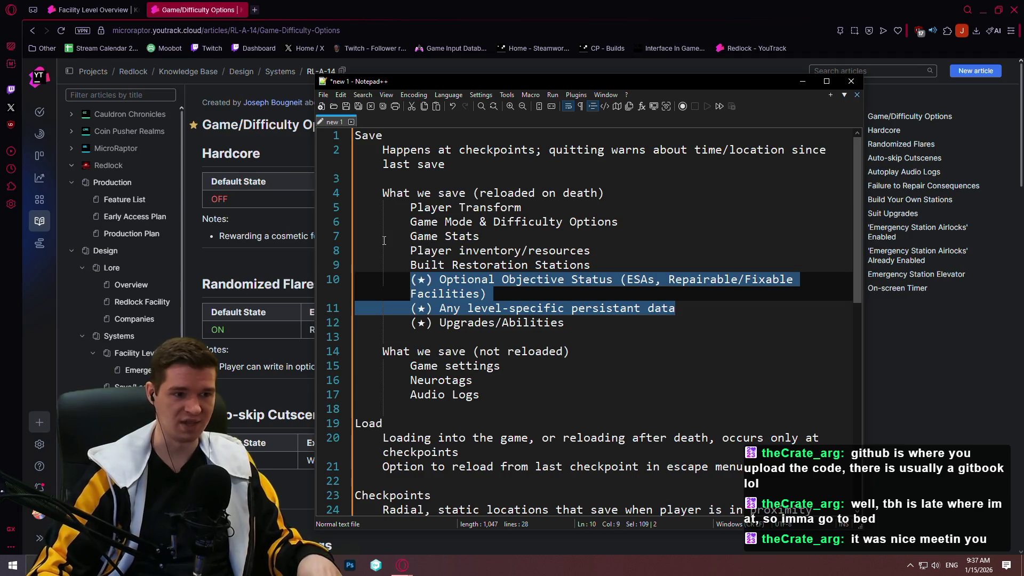
left_click(422, 252)
left_click(409, 265)
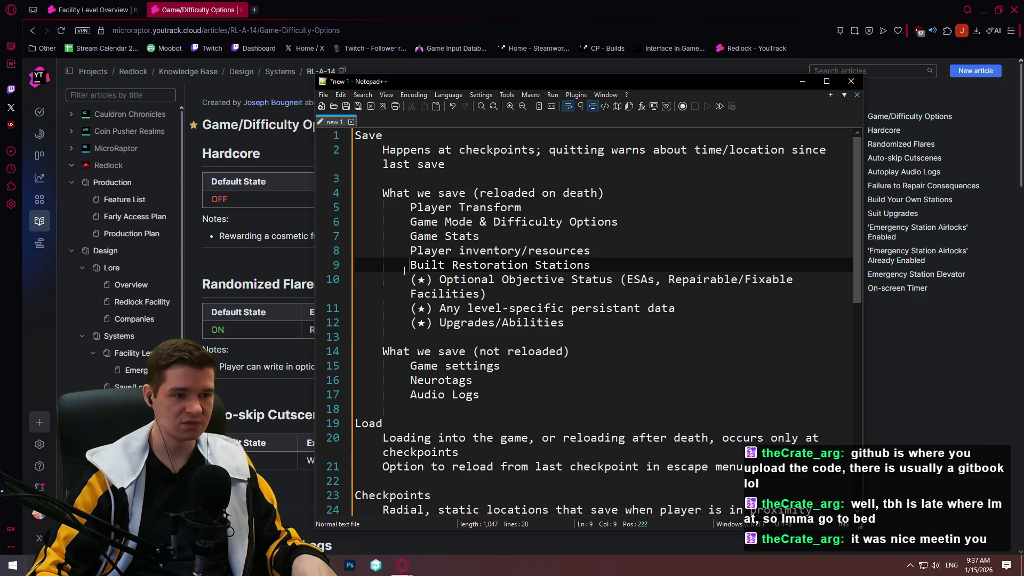
key("ctrl+v")
left_click(403, 250)
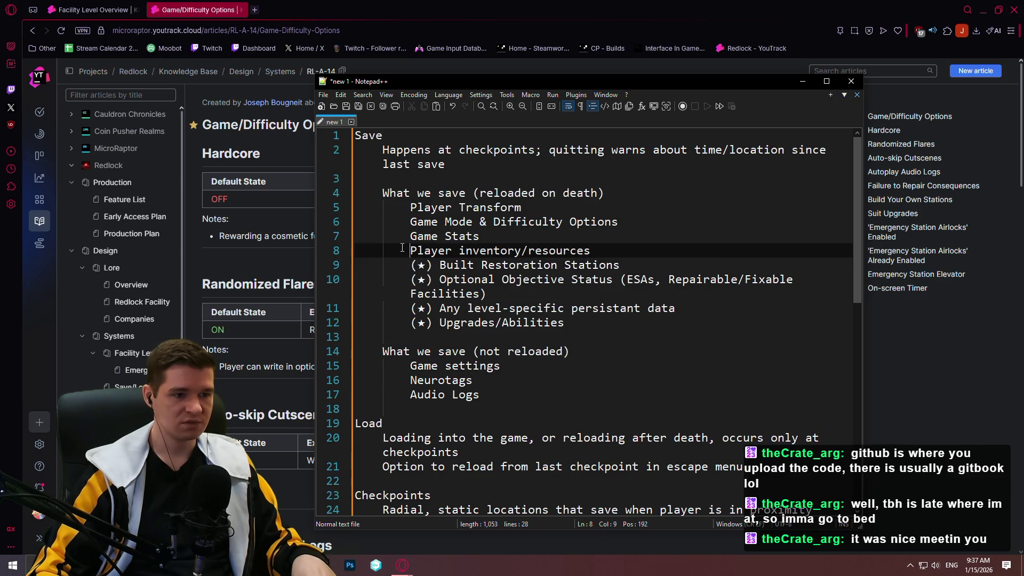
key("ctrl+v")
left_click(399, 240)
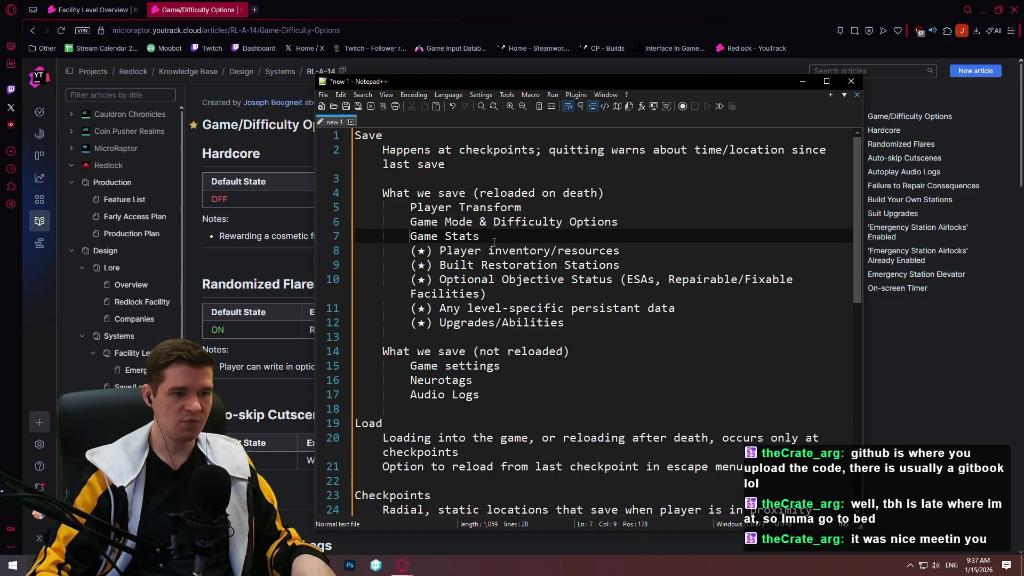
- Select the Game Stats entry and move to the Game Mode & Difficulty Options line
left_click_drag(480, 237, 409, 236)
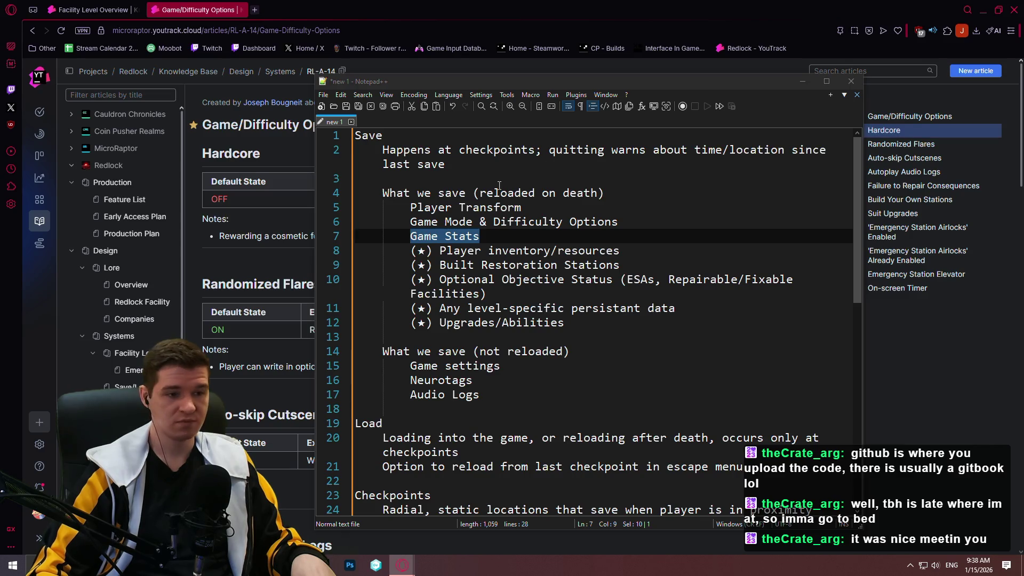
left_click(440, 221)
left_click(399, 220)
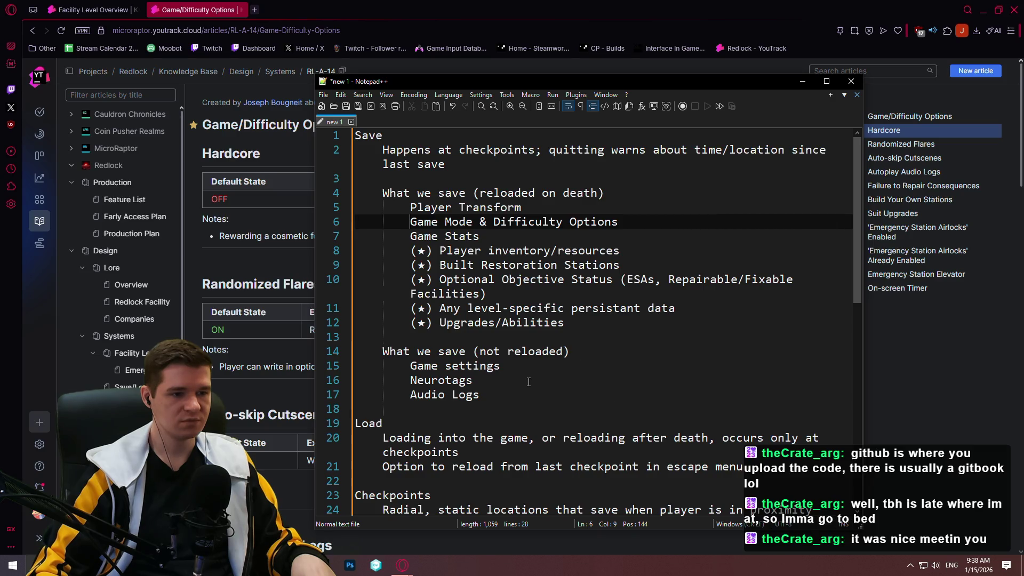
- Type and erase '(these' after the not-reloaded heading, then open a blank new 2 document
left_click(575, 361)
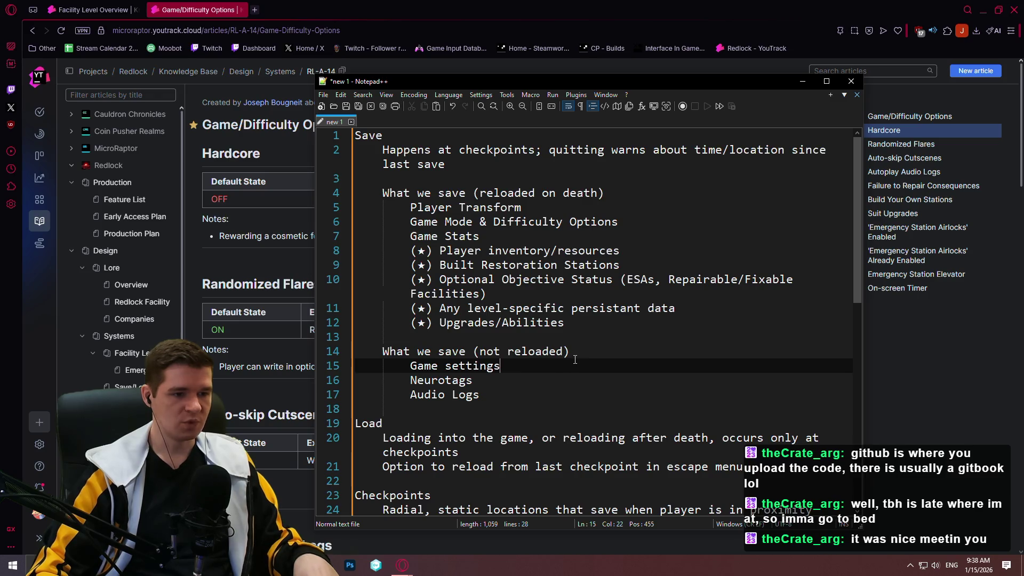
key("Up")
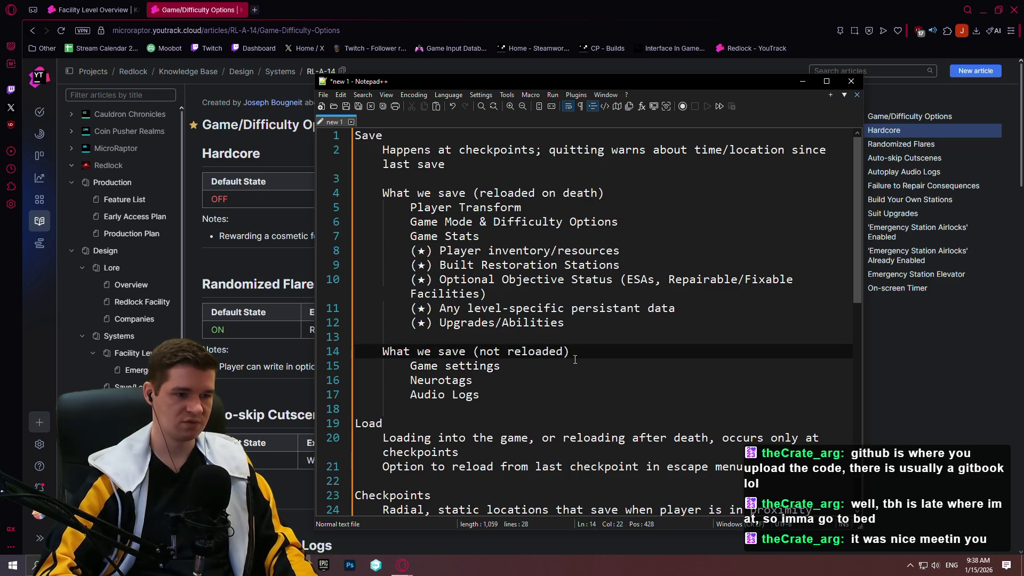
key("End")
type("(these")
key("BackSpace")
key("BackSpace")
key("BackSpace")
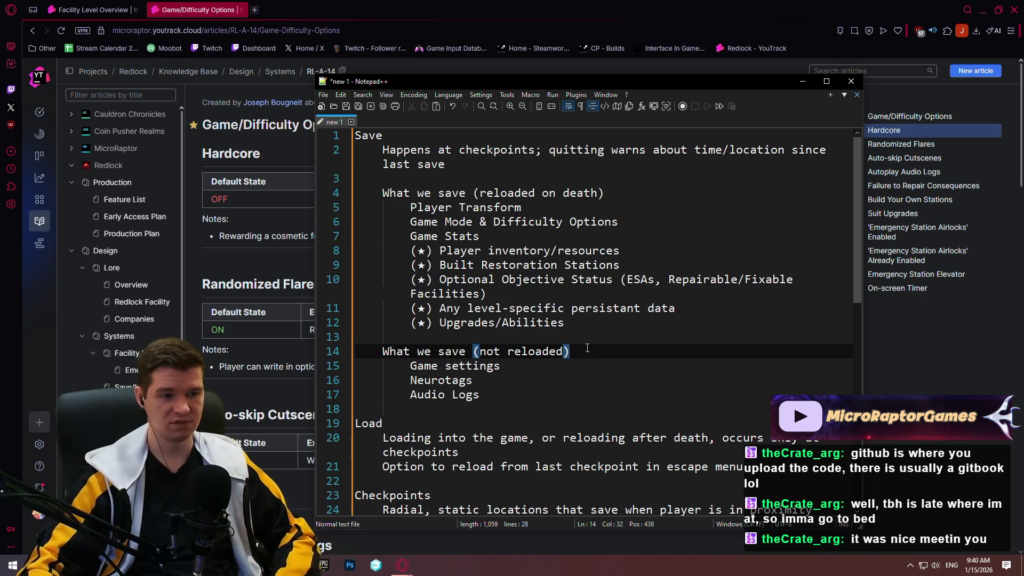
double_click(406, 123)
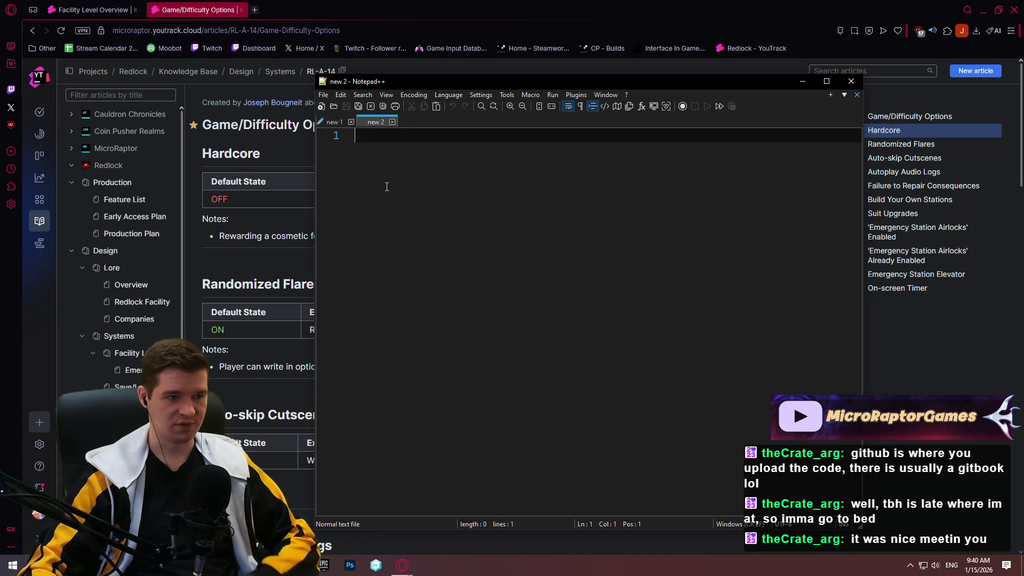
- Write the to-do 'Add to optional objectives document about reset button for progress on neurotags and audio logs'
type("Add")
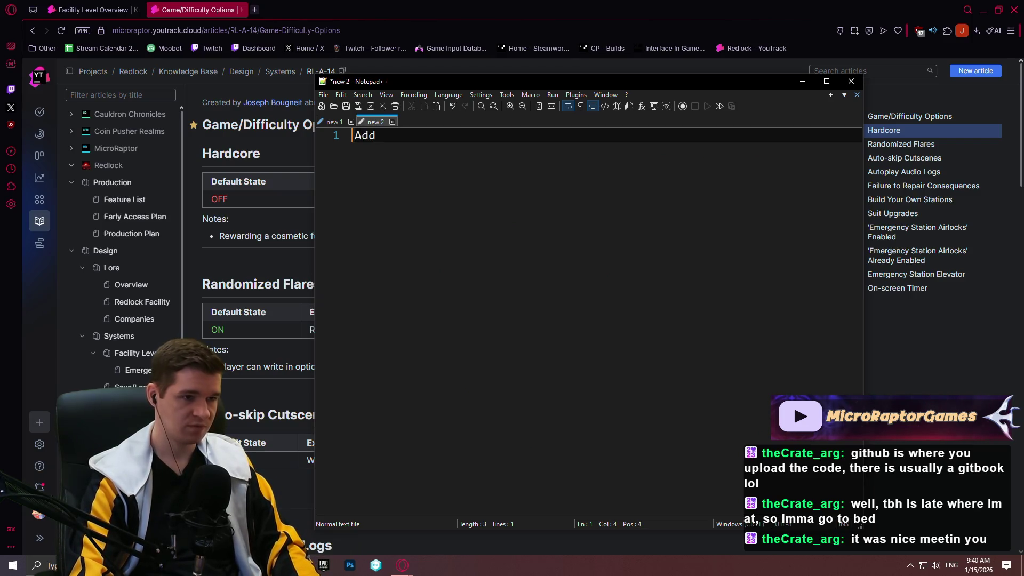
type(" to optional oj")
key("BackSpace")
type("bjectives document about ")
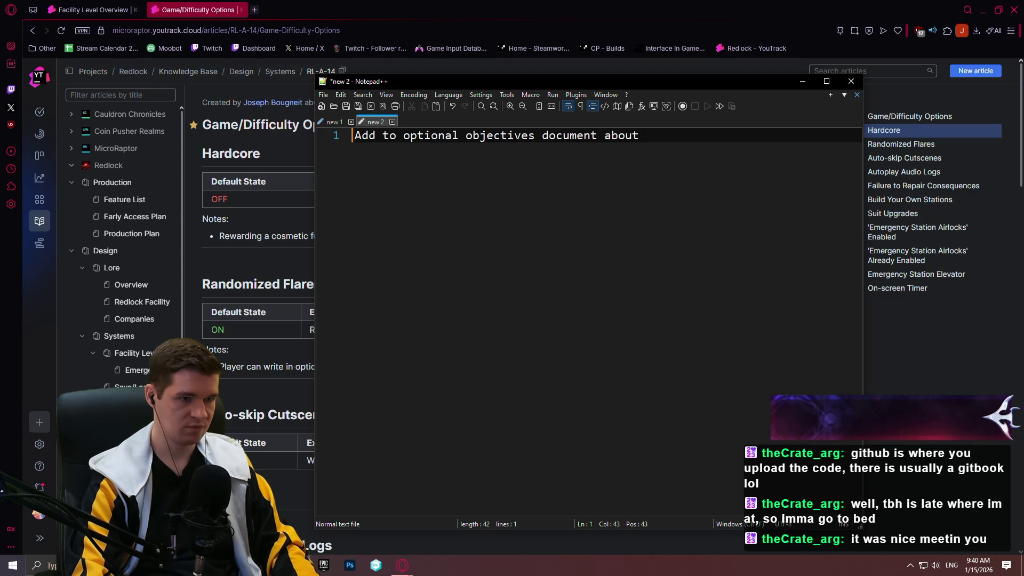
type("reset butt")
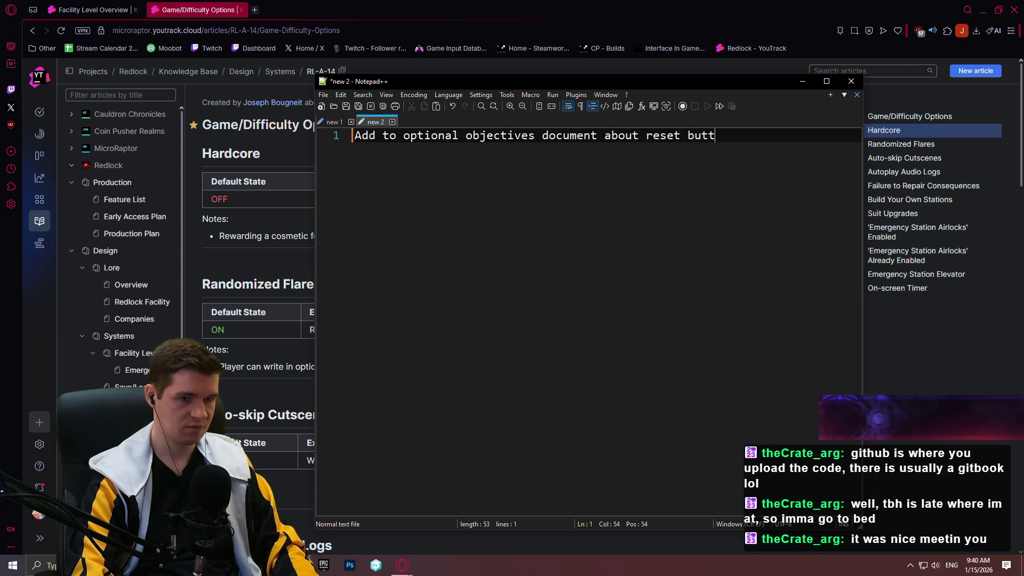
type("on for progress on ")
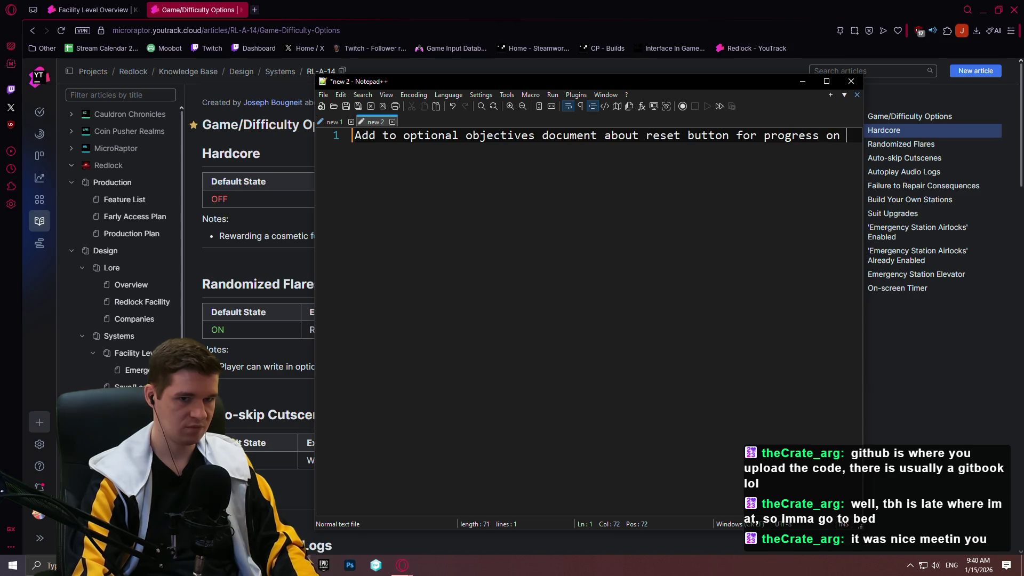
type("neurotags and audio logs")
- Add the to-do about spawning already collected neurotags and audio logs as separate game/difficulty options
key("Return")
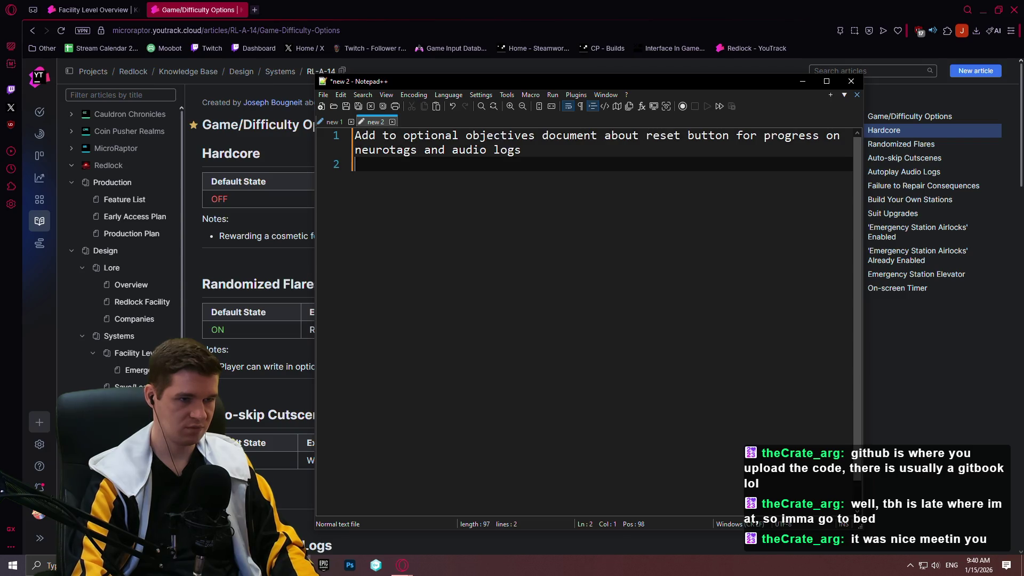
type("Add to ")
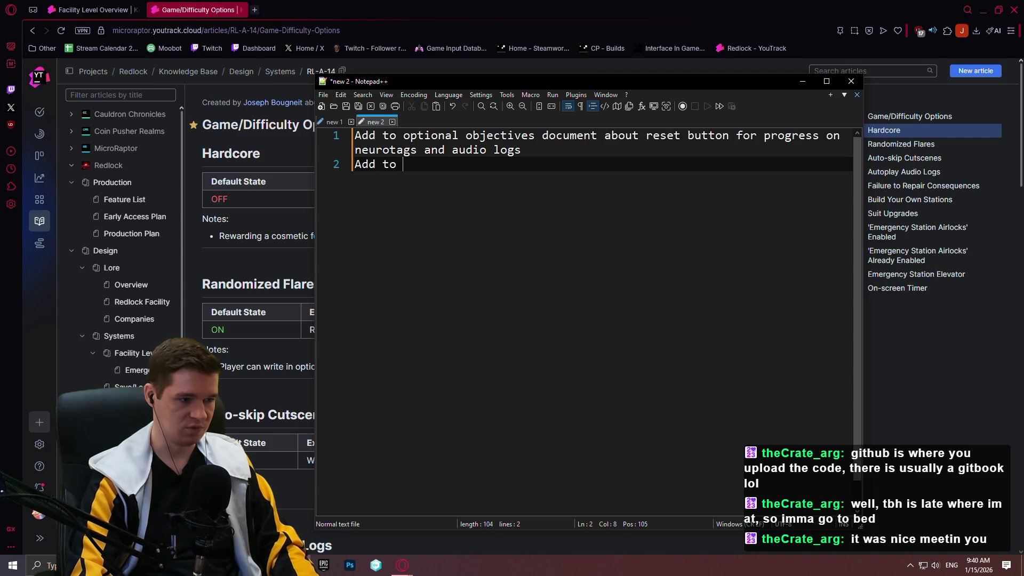
type("game/dif")
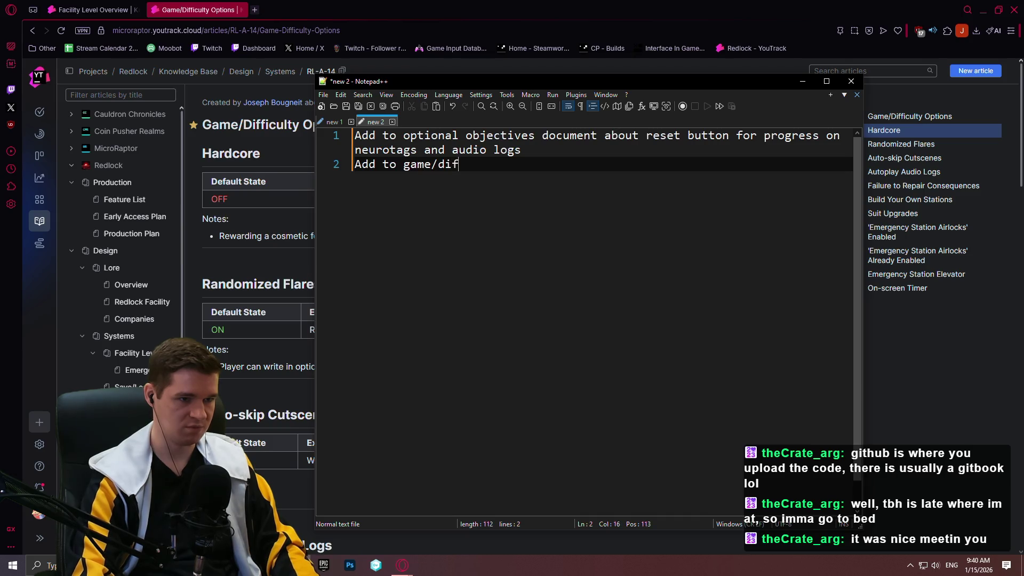
type("ficulty options")
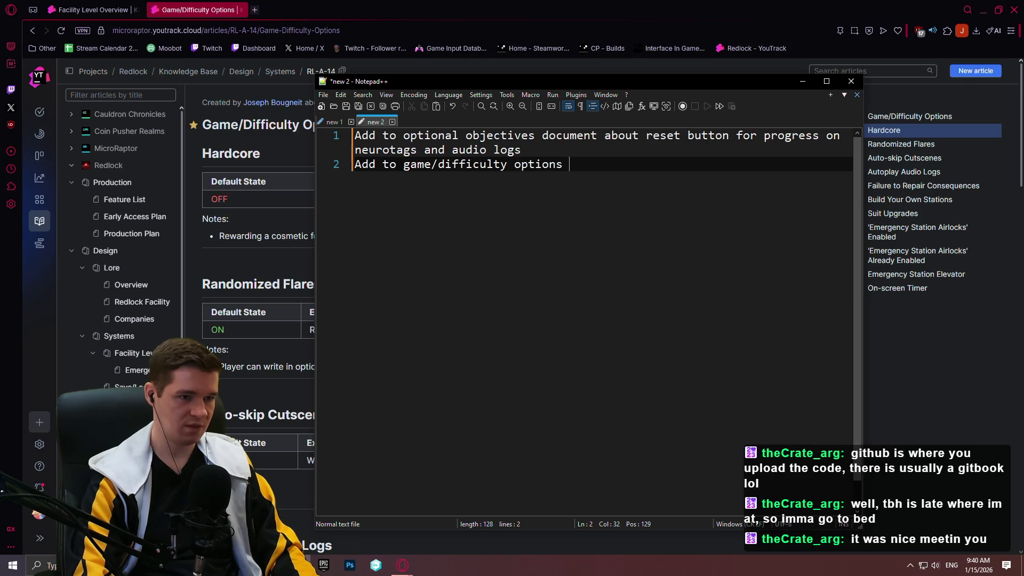
type("ability to ")
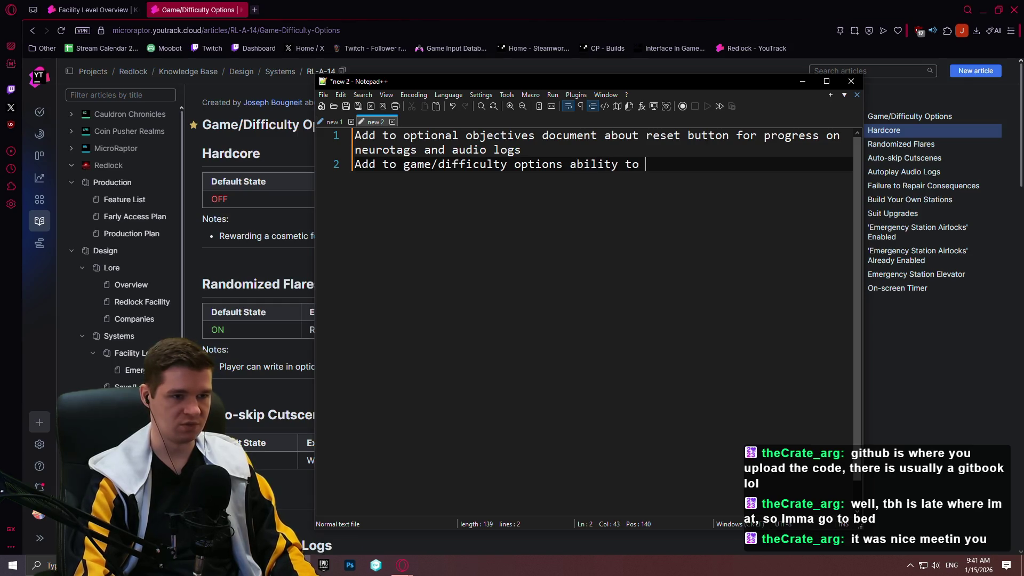
type("spawn already collected nur")
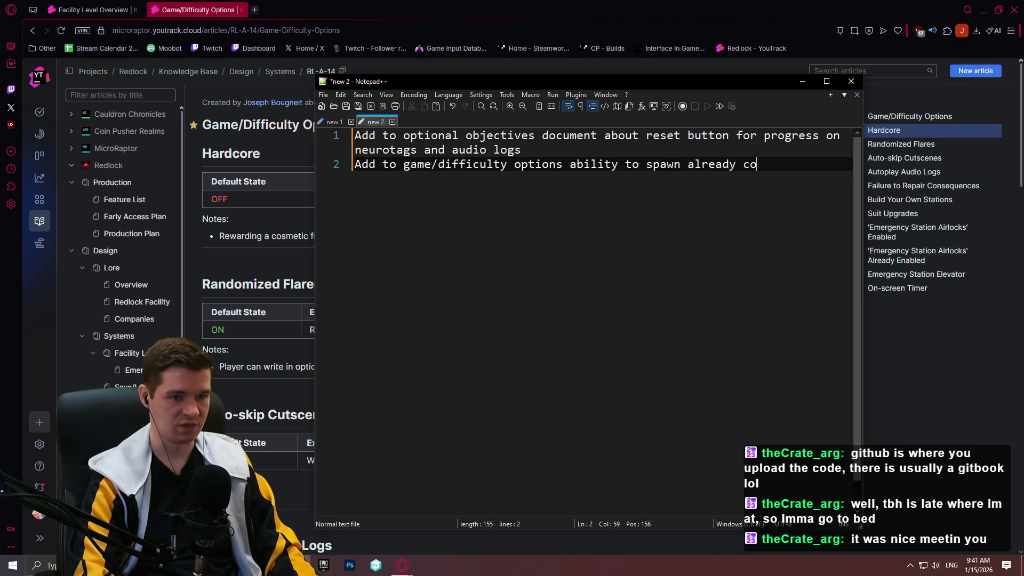
type("s")
key("BackSpace")
key("BackSpace")
key("BackSpace")
type("eurotags and audi")
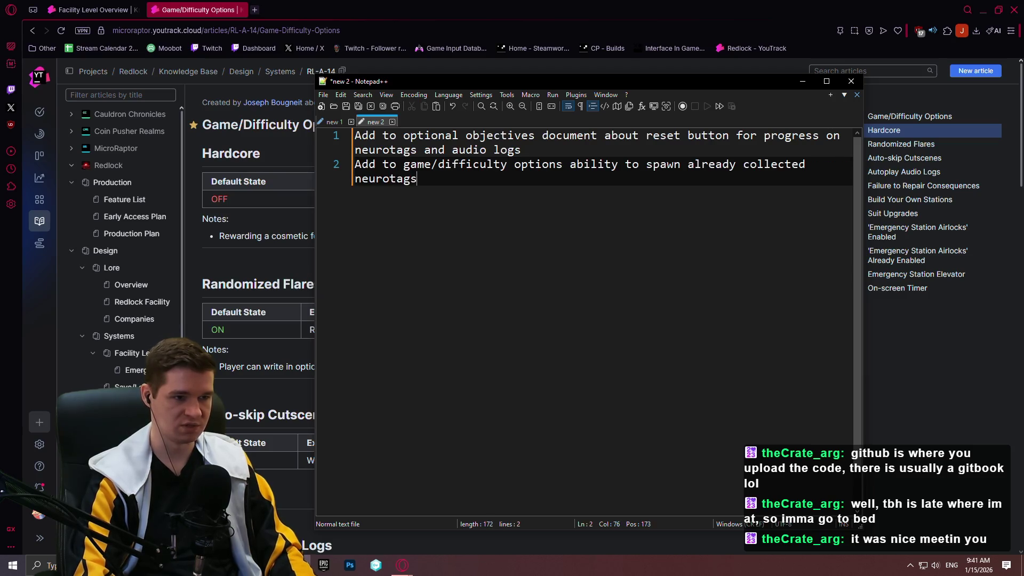
type("o l")
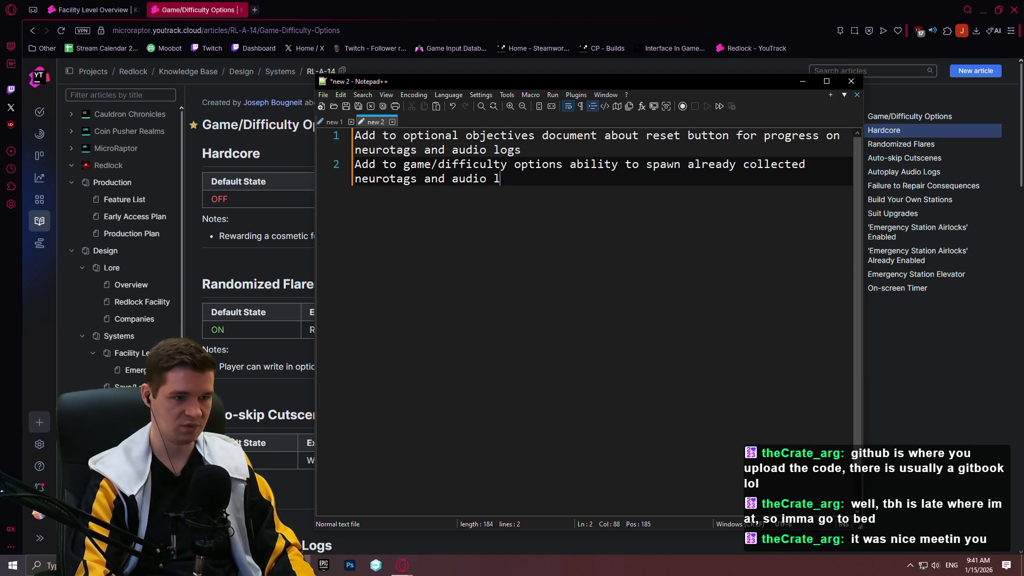
type("ogs, separate options")
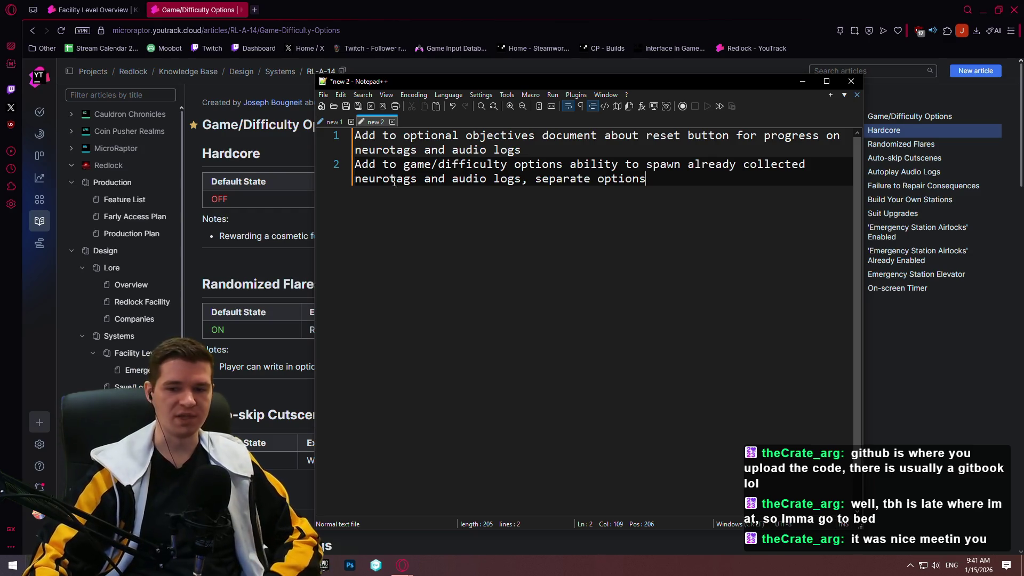
left_click(330, 120)
key("Down")
key("Down")
key("Down")
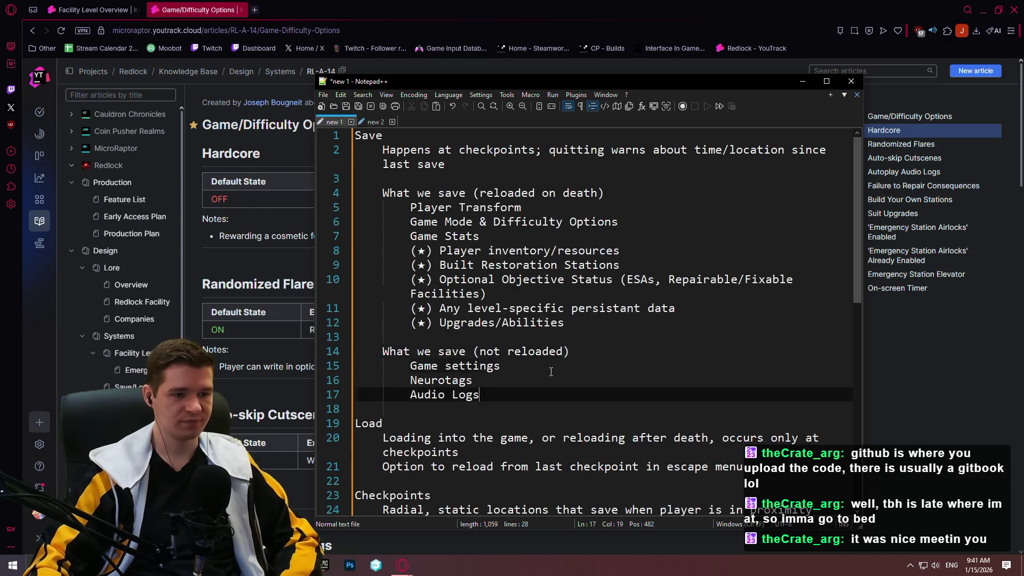
- Click through the not-reloaded list, then bring the Speedrun.com browser window to the front
left_click(550, 372)
left_click(582, 368)
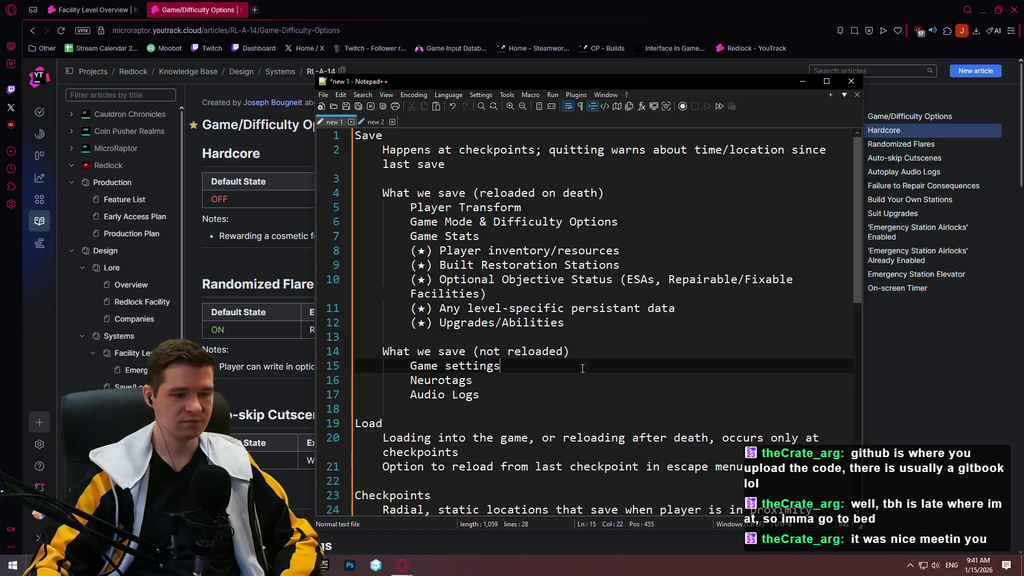
left_click(606, 347)
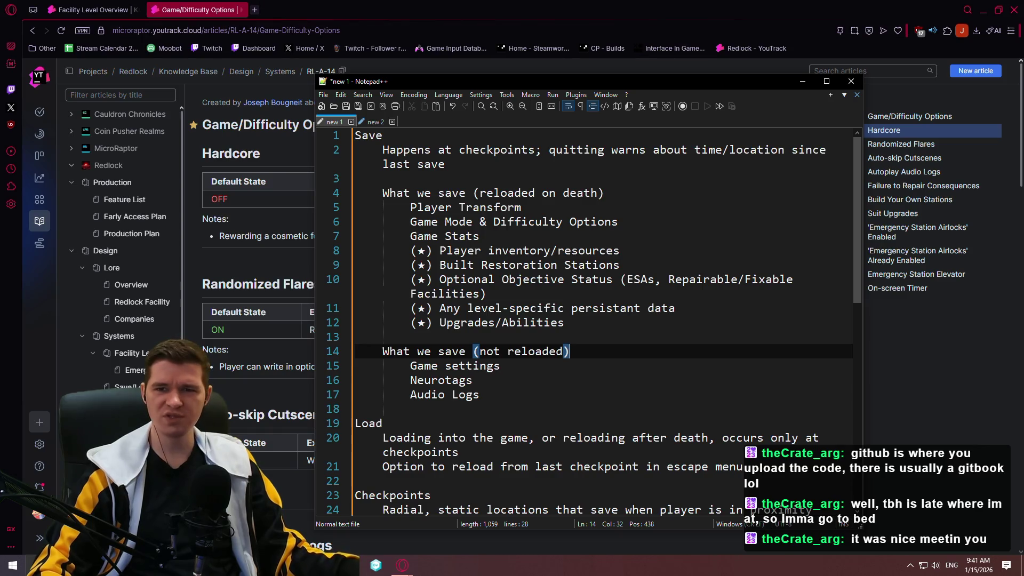
key("alt+Tab")
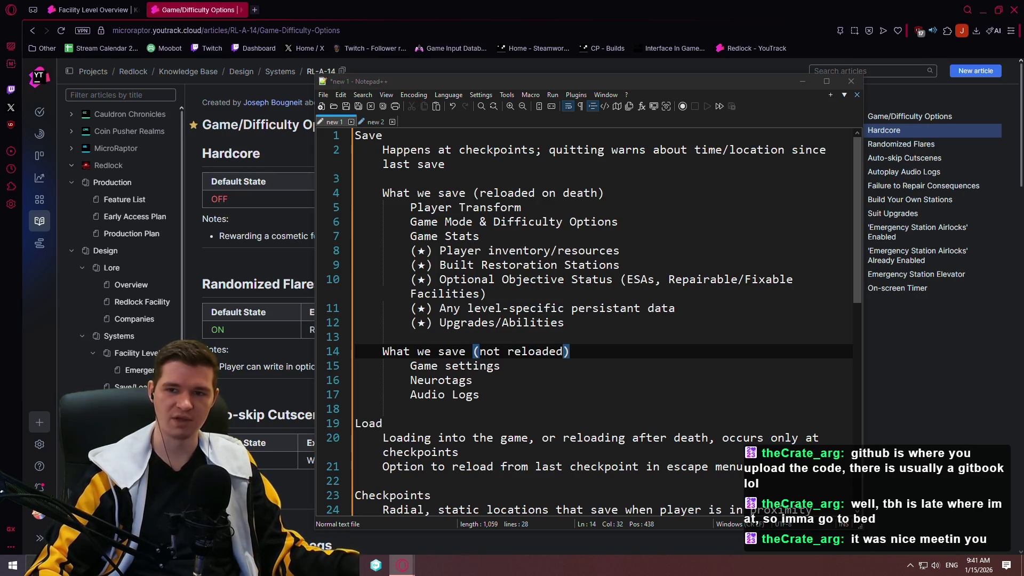
key("alt+Tab")
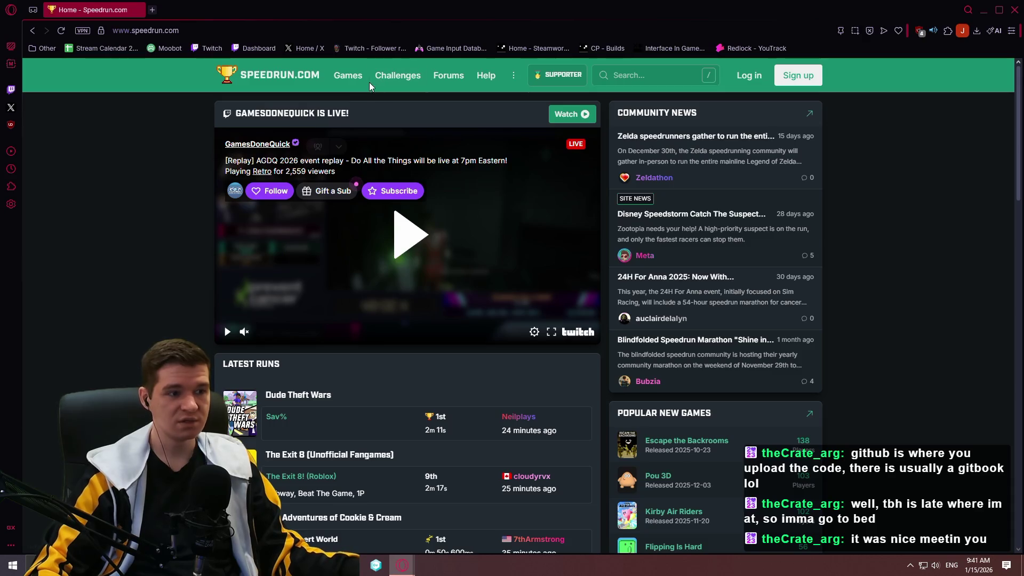
- Search Speedrun.com for 'skyrim' and open The Elder Scrolls V: Skyrim (2011) game page
left_click(402, 80)
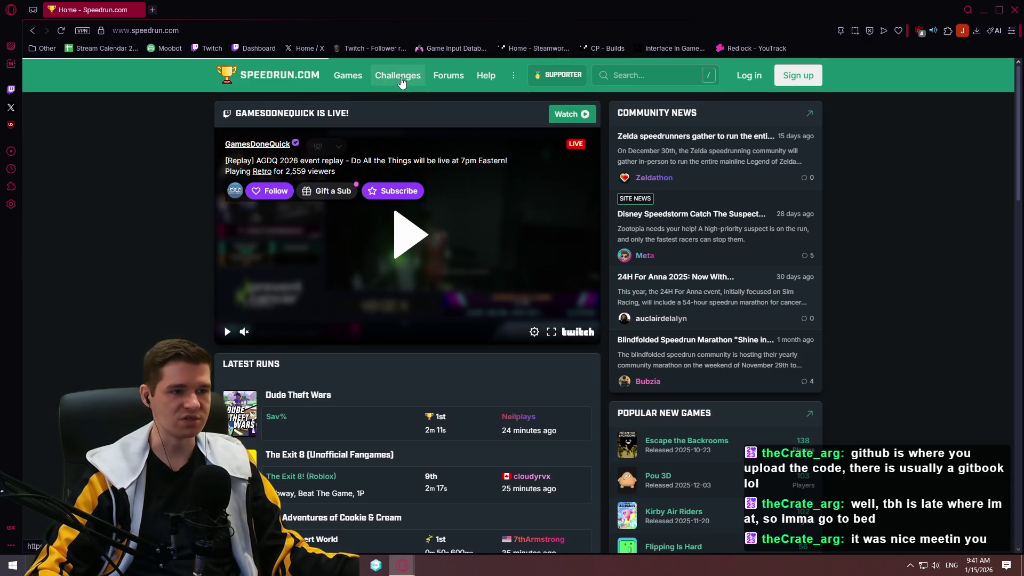
left_click(355, 85)
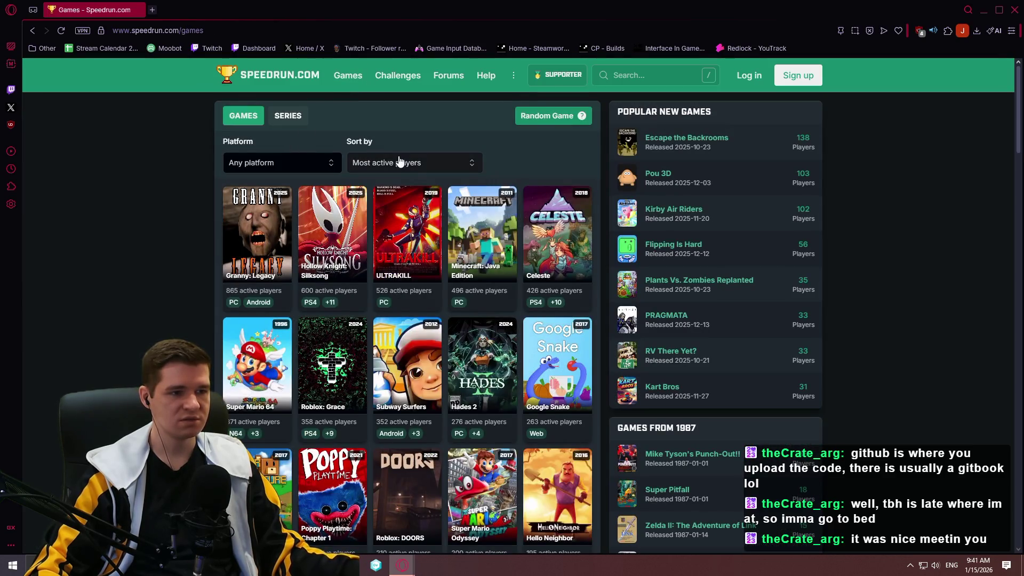
left_click(619, 75)
type("skyrim")
key("Return")
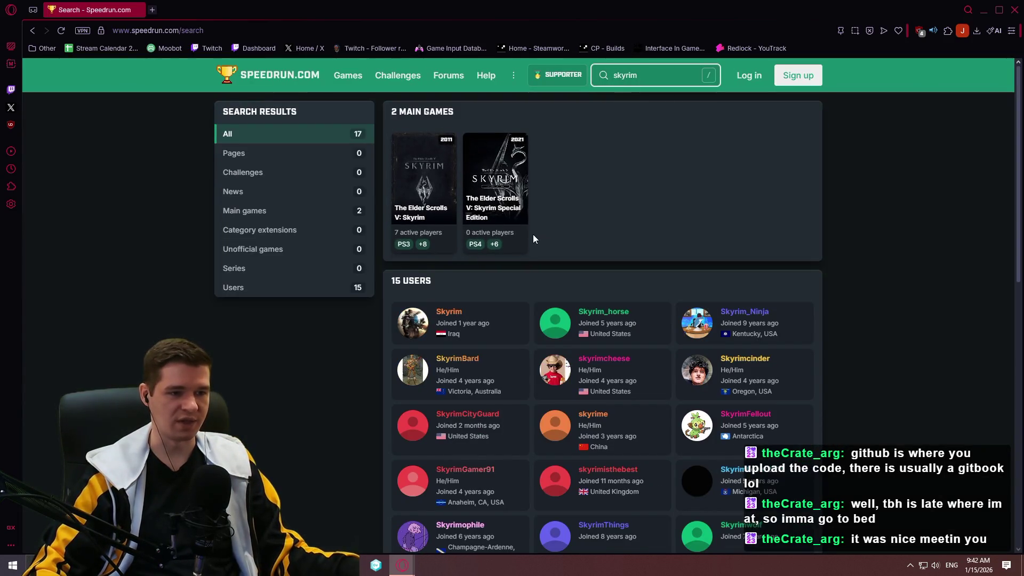
left_click(499, 213)
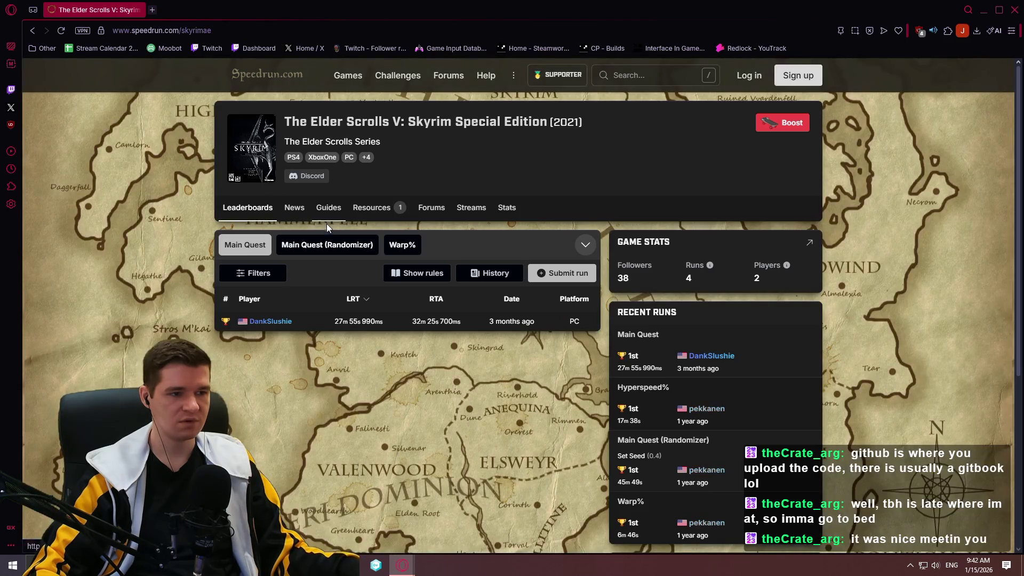
left_click(33, 30)
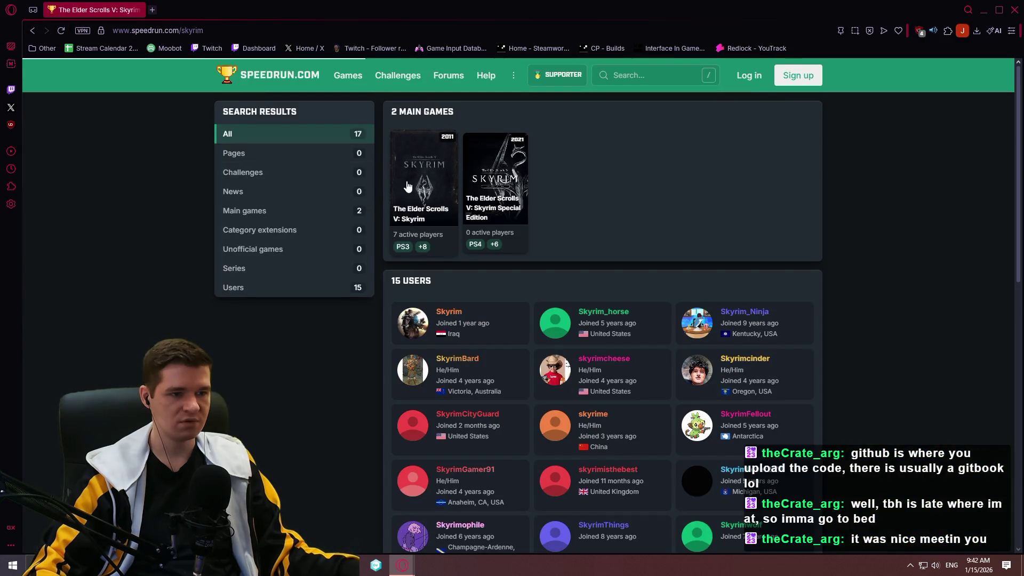
left_click(407, 186)
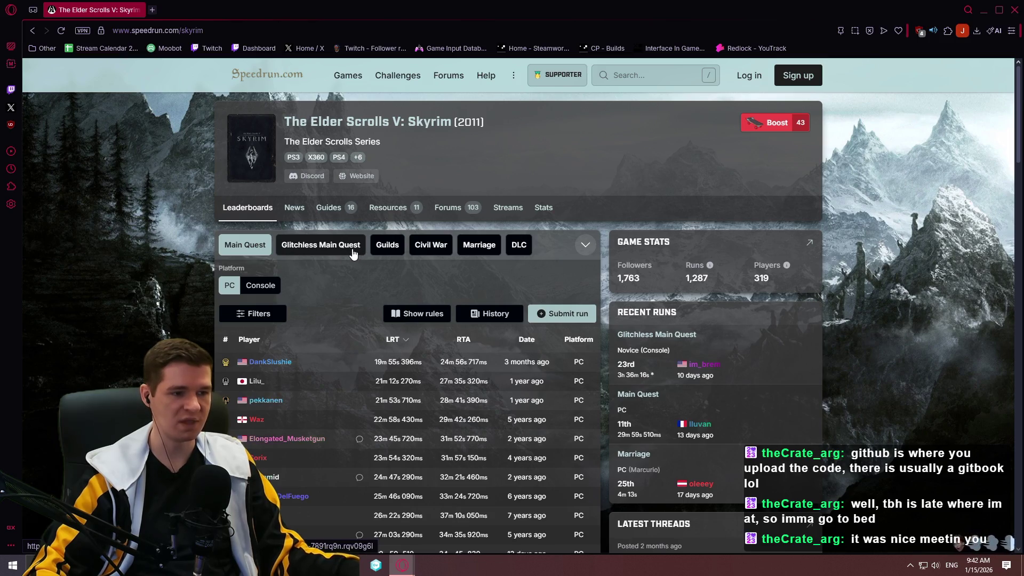
- Compare Skyrim's Guilds, Civil War, Marriage and DLC leaderboards
left_click(401, 249)
left_click(439, 252)
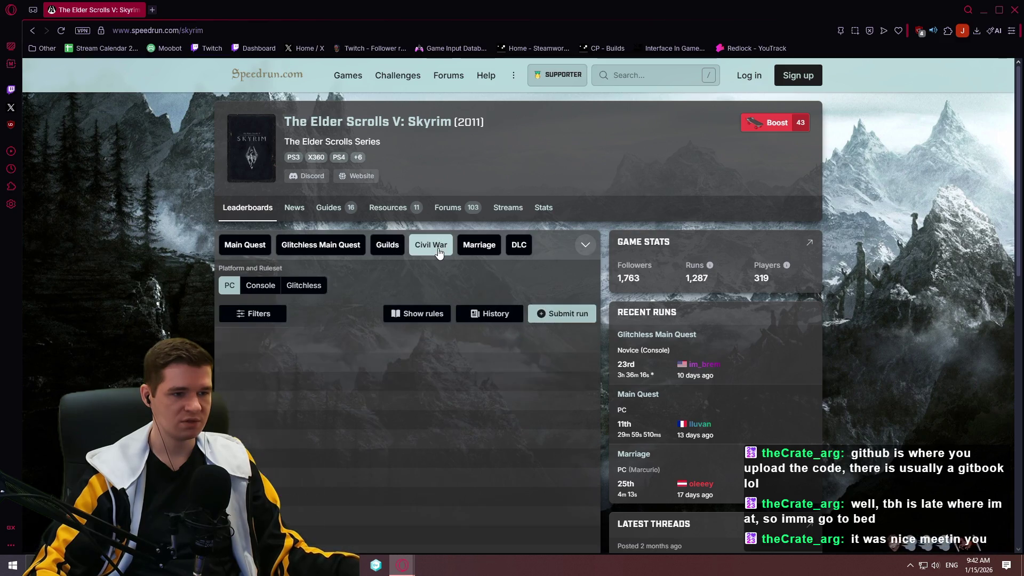
left_click(480, 248)
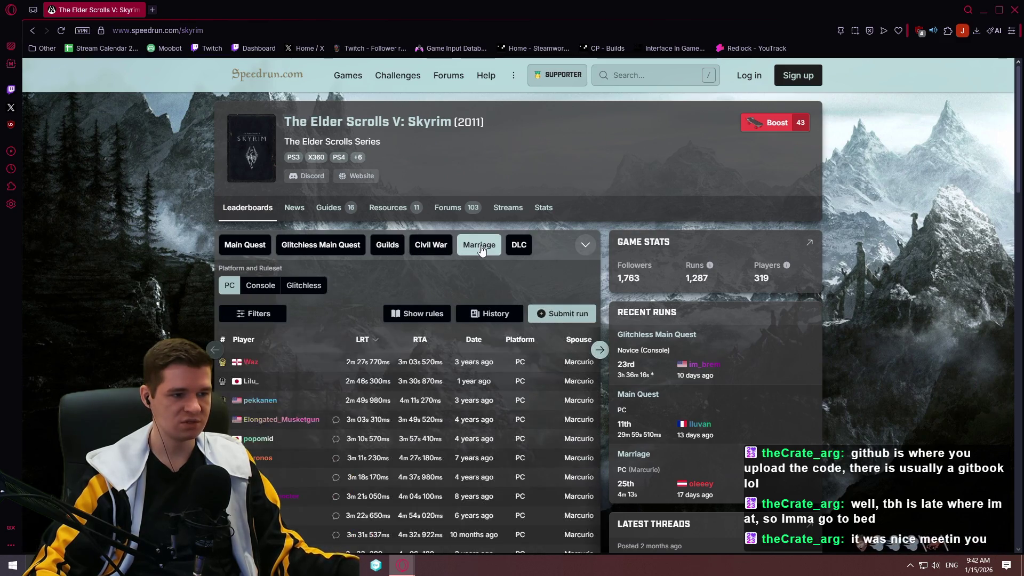
left_click(519, 248)
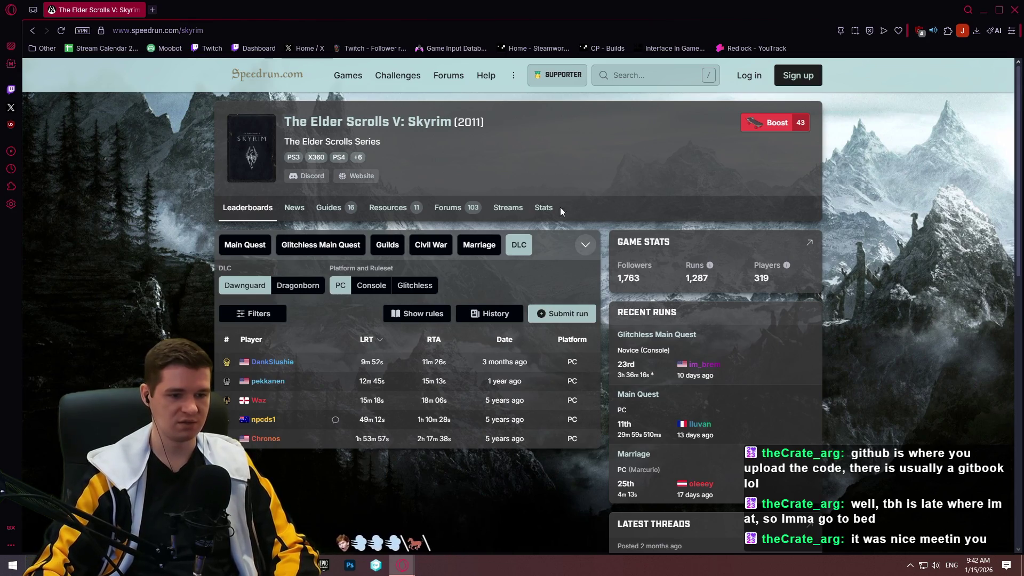
left_click(479, 245)
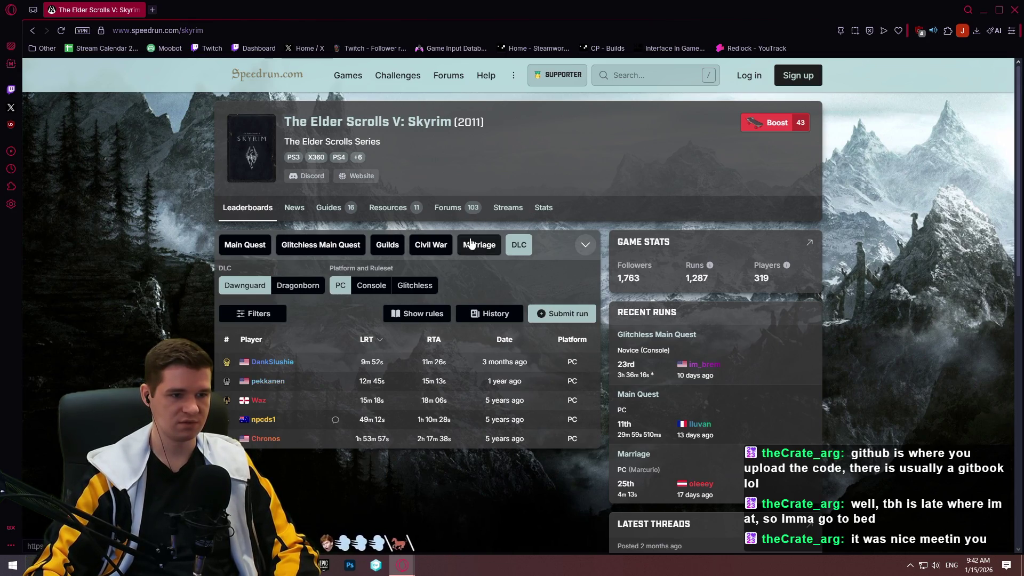
left_click(428, 249)
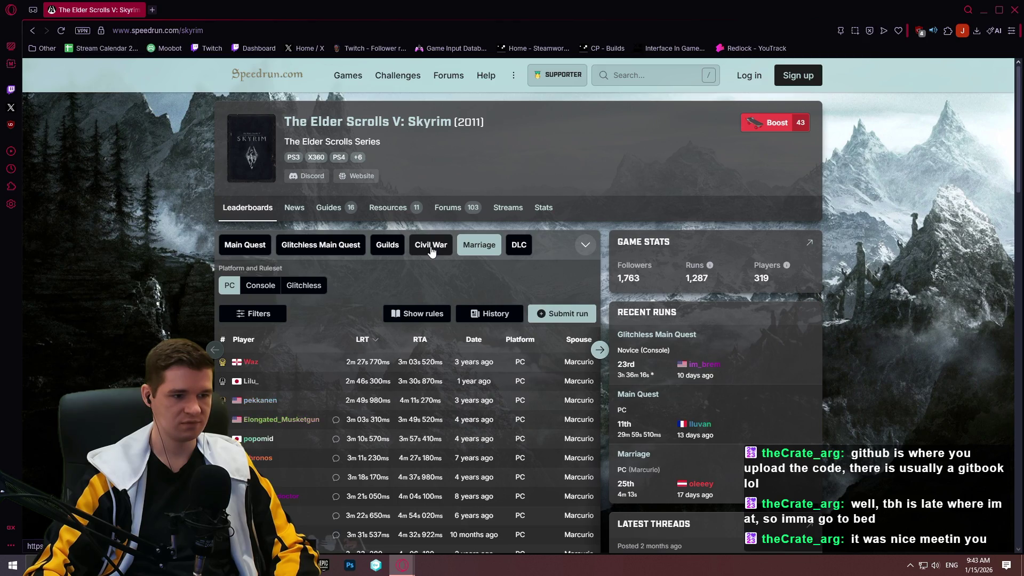
left_click(387, 245)
left_click(431, 245)
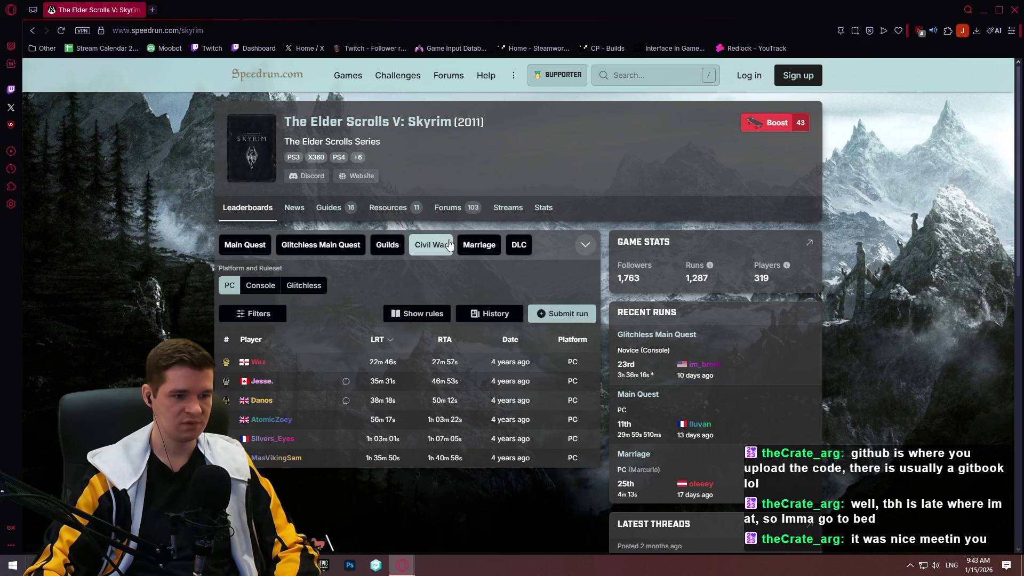
- View the Marriage, Glitchless Main Quest and Main Quest leaderboards, ending on Guilds
scroll(478, 324, "down", 1)
left_click(482, 197)
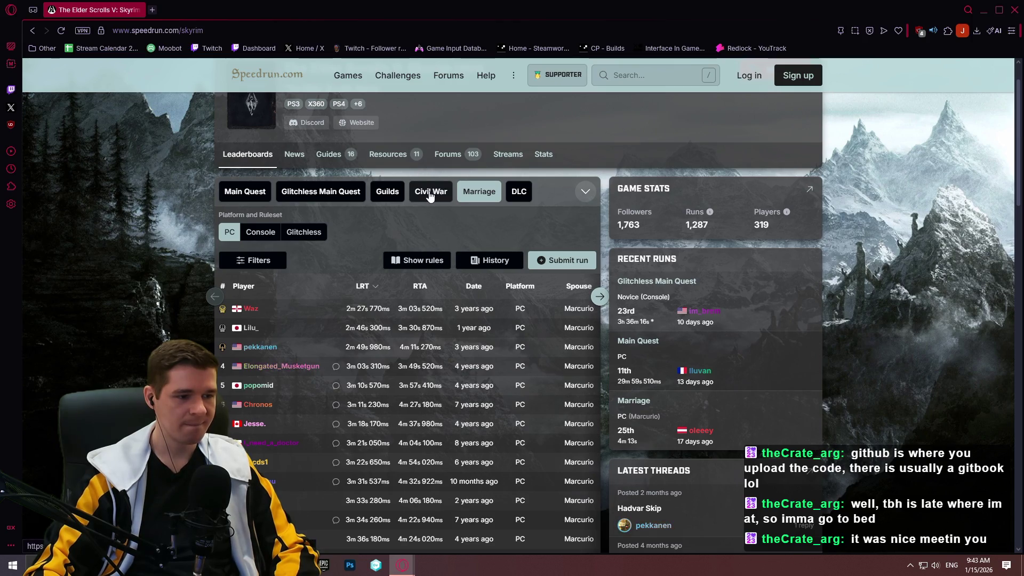
left_click(341, 190)
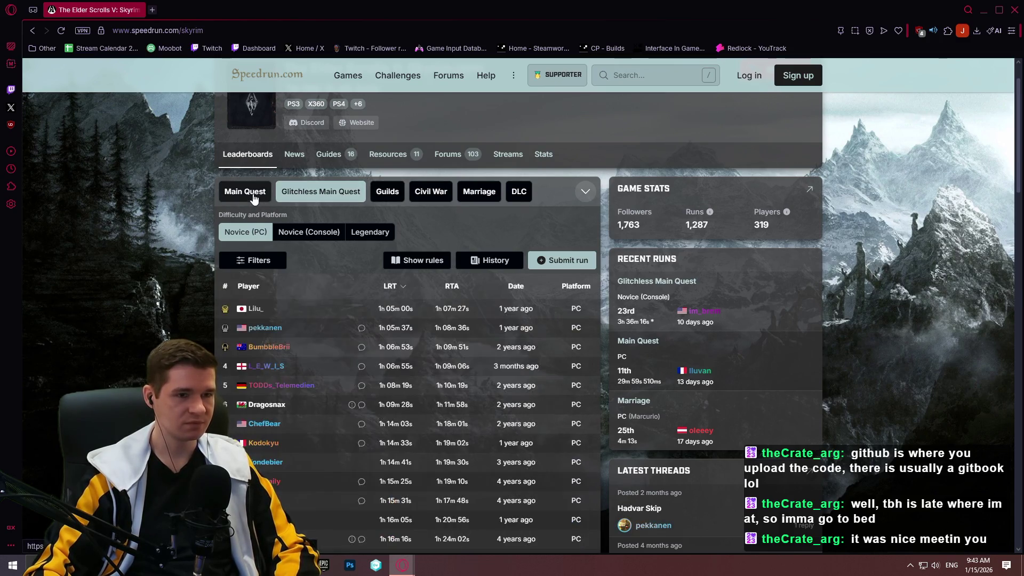
left_click(255, 198)
left_click(391, 195)
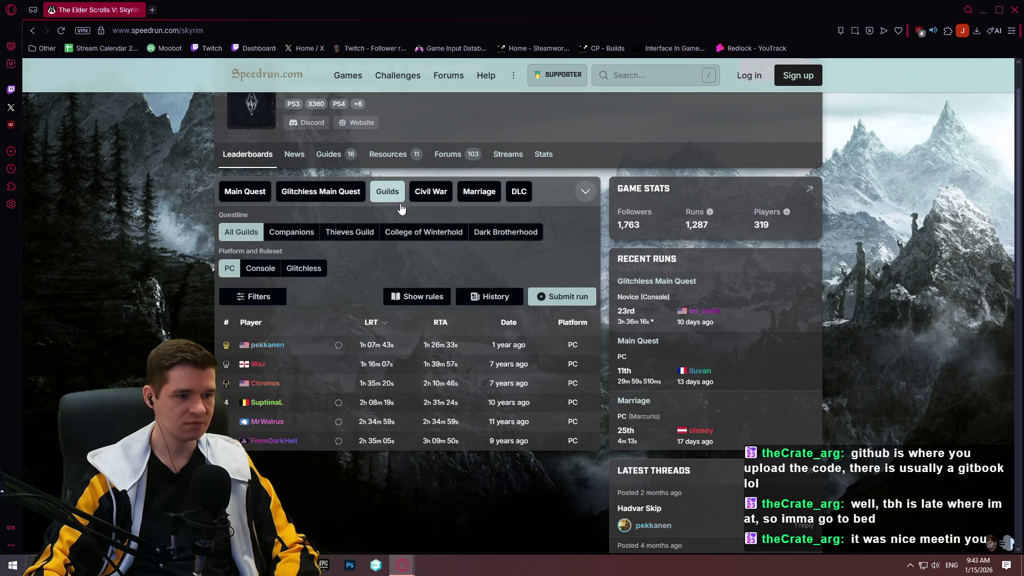
scroll(452, 224, "up", 1)
left_click(629, 76)
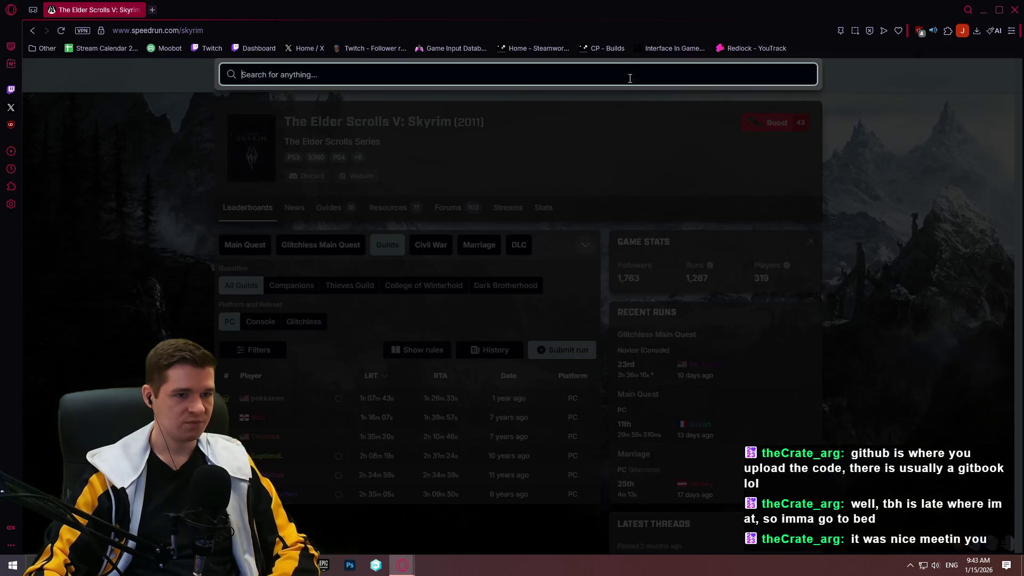
- Search 'beton b', open BETON BRUTAL, and view its Brutal Glitchless% and NMS% leaderboards
type("beton b")
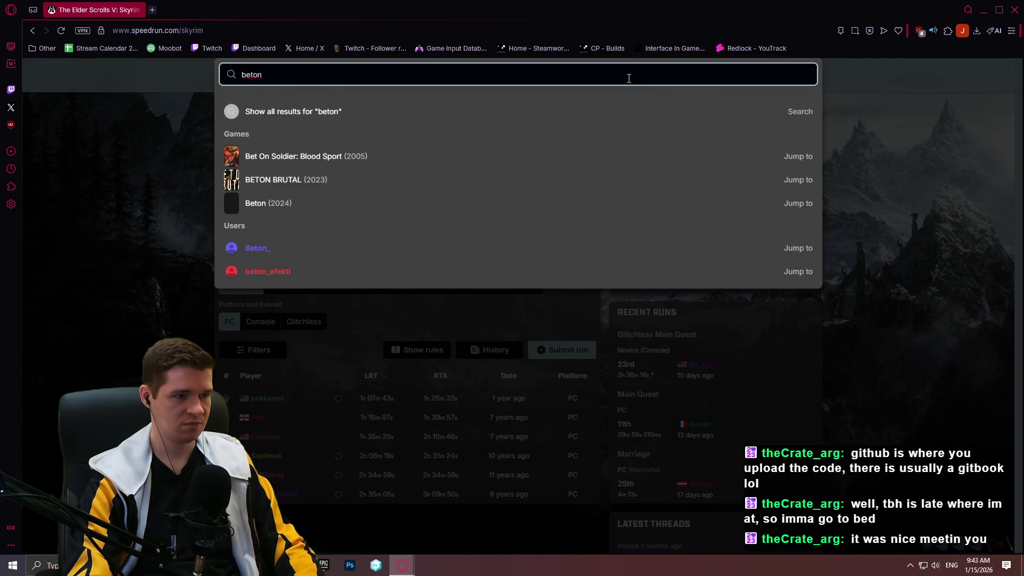
left_click(563, 249)
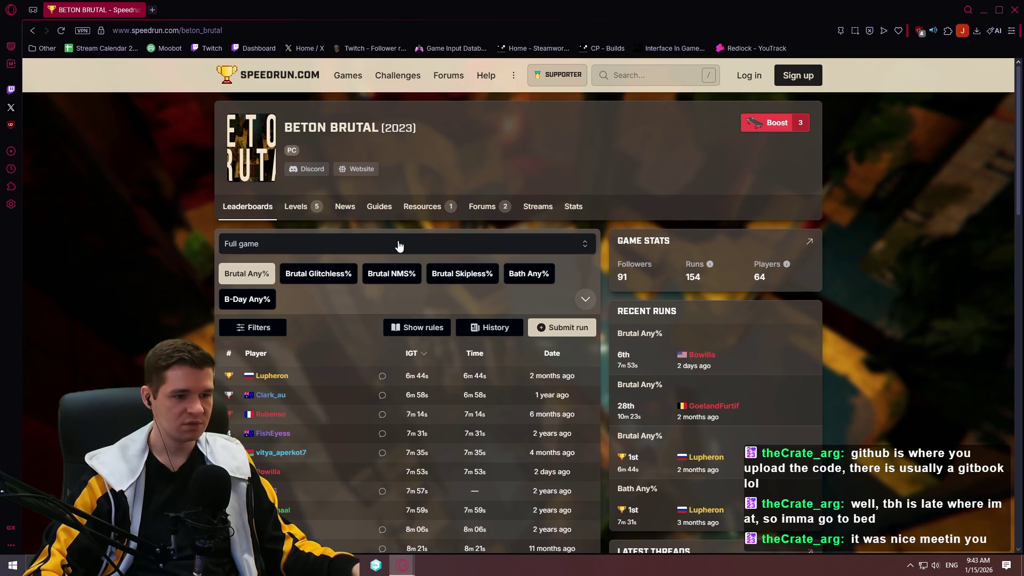
left_click(341, 282)
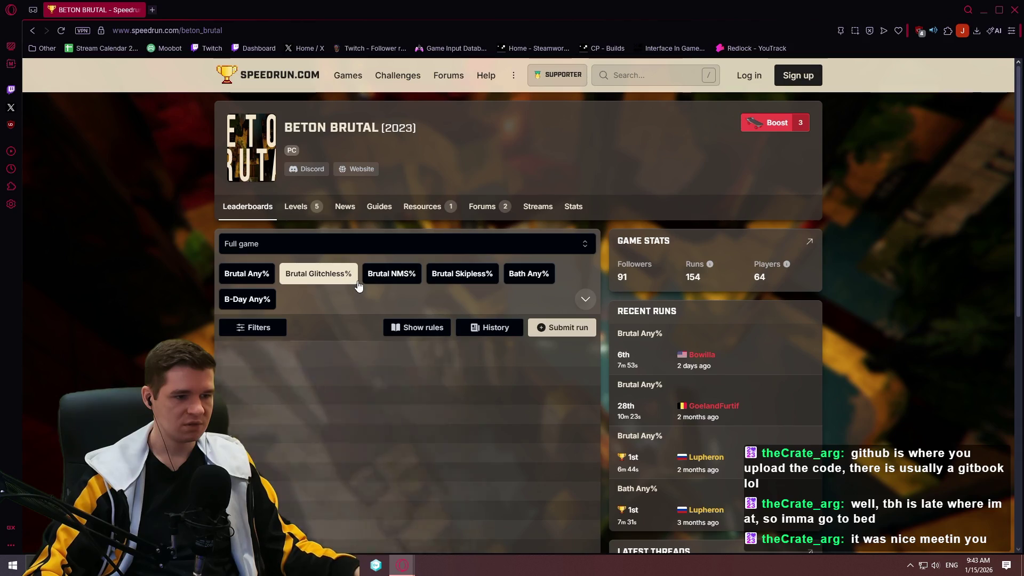
left_click(393, 287)
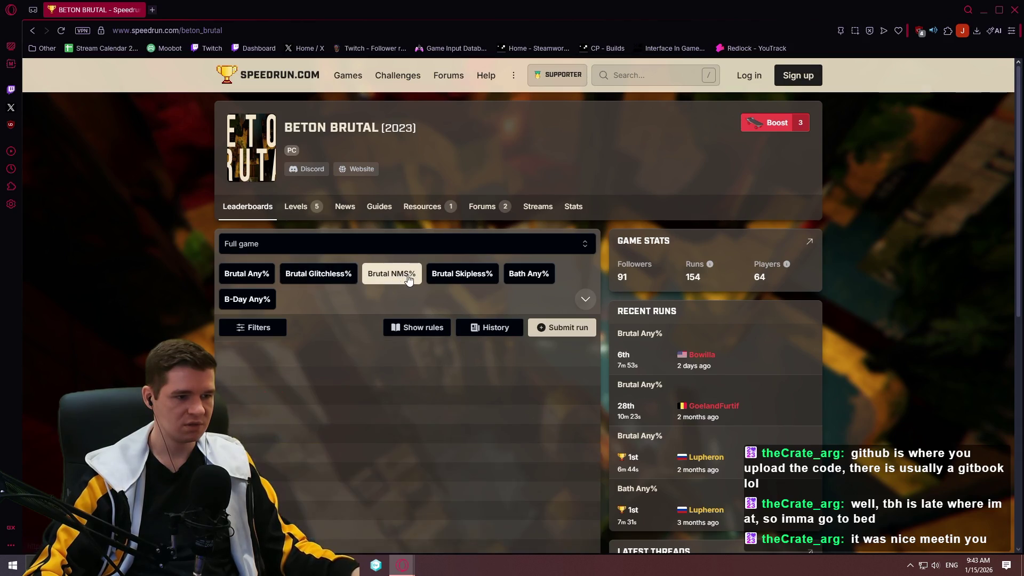
- Check Skipless%, Bath Any% and B-Day Any%, settle on Bath Any%, then close the browser
left_click(459, 279)
left_click(533, 282)
left_click(270, 302)
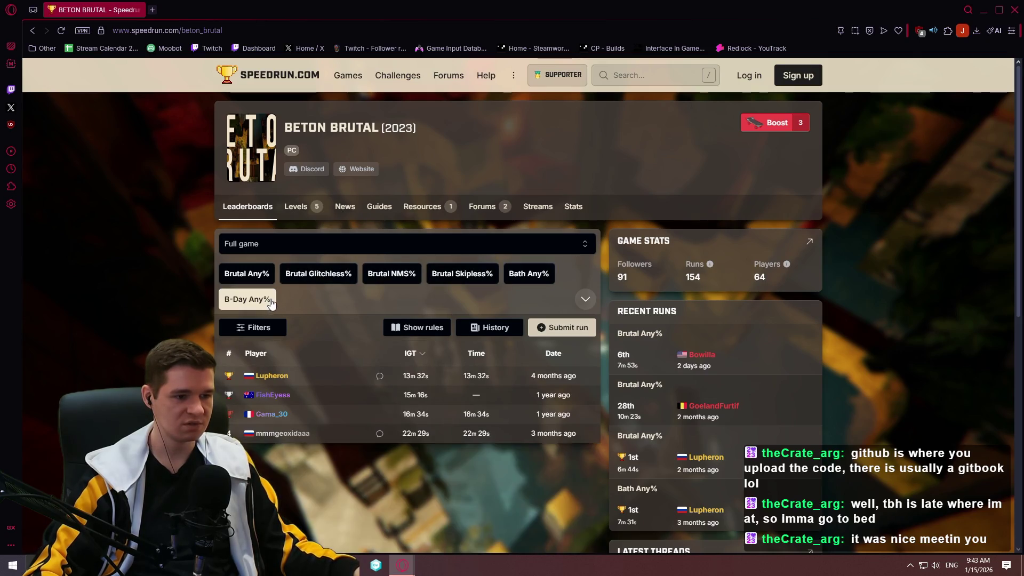
left_click(523, 279)
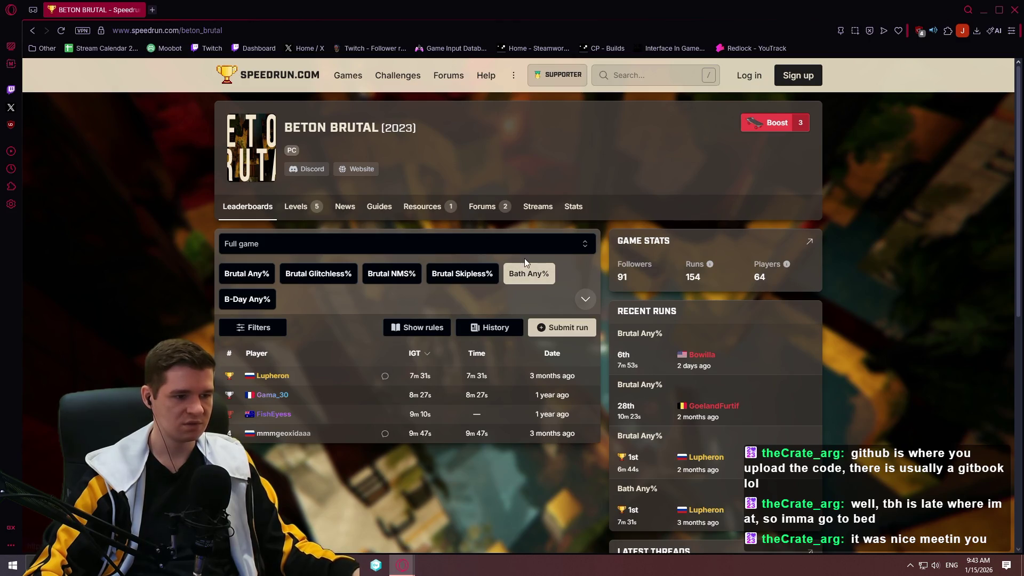
left_click(1014, 10)
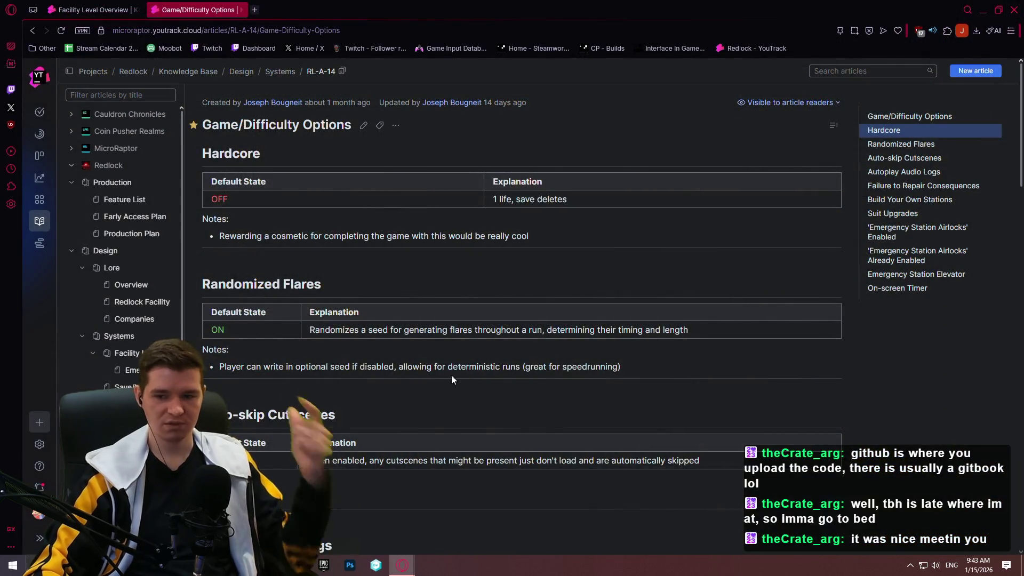
- Back in Notepad++, read the 'new 2' to-do notes, then return to 'new 1' at line 11
key("alt+Tab")
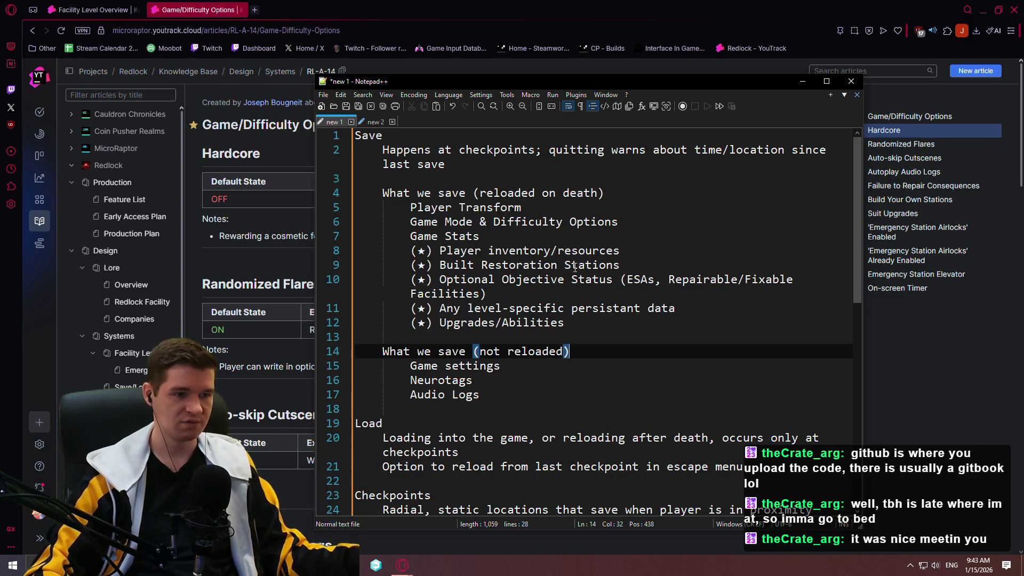
scroll(541, 258, "down", 6)
scroll(532, 244, "up", 3)
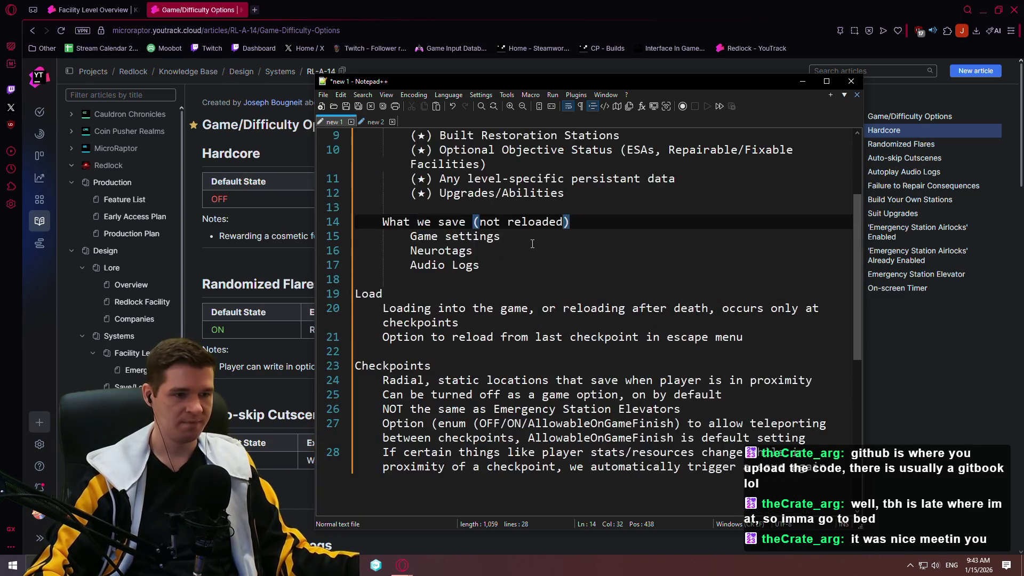
left_click(379, 123)
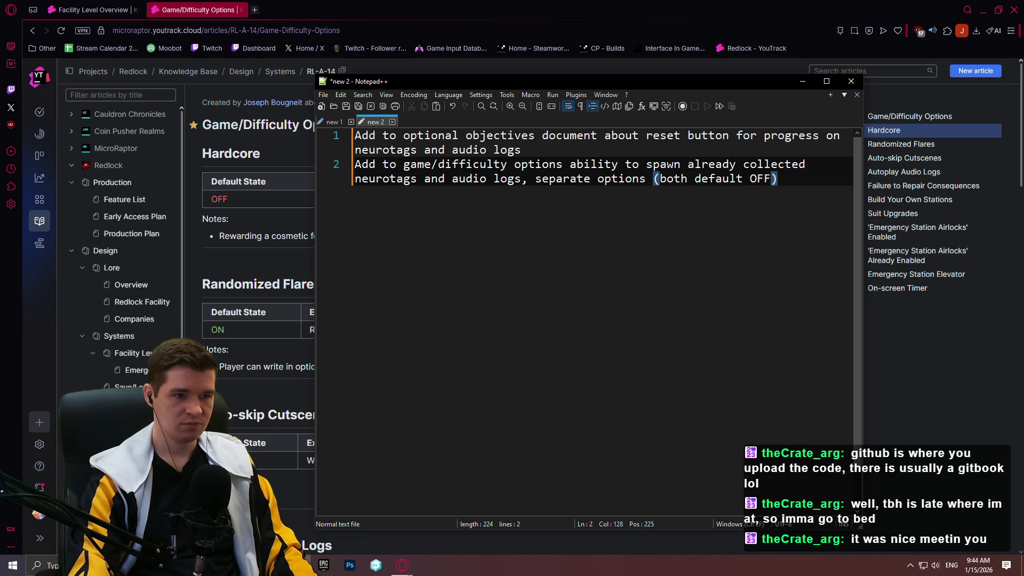
left_click(336, 122)
scroll(573, 365, "down", 2)
scroll(573, 364, "up", 5)
left_click(620, 310)
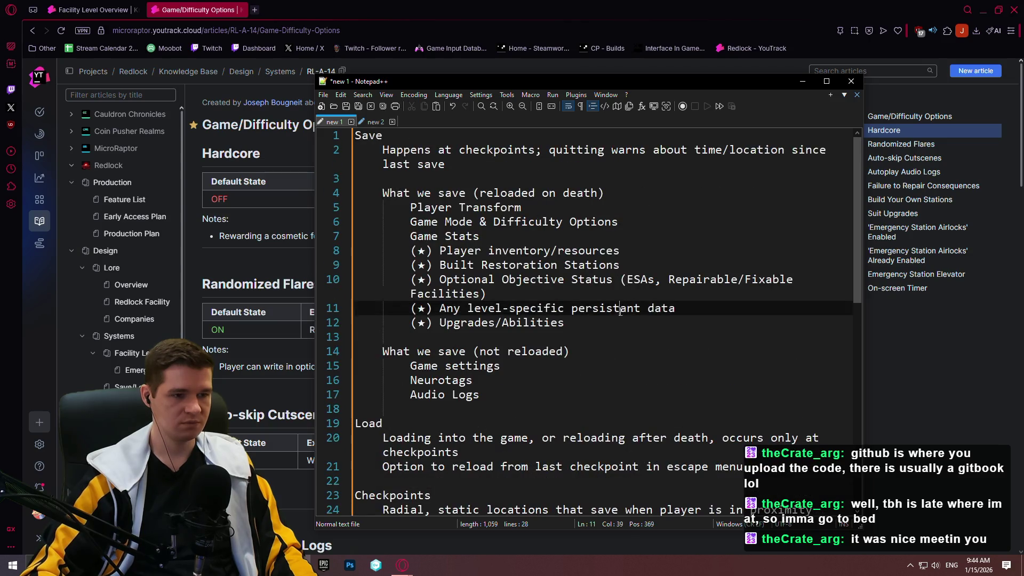
- Copy the (★) marker to line 4 and add '= will trigger resave if in proximity of a checkpoint'
left_click_drag(431, 309, 411, 308)
key("ctrl+c")
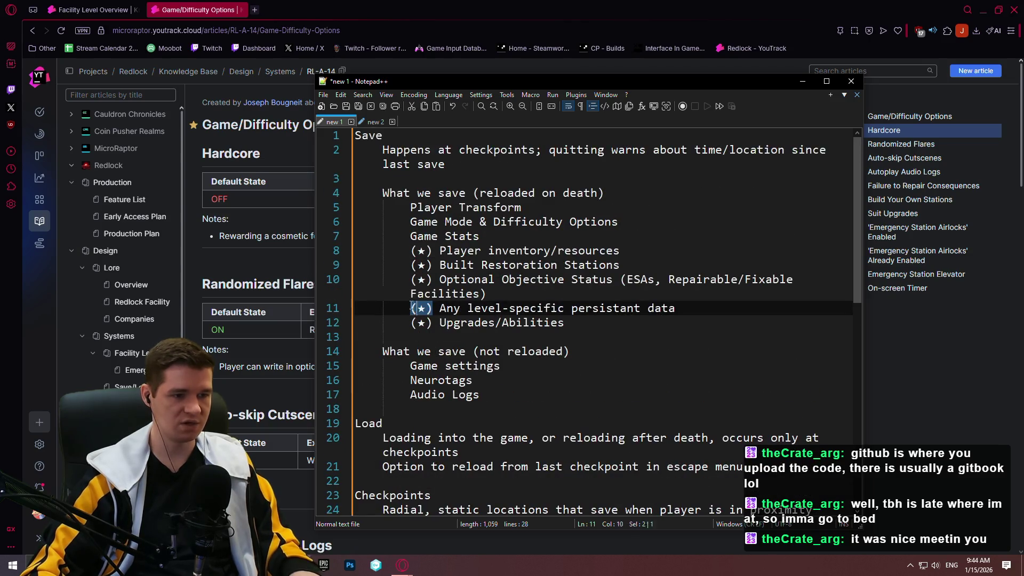
left_click(628, 198)
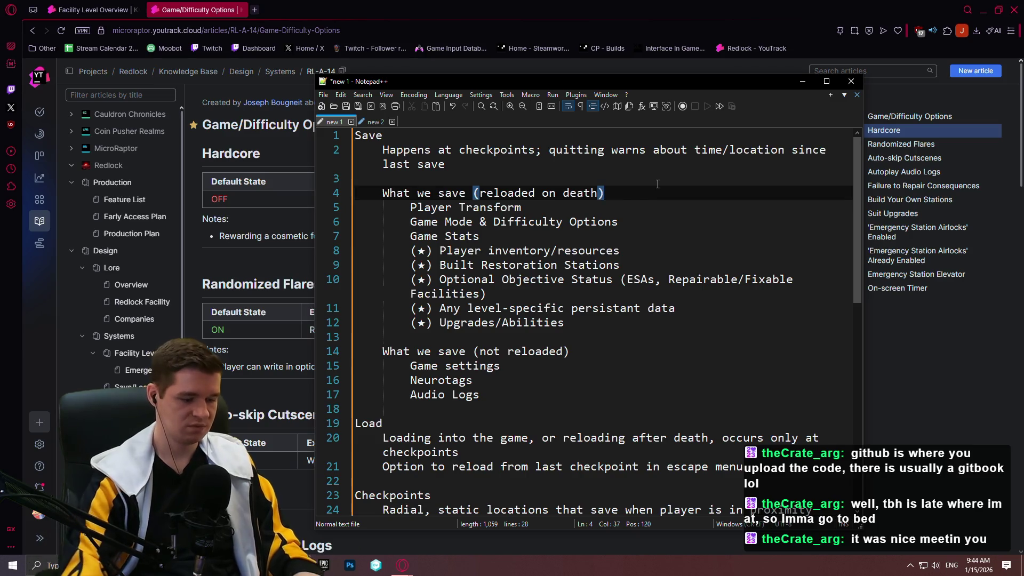
key("ctrl+v")
key("Left")
type("= wi")
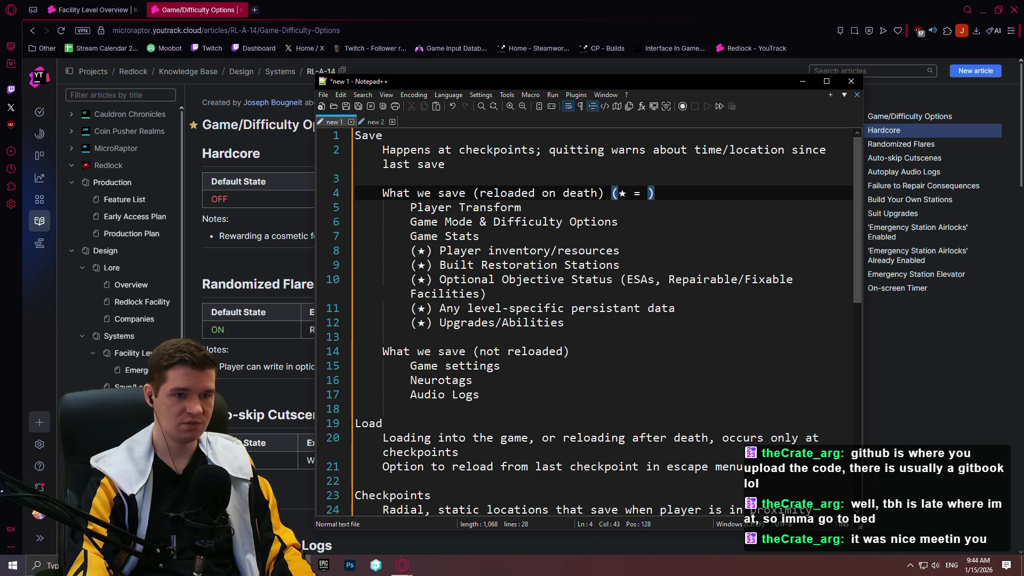
type("ll trigger resave")
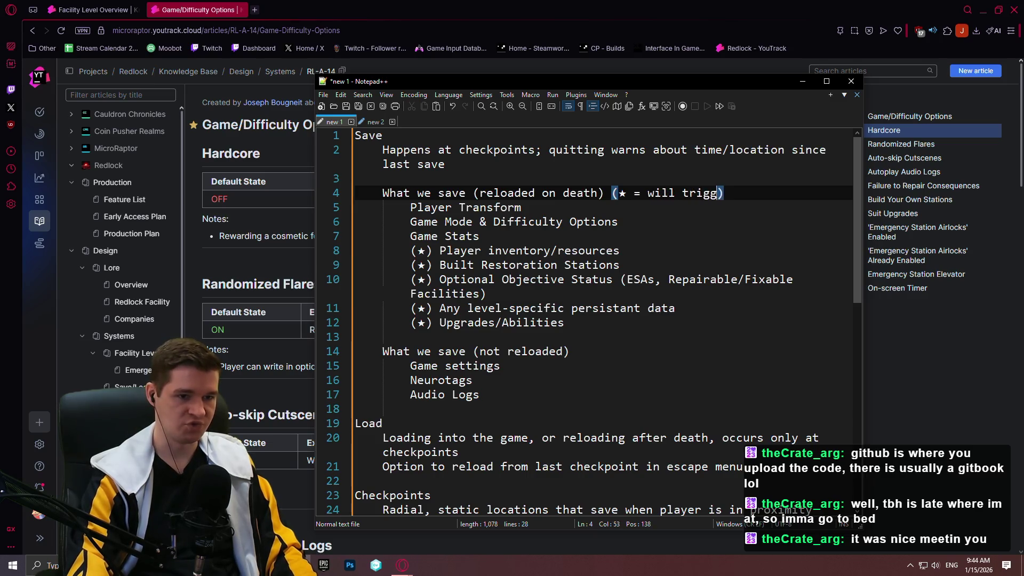
type(" if in proximity of a checkpoint")
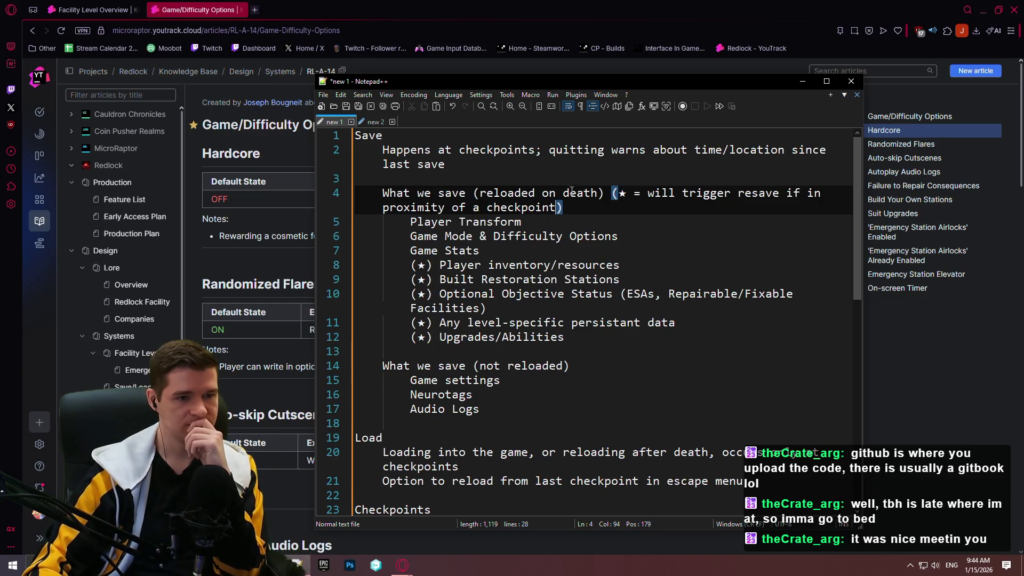
- Add an indented line under the quitting warning saying quitting near a checkpoint triggers a resave
left_click(500, 163)
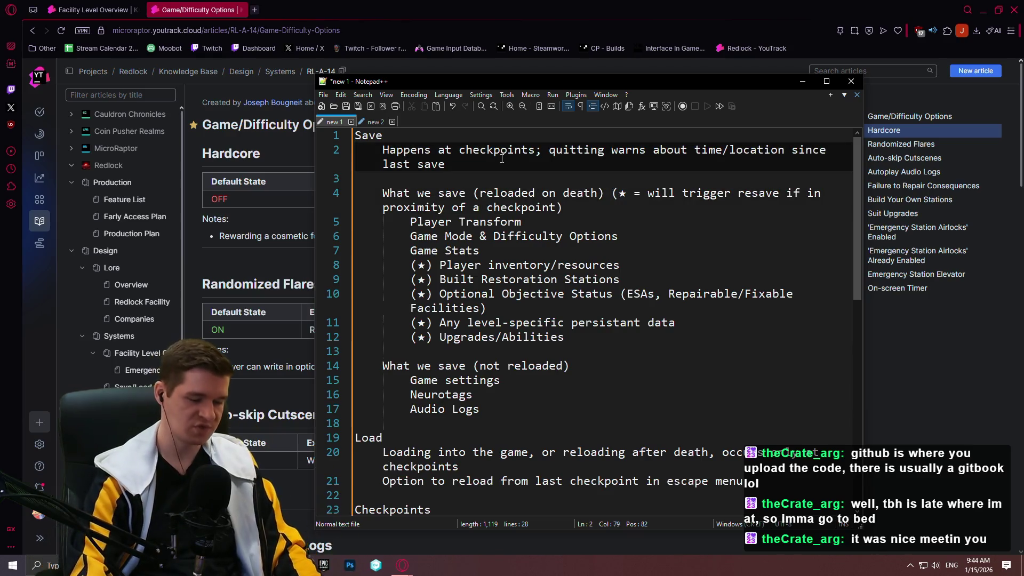
key("Return")
type("Q")
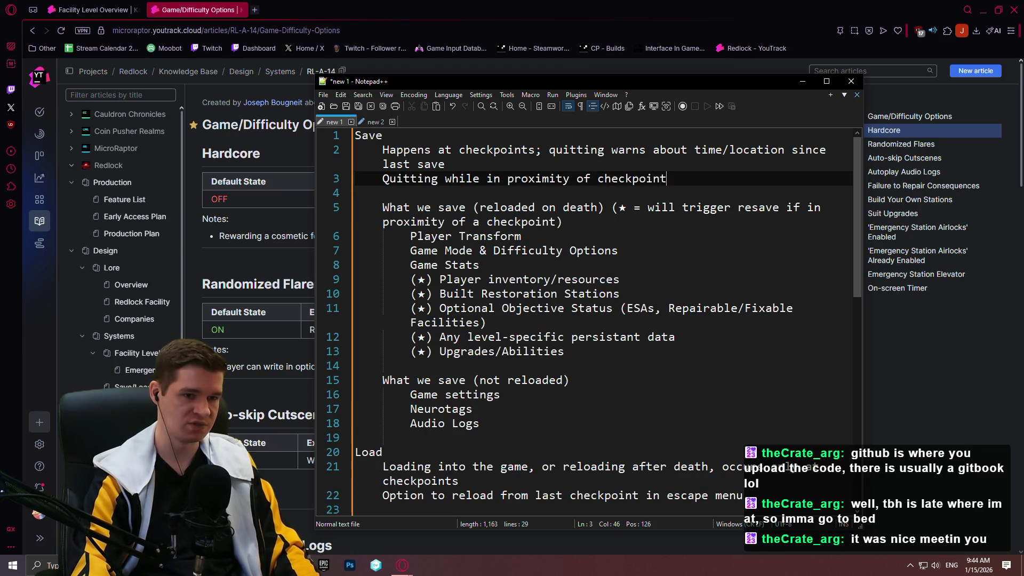
type("resave")
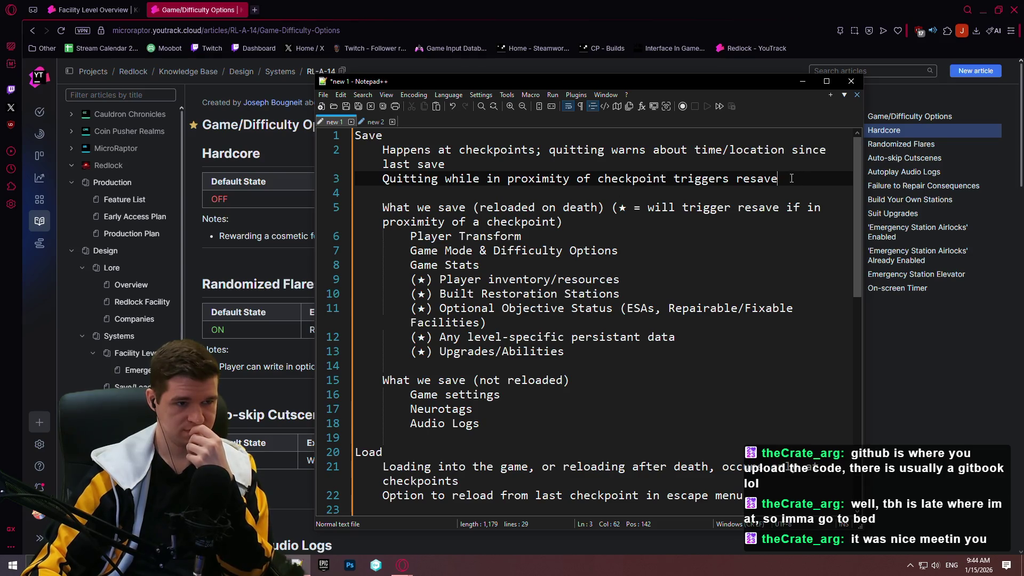
scroll(784, 184, "down", 3)
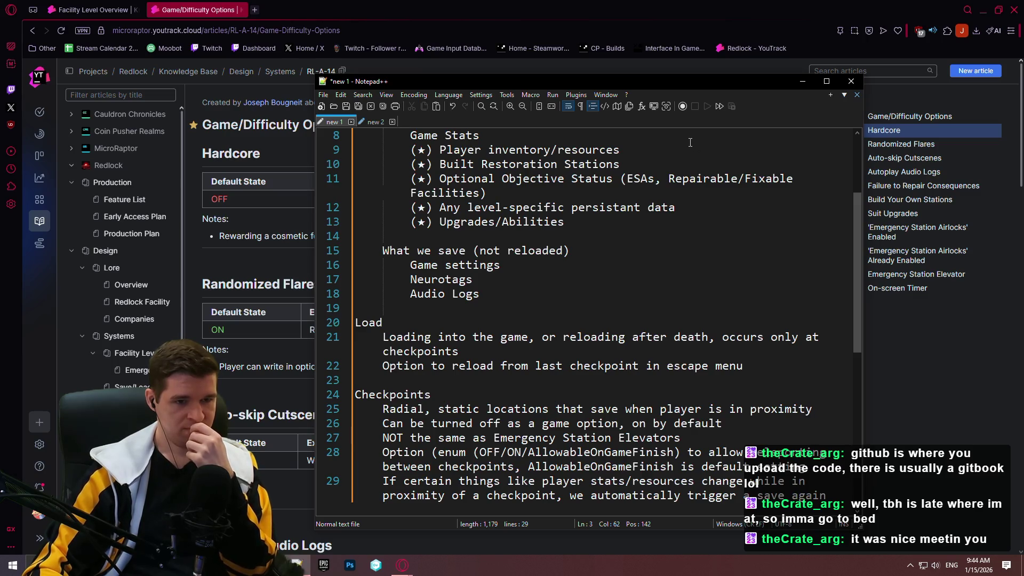
scroll(629, 230, "up", 2)
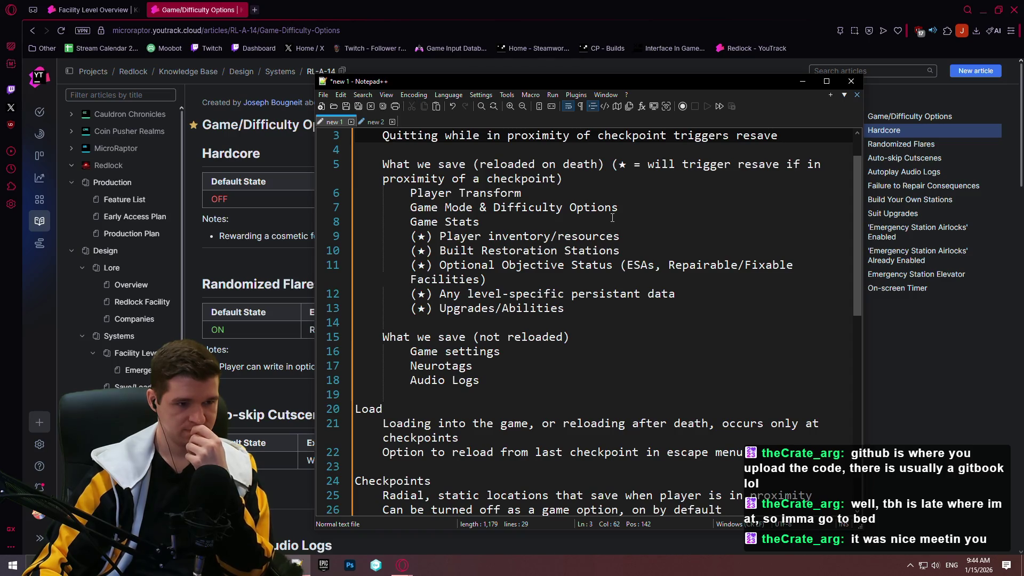
- Append '(no need to recollect)' to Neurotags and paste the same note after Audio Logs
left_click(566, 337)
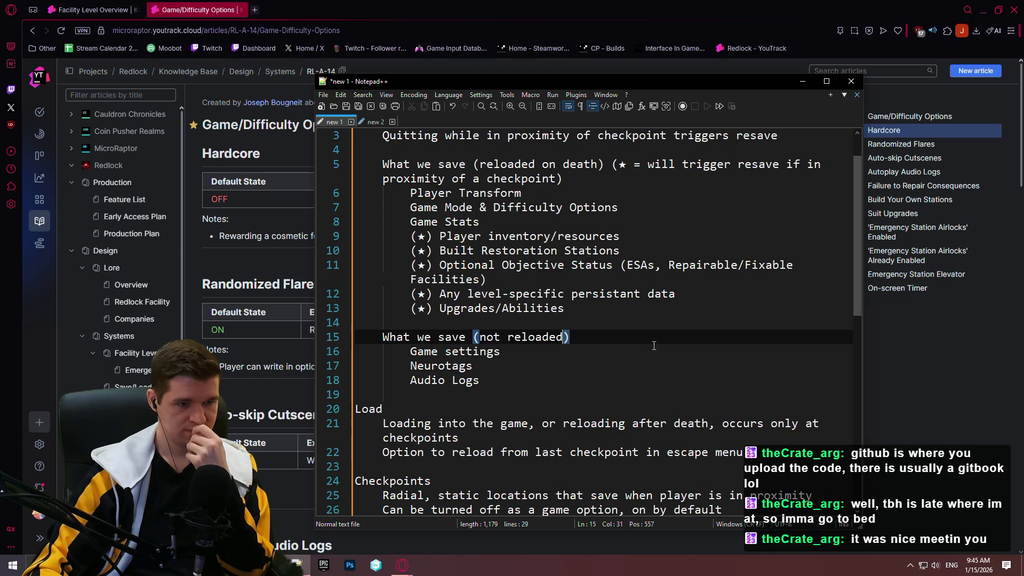
left_click(598, 366)
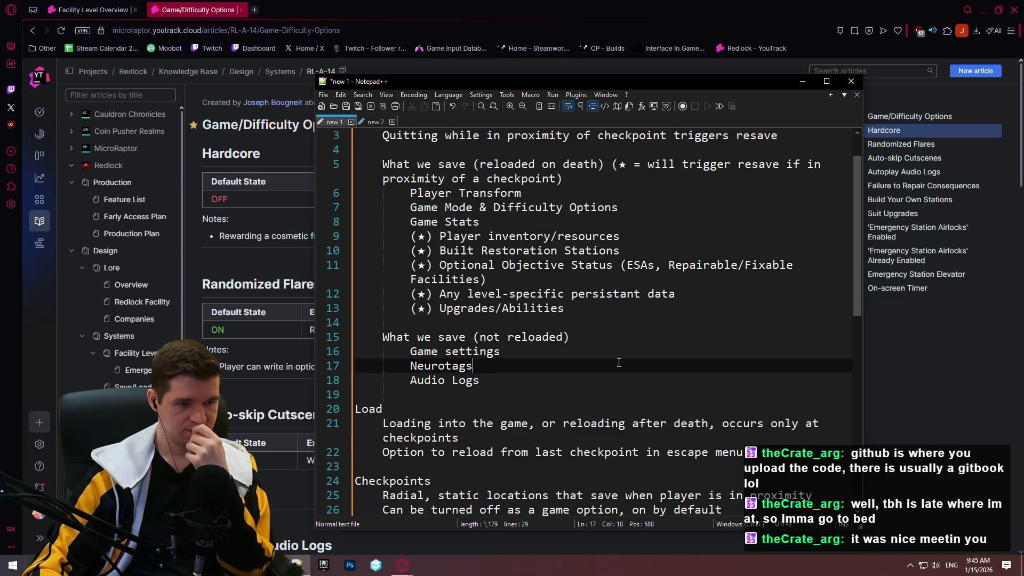
type(" (no n")
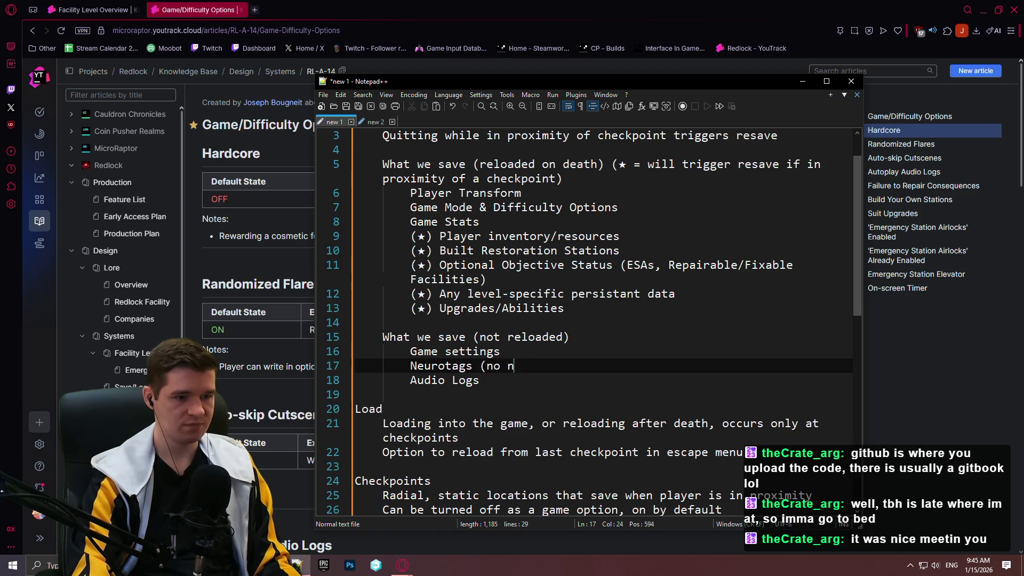
type("eed to recollect")
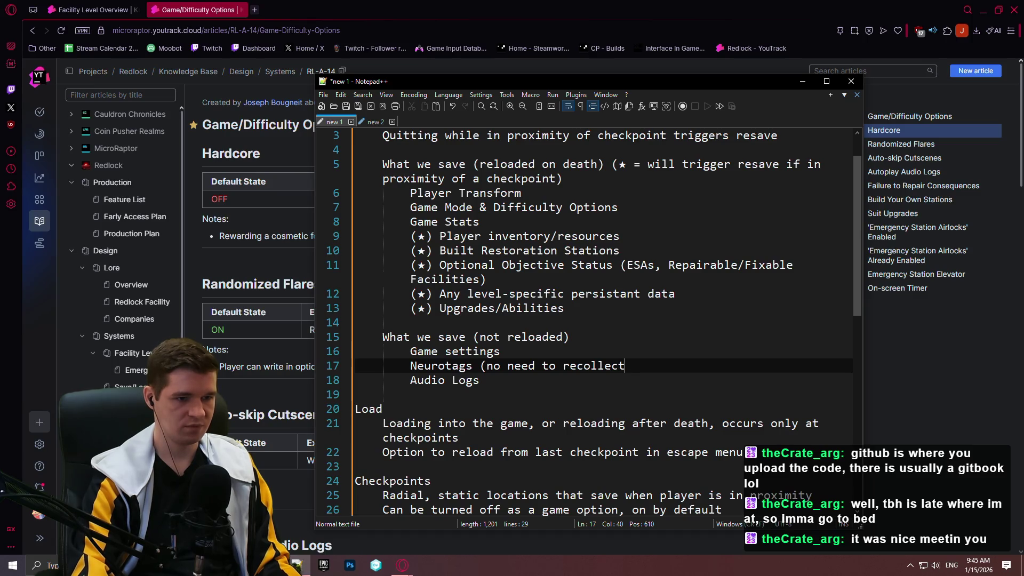
type(")")
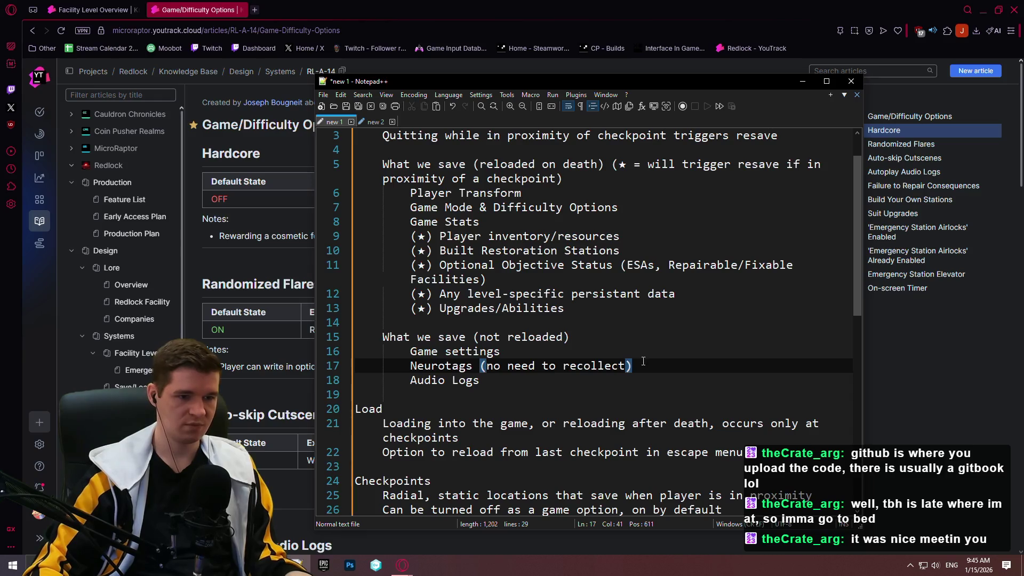
left_click_drag(643, 361, 492, 356)
left_click(646, 362)
left_click_drag(646, 362, 491, 356)
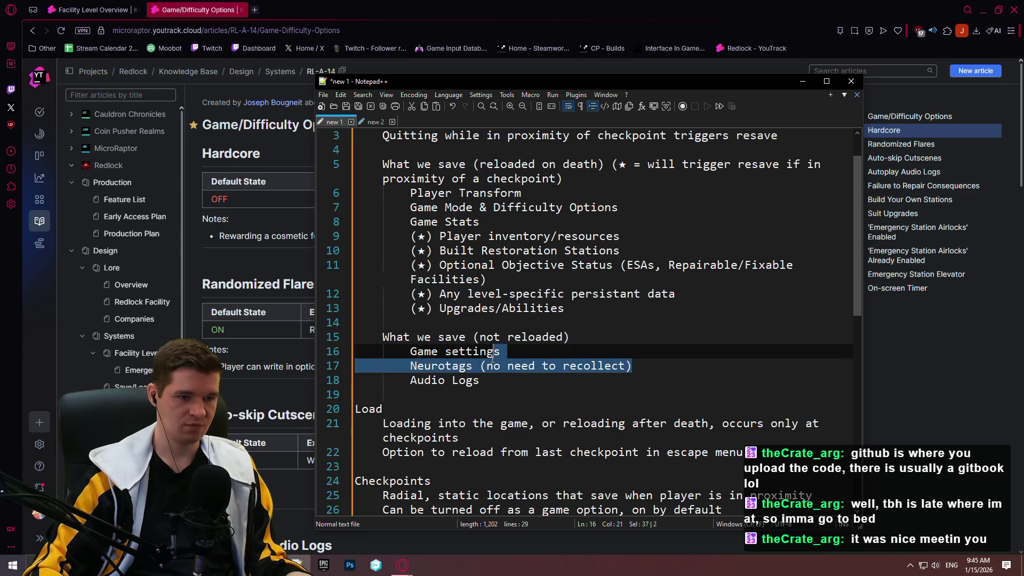
left_click(496, 386)
type("(no need to recollect)")
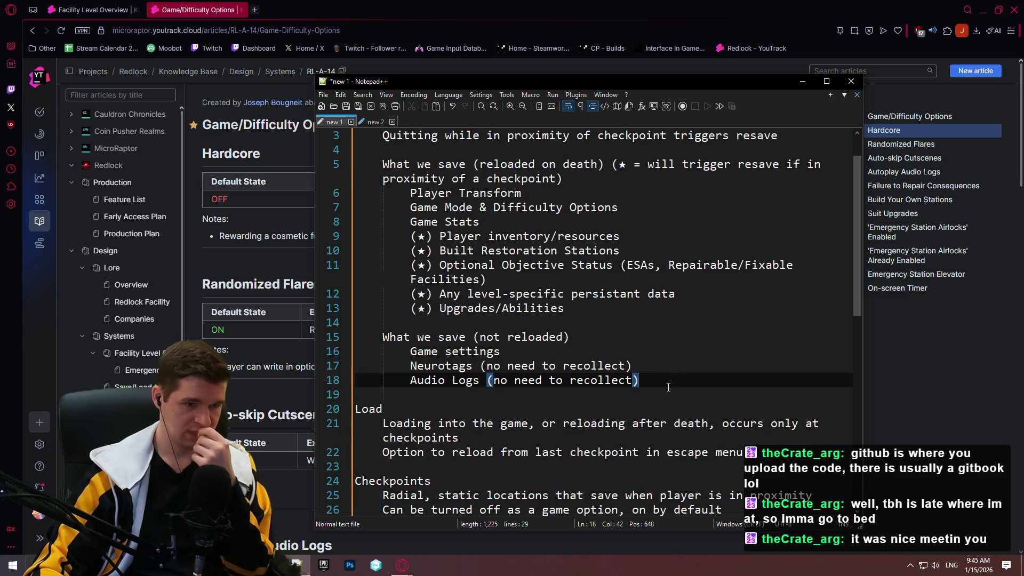
mouse_move(661, 381)
left_mouse_down()
mouse_move(325, 352)
mouse_move(324, 365)
left_mouse_up()
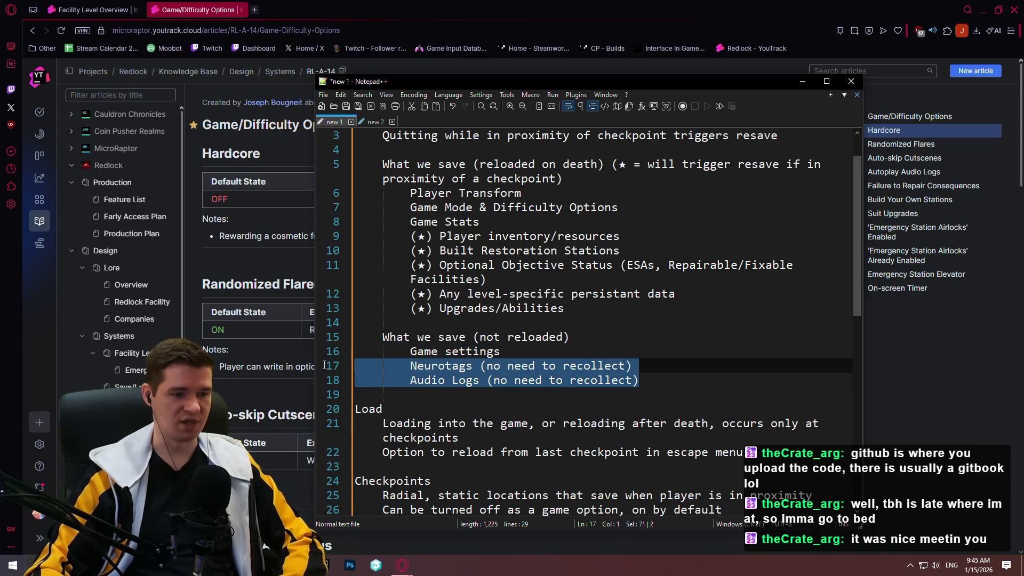
left_click(646, 382)
mouse_move(646, 382)
left_mouse_down()
mouse_move(261, 344)
mouse_move(255, 361)
mouse_move(664, 385)
mouse_move(376, 352)
mouse_move(376, 366)
mouse_move(640, 380)
mouse_move(256, 352)
mouse_move(228, 367)
left_mouse_up()
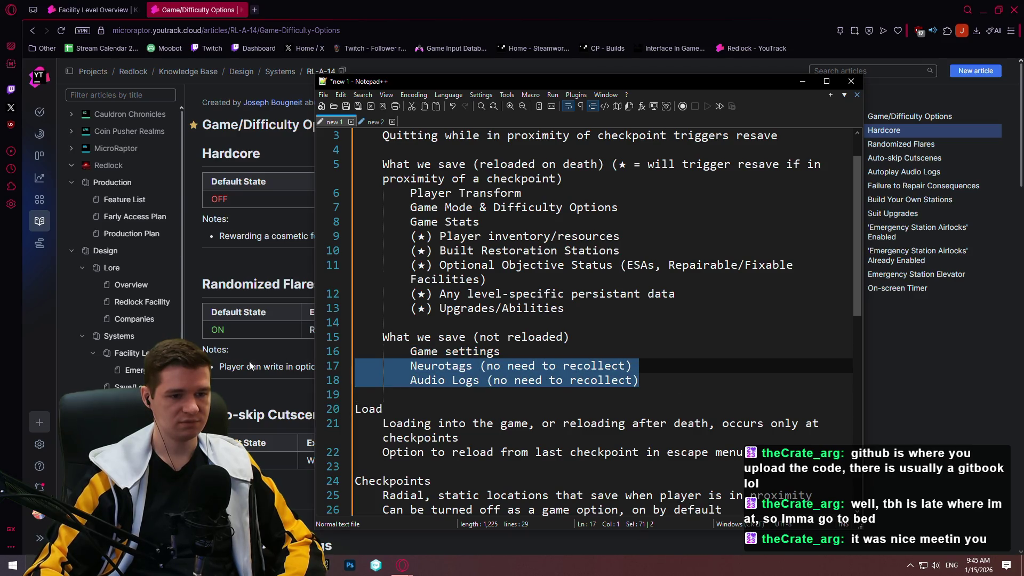
left_click(643, 382)
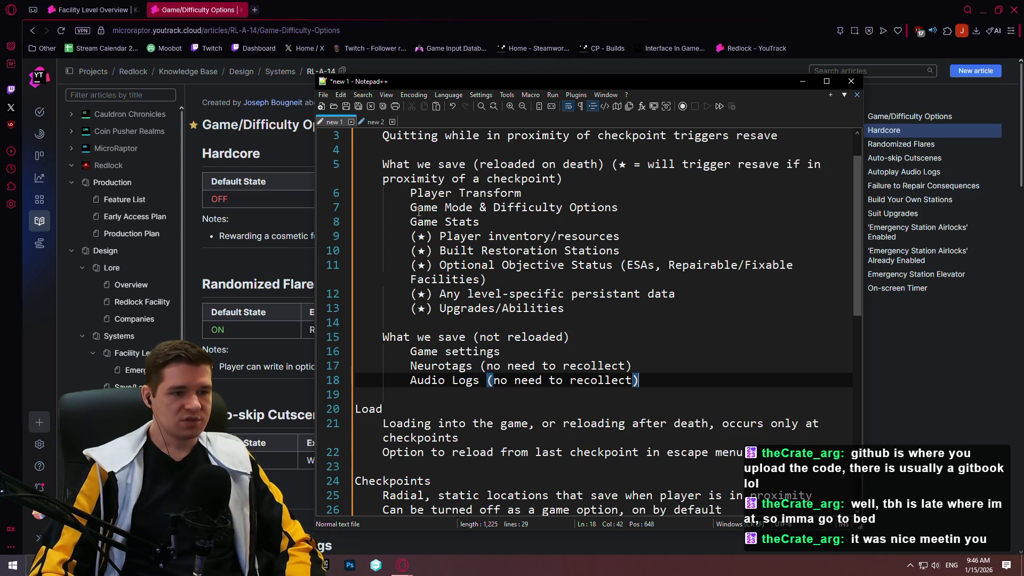
- Scroll the save notes to review the teleporting-option and automatic-resave lines
scroll(542, 242, "down", 4)
scroll(542, 242, "down", 1)
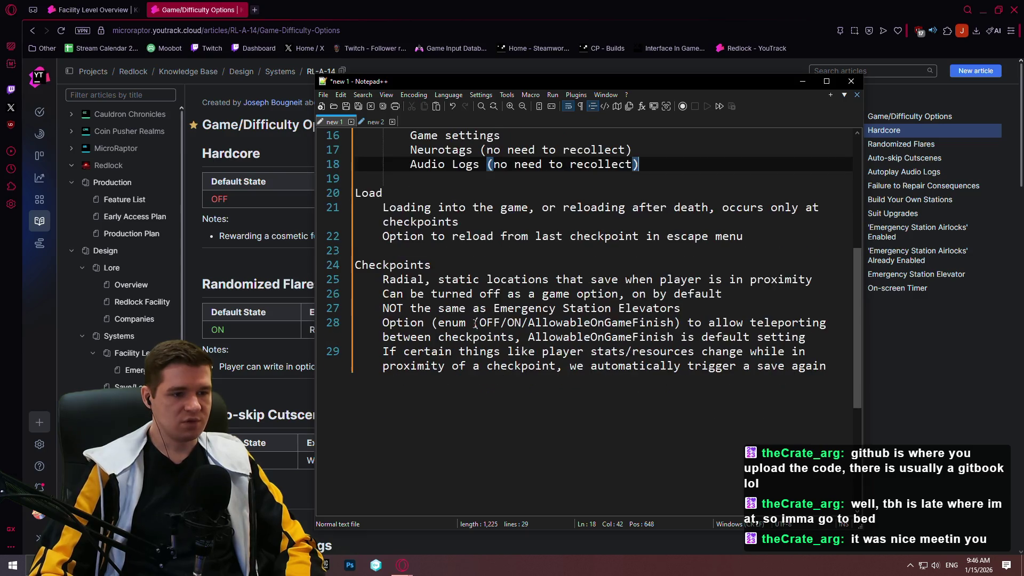
left_click(694, 336)
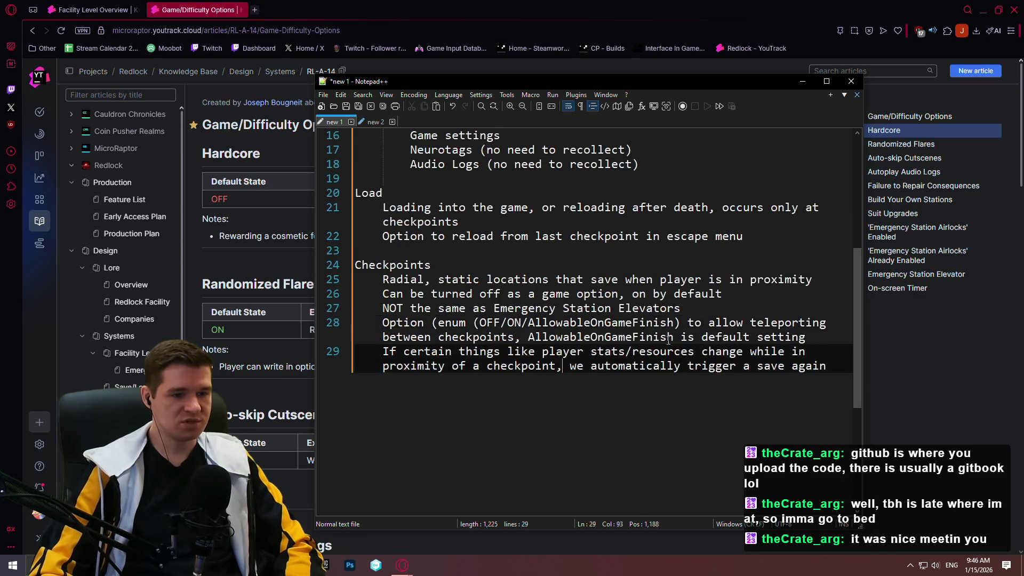
left_click(495, 365)
scroll(533, 309, "up", 5)
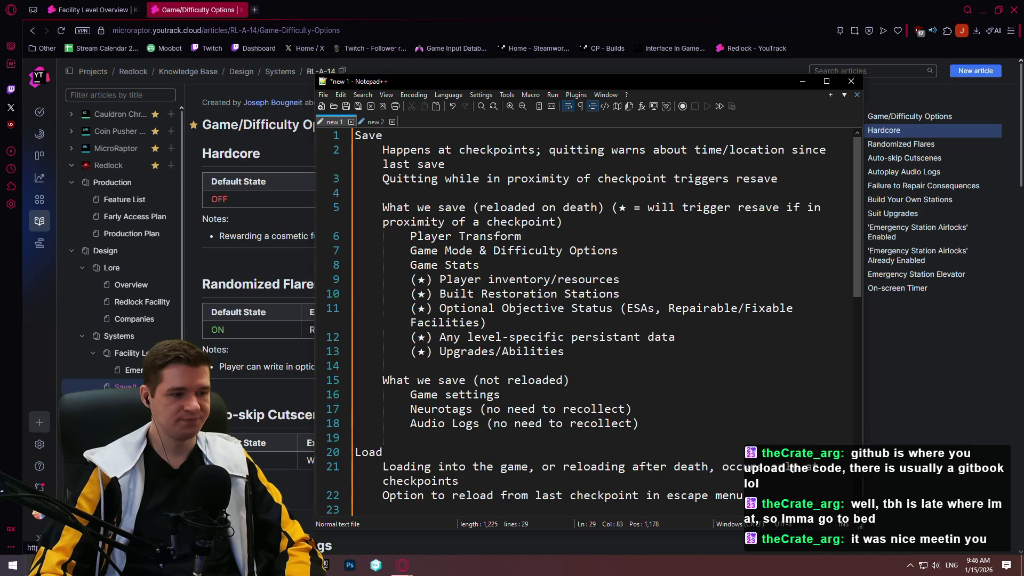
- Open the Save/Load & Checkpoints article in YouTrack, glance at 'new 2', and move the notes aside
left_click(123, 387)
left_click(325, 564)
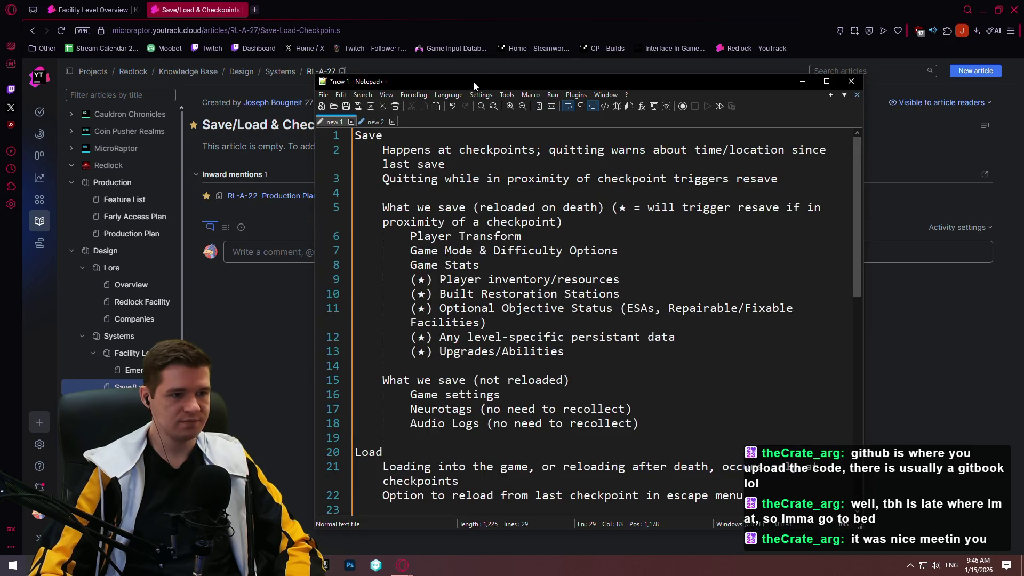
left_click(373, 121)
left_click(329, 121)
left_click(374, 122)
left_click(330, 122)
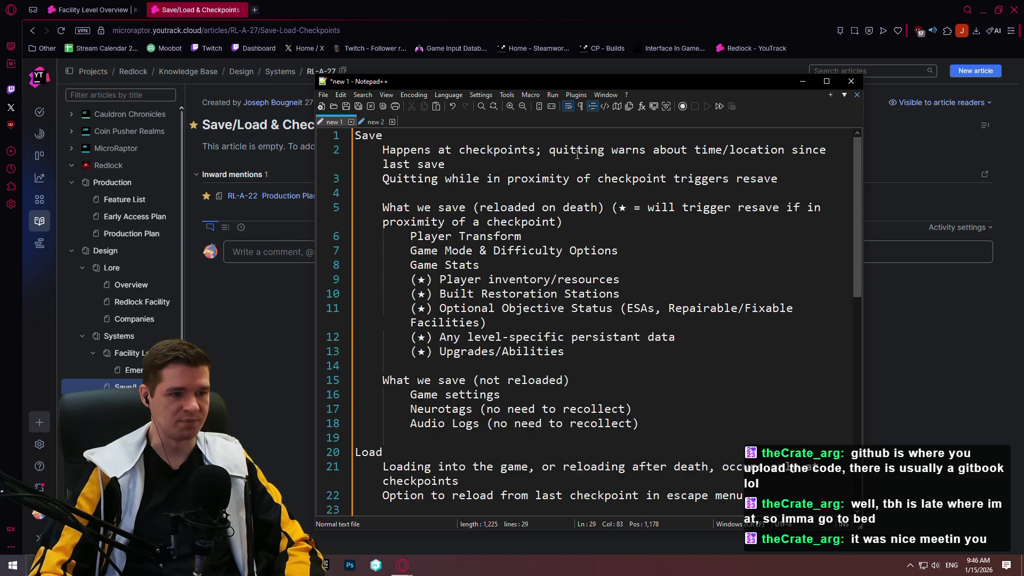
left_click_drag(501, 80, 536, 53)
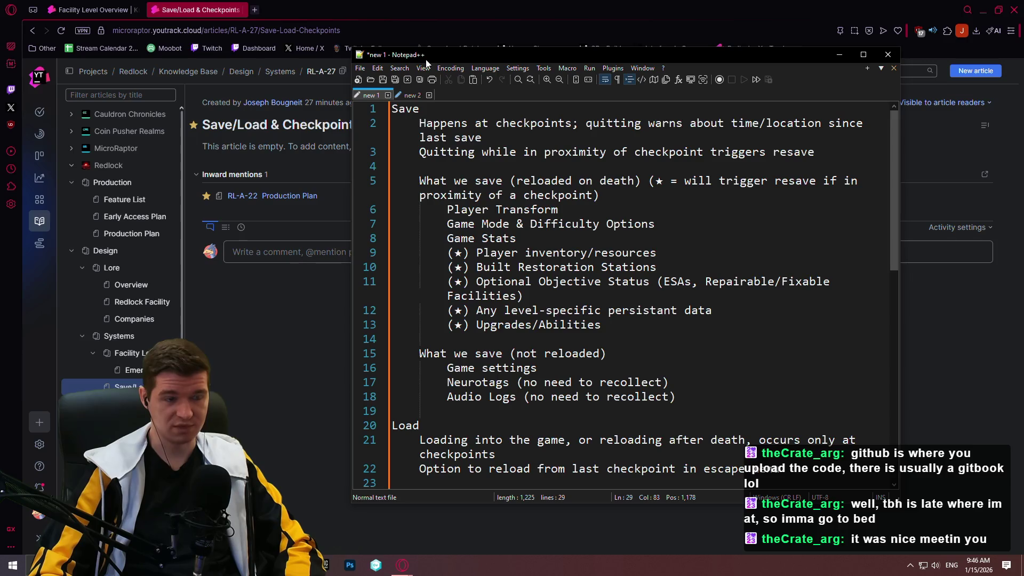
key("alt+Tab")
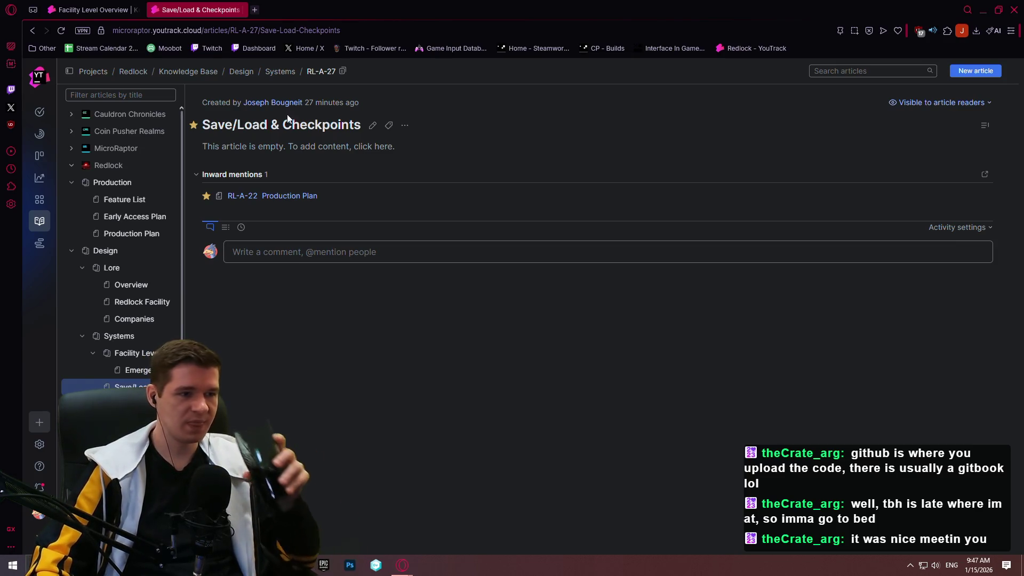
- Start editing the empty Save/Load & Checkpoints article and set its first line to Heading 1
left_click(372, 125)
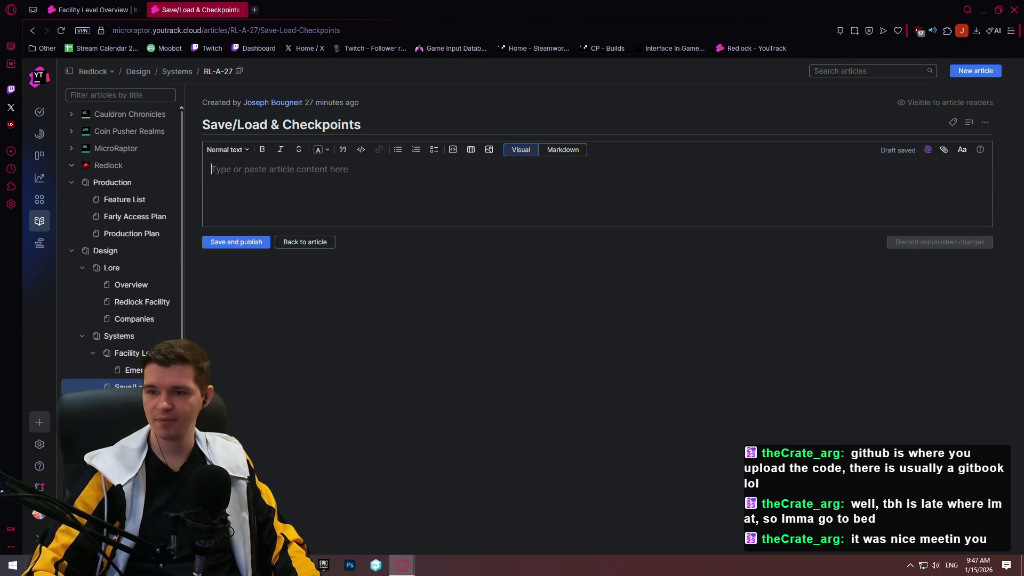
left_click(228, 151)
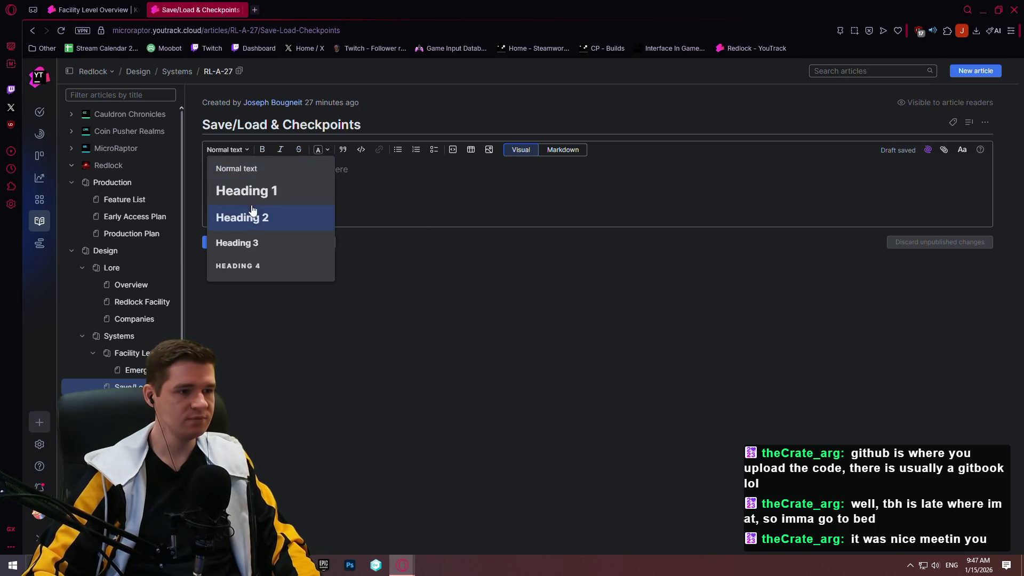
left_click(244, 192)
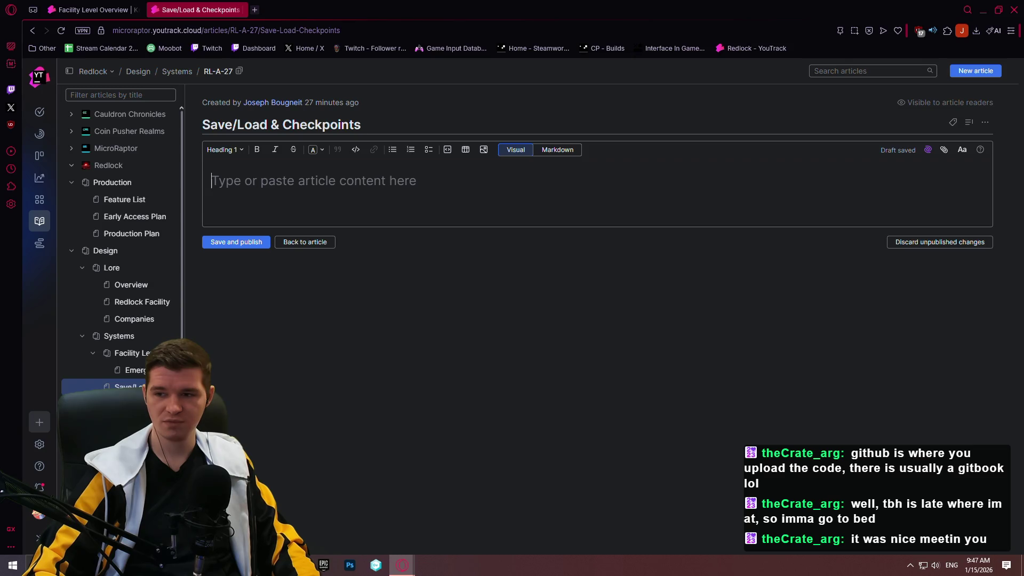
- Title the draft 'Checkpoints' and, in Markdown view, add two --- separator lines
left_click(297, 179)
type("Che")
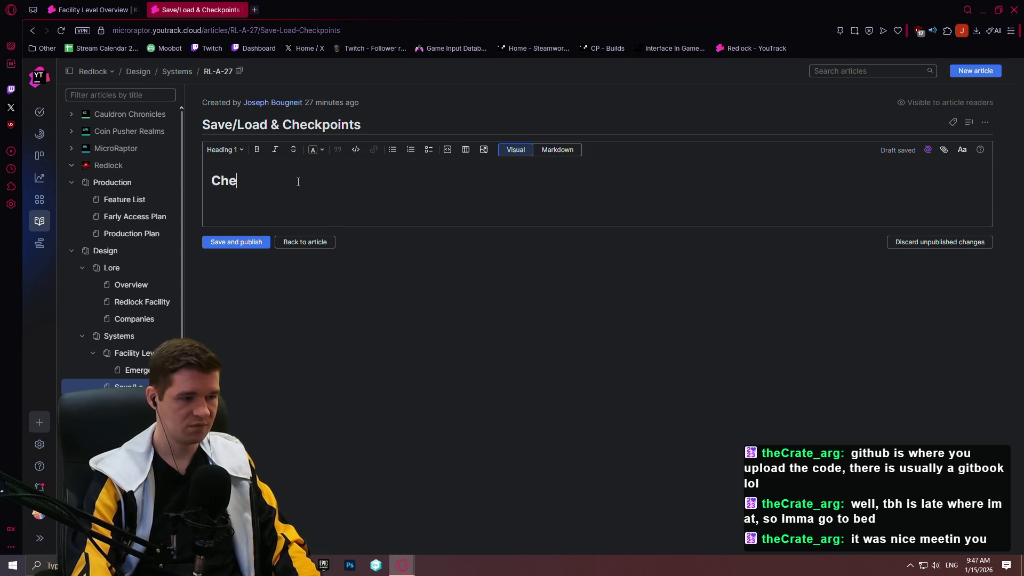
type("ckpoints")
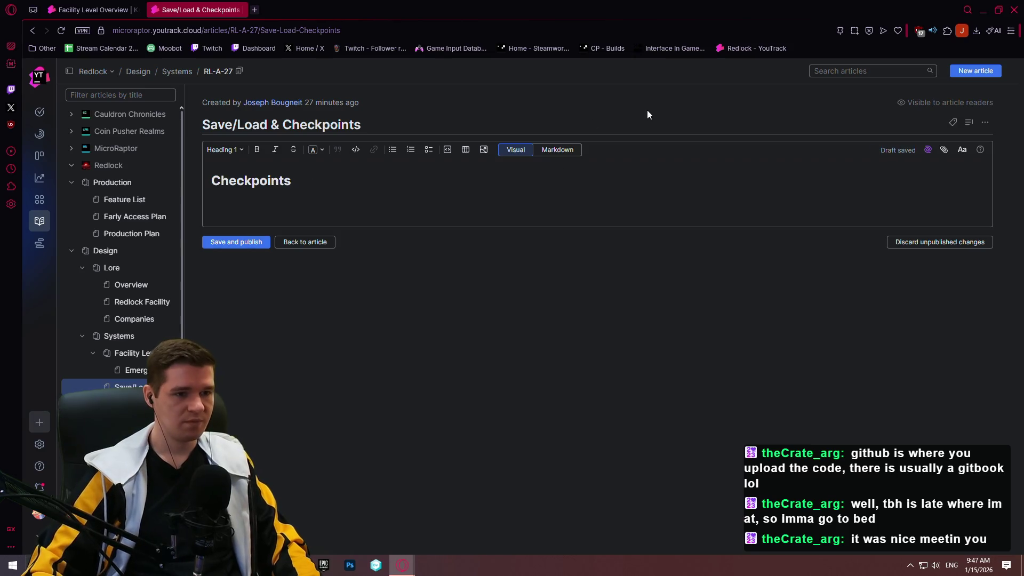
left_click(552, 150)
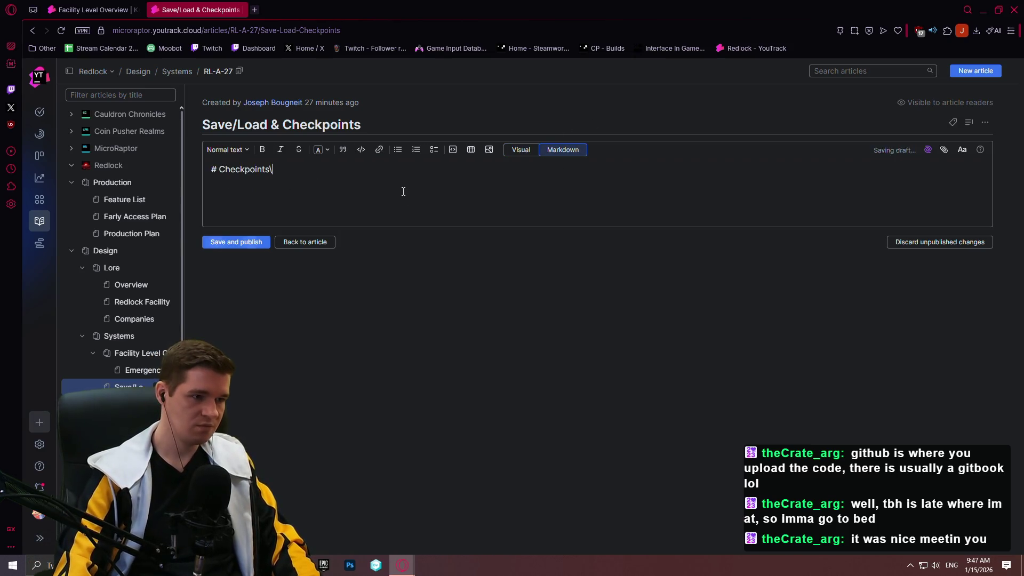
type("---")
key("Return")
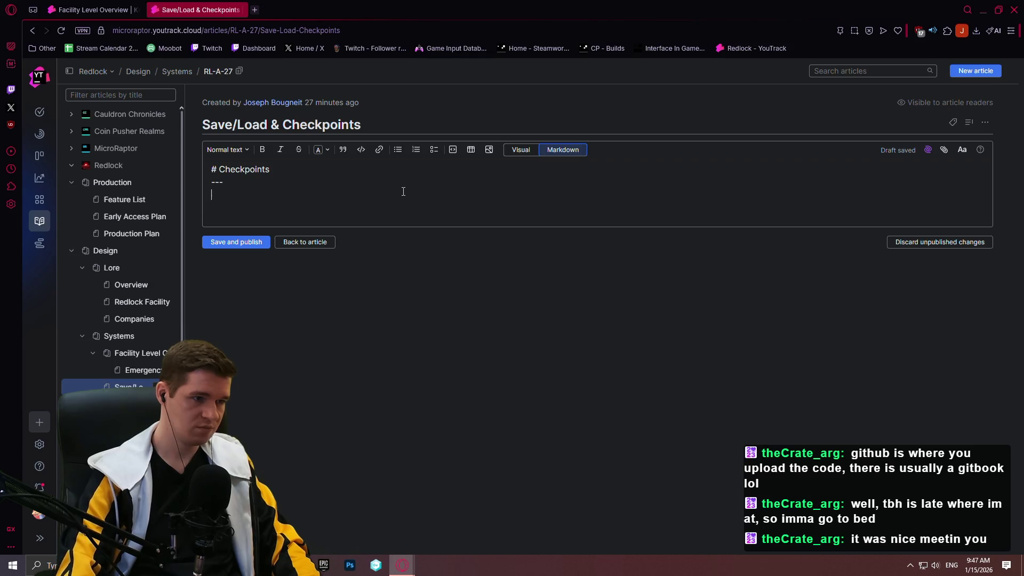
type("---")
key("Up")
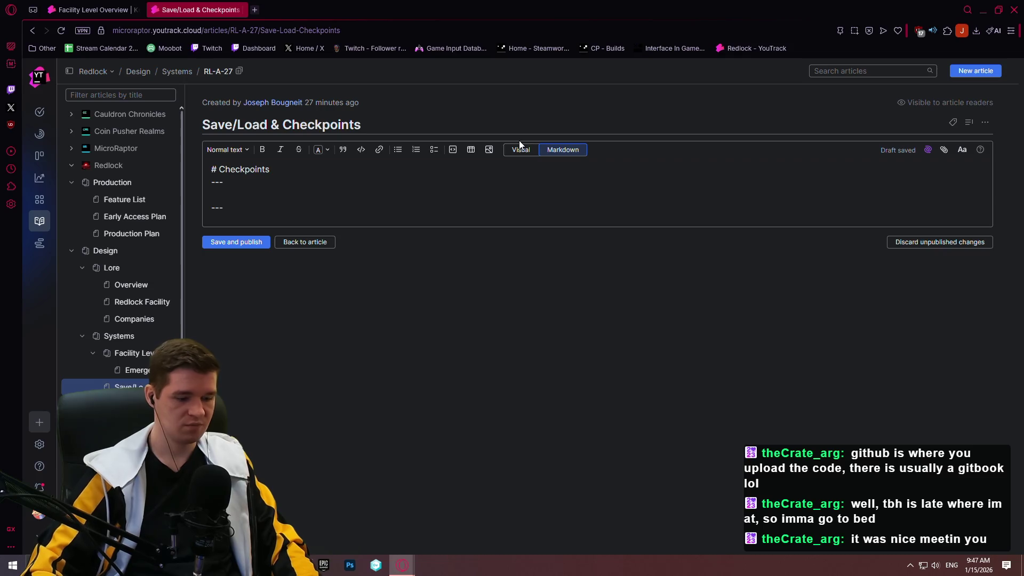
- Add '## Overview' and '## Teleportation' headings, each followed by an XXX placeholder
type("## Overv")
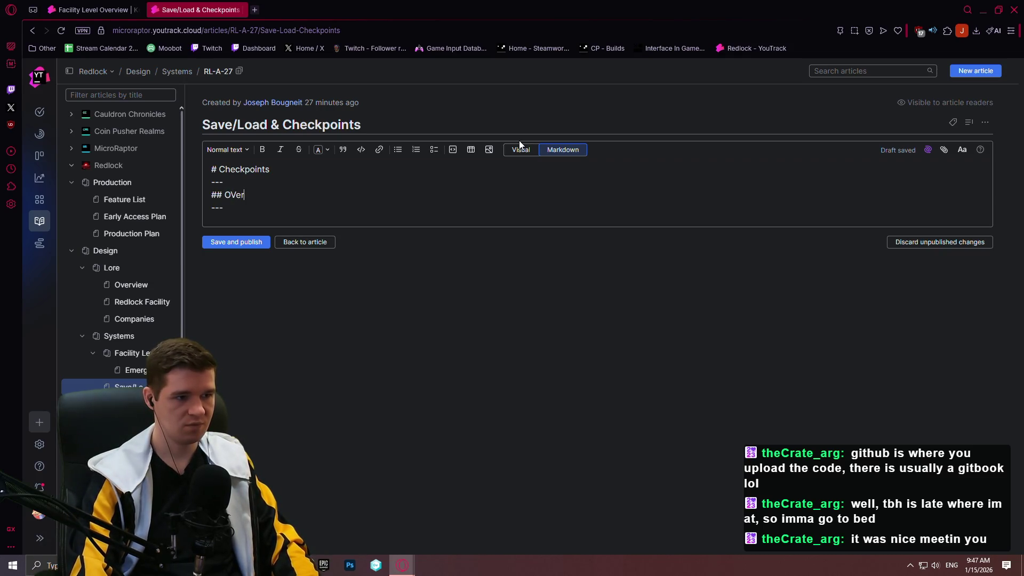
type("iew")
key("Return")
type("XXX")
key("Return")
key("Return")
key("Return")
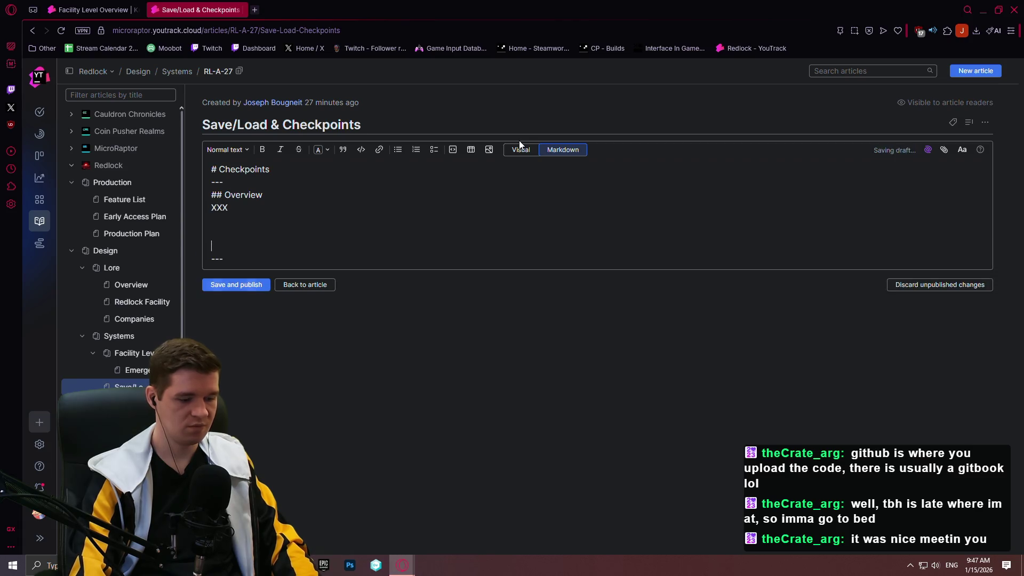
type("## ")
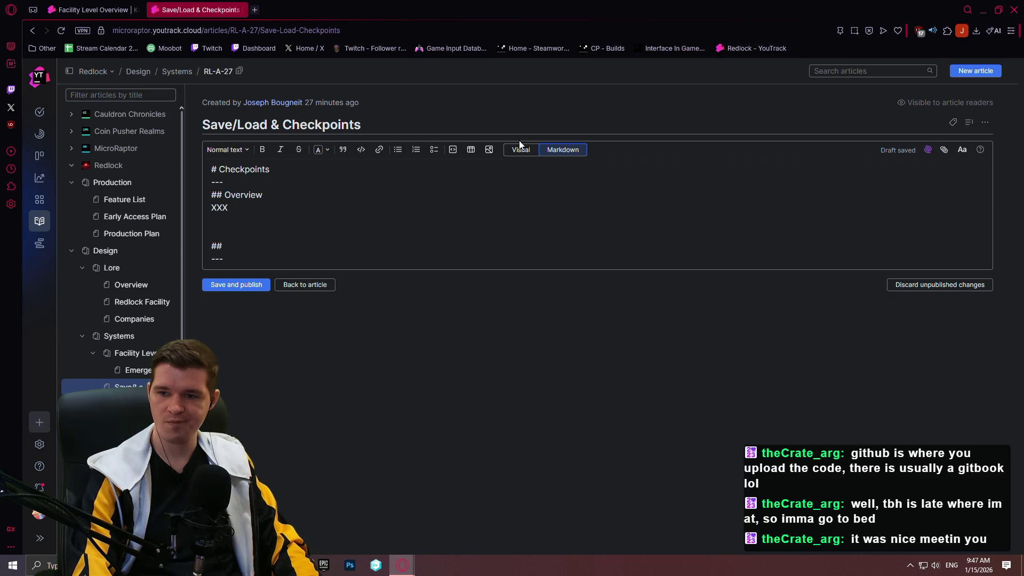
type("Tele")
type("rtation")
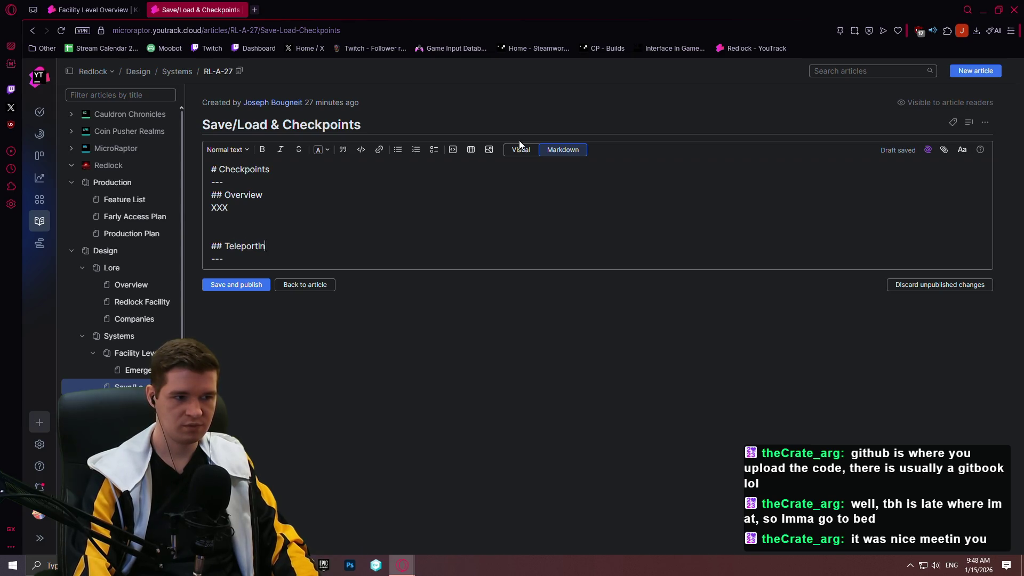
key("Return")
type("XXX")
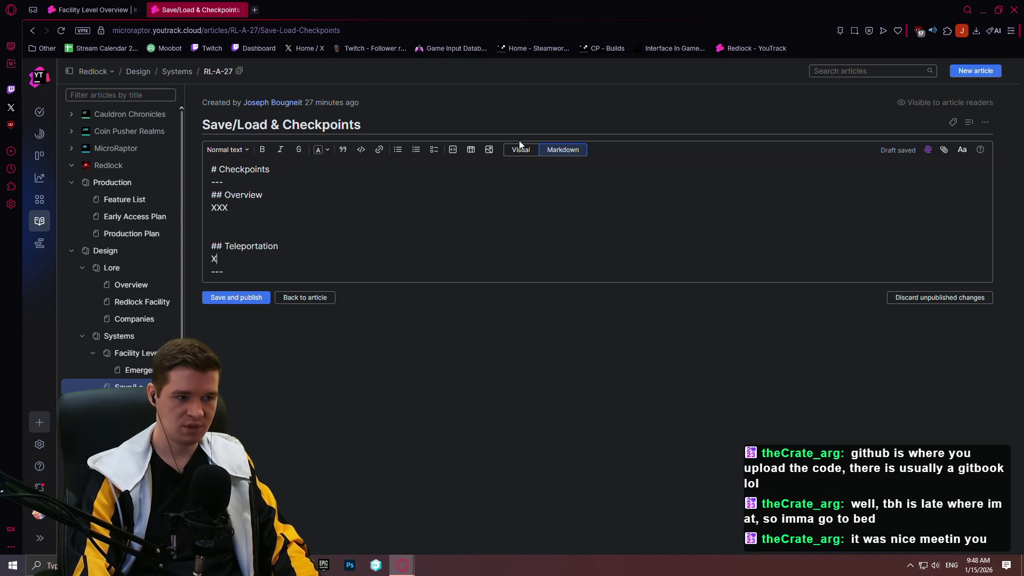
key("Return")
key("Return")
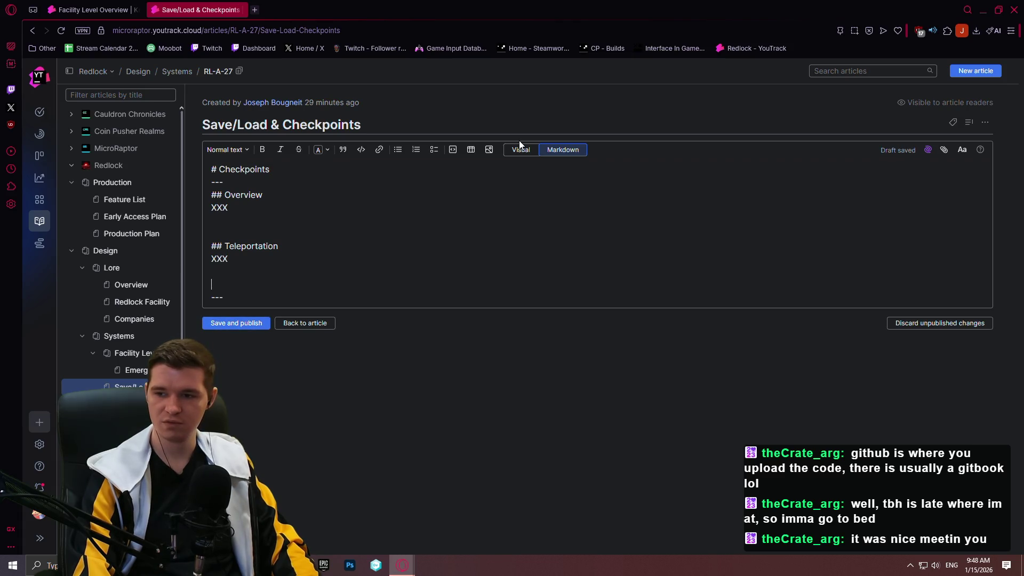
- Add a '## Triggering Resave' heading with XXX below it and a blank line above it
type("## Triggering Re")
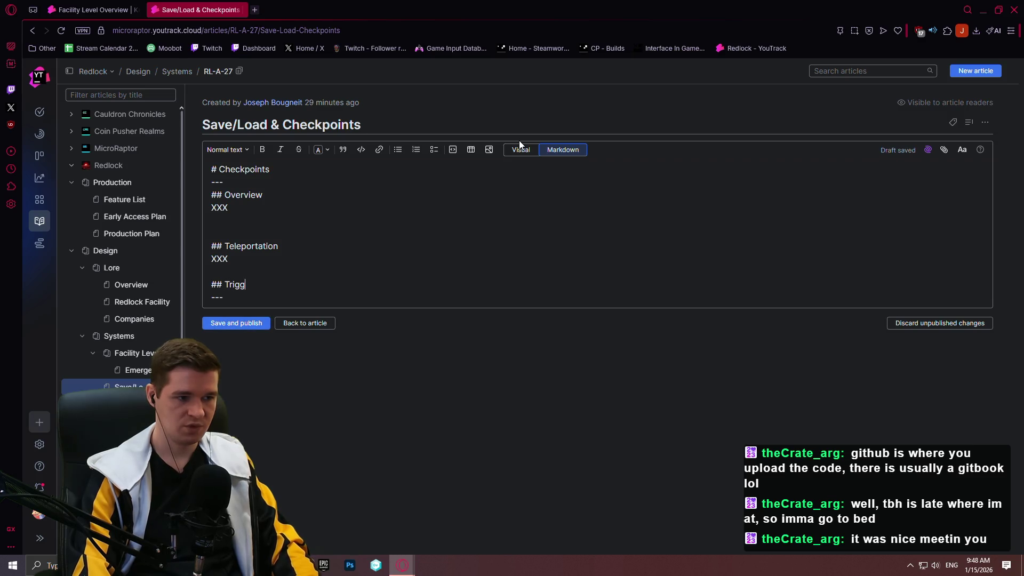
type("sa")
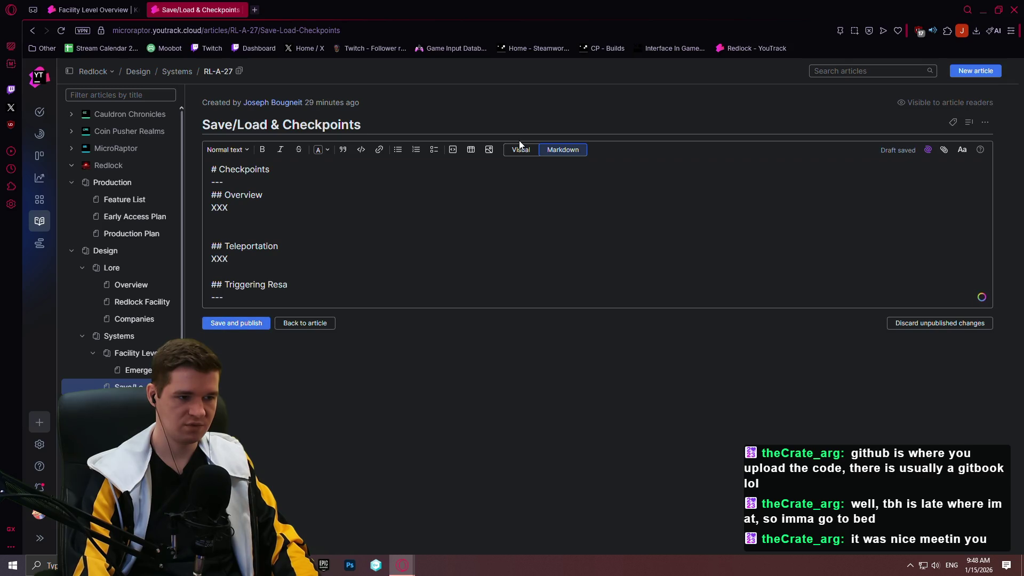
type("ve")
key("Return")
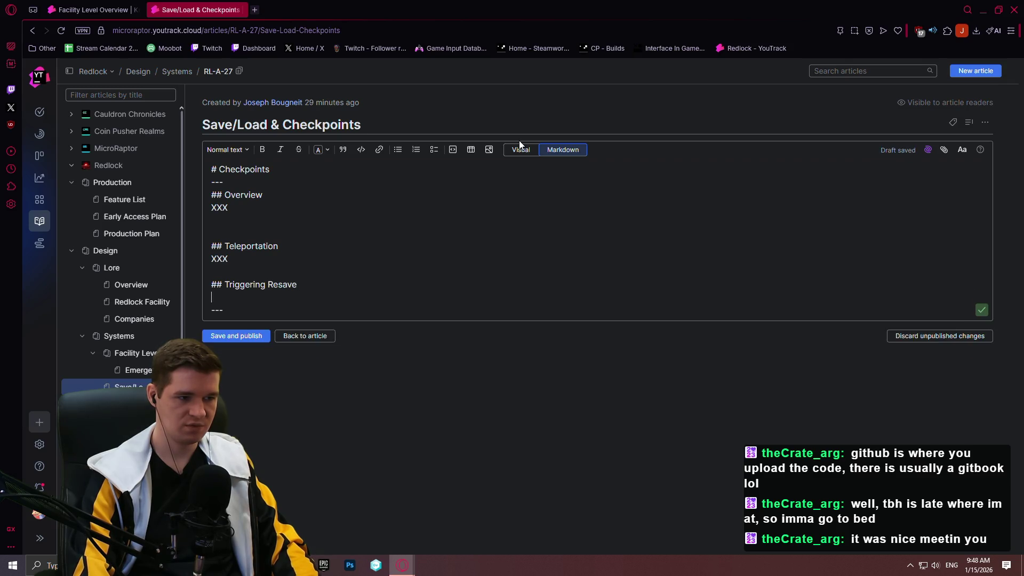
type("XXX")
key("Up")
key("Return")
key("Down")
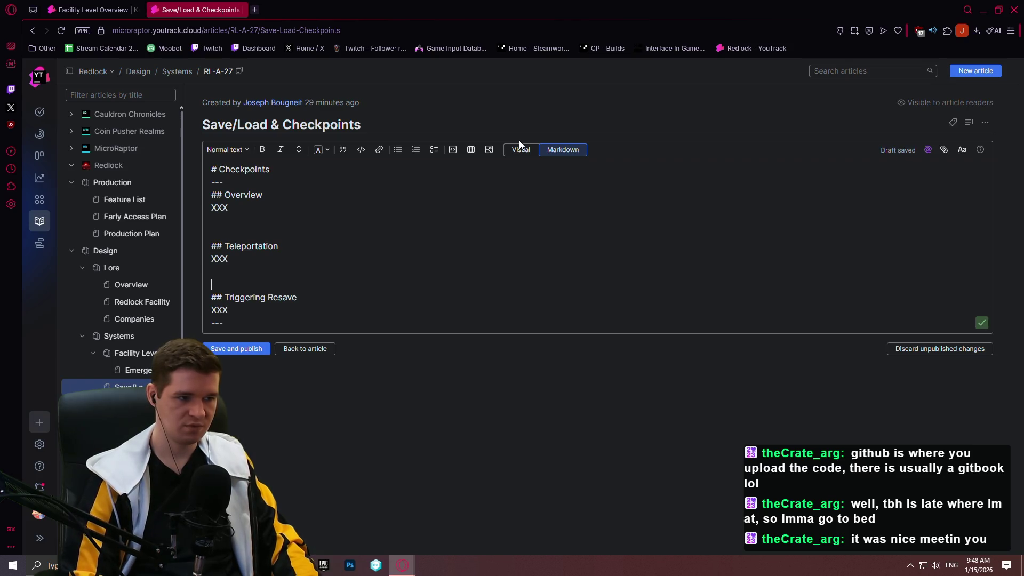
left_click(535, 150)
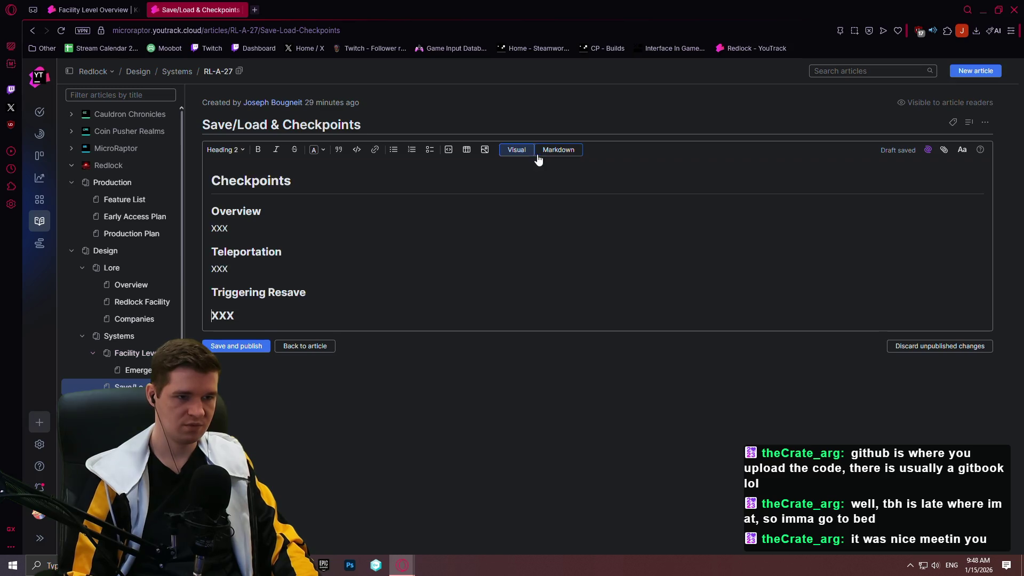
- Toggle between Markdown and Visual views to check formatting, adding a blank line after Teleportation's XXX
left_click(562, 149)
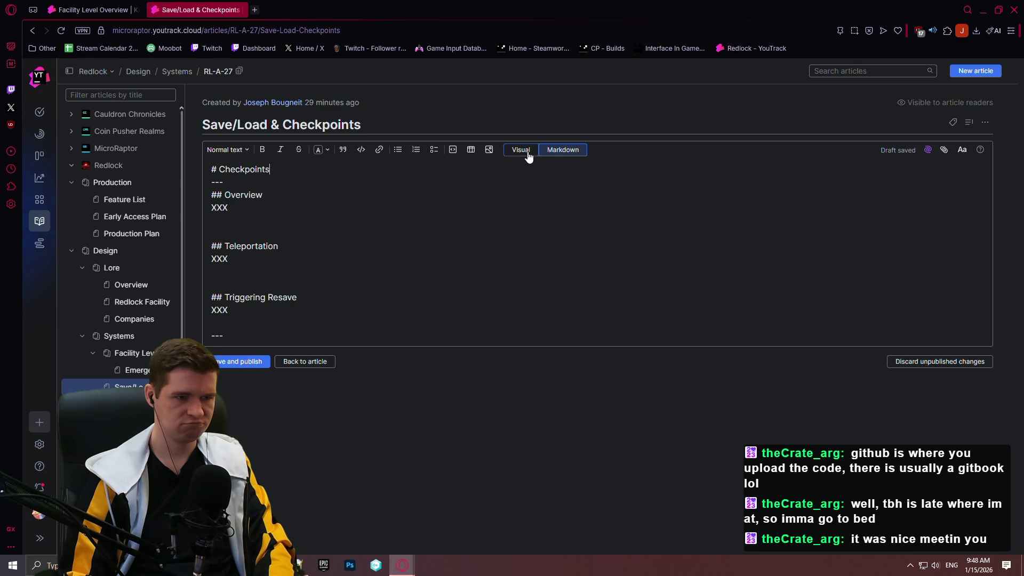
left_click(528, 150)
left_click(563, 152)
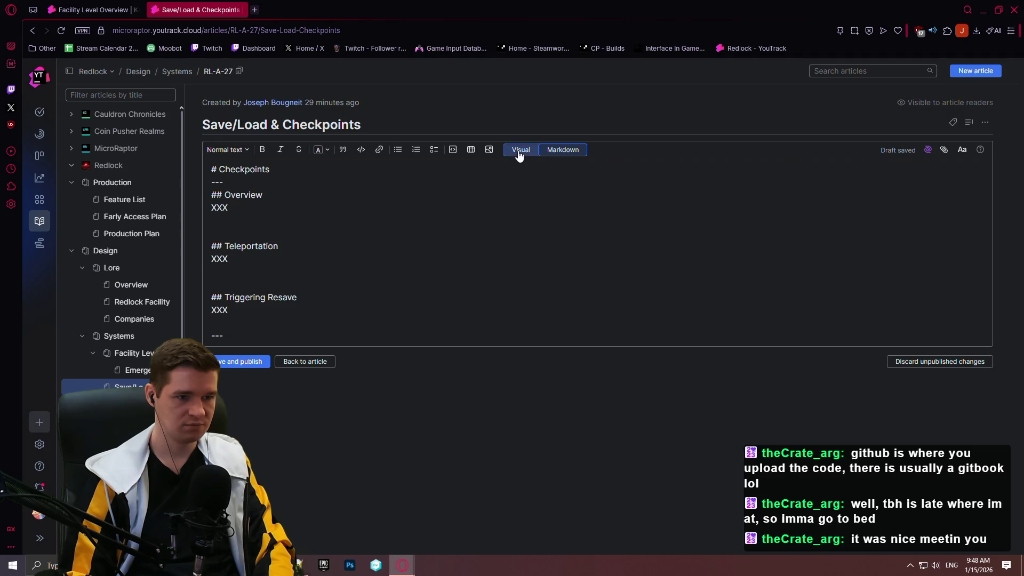
left_click(521, 149)
left_click(278, 290)
key("Return")
left_click(273, 346)
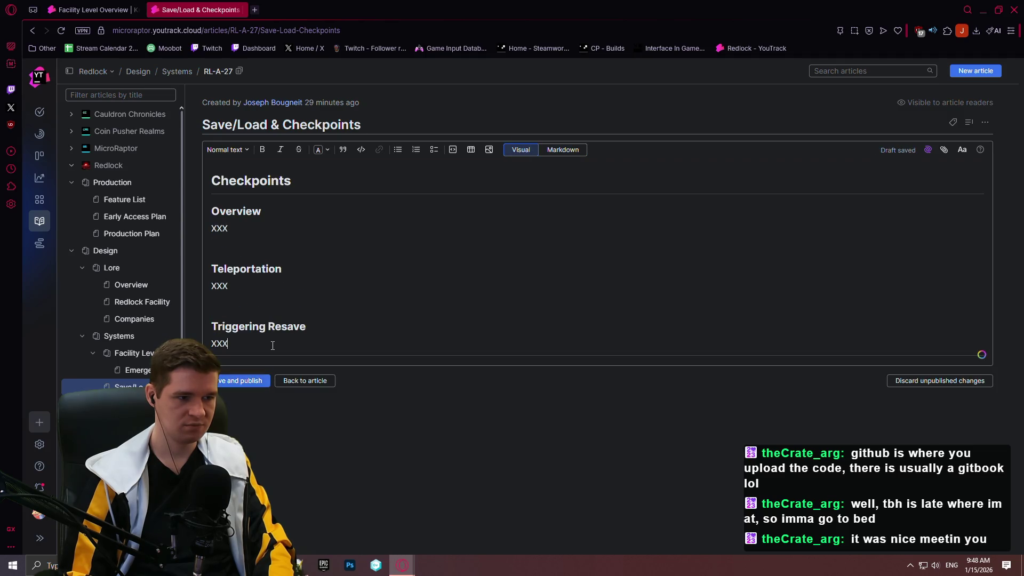
- Replace the Overview XXX with 'Checkpoints are points in the level in which we trigger a save for the player'
left_click(278, 230)
key("BackSpace")
key("BackSpace")
key("BackSpace")
type("Checkpo")
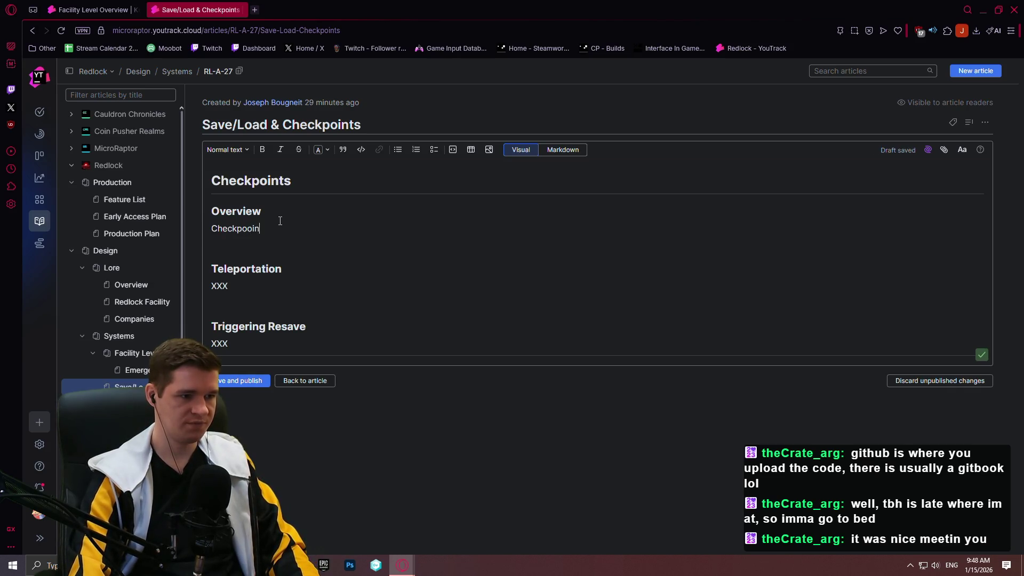
type("ints in the level in which we trigger a save for the player.")
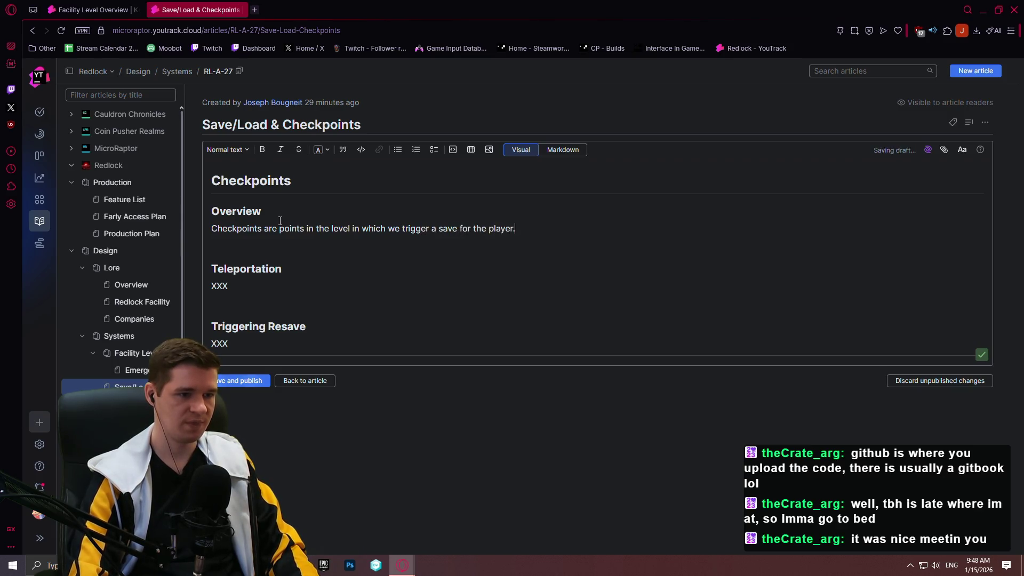
type(" Thes")
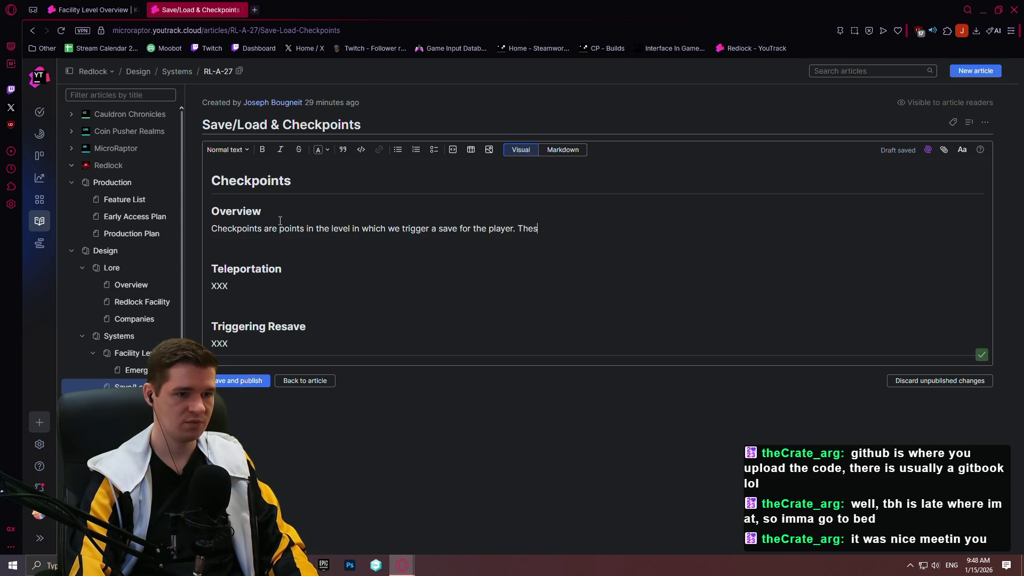
type("ily visible")
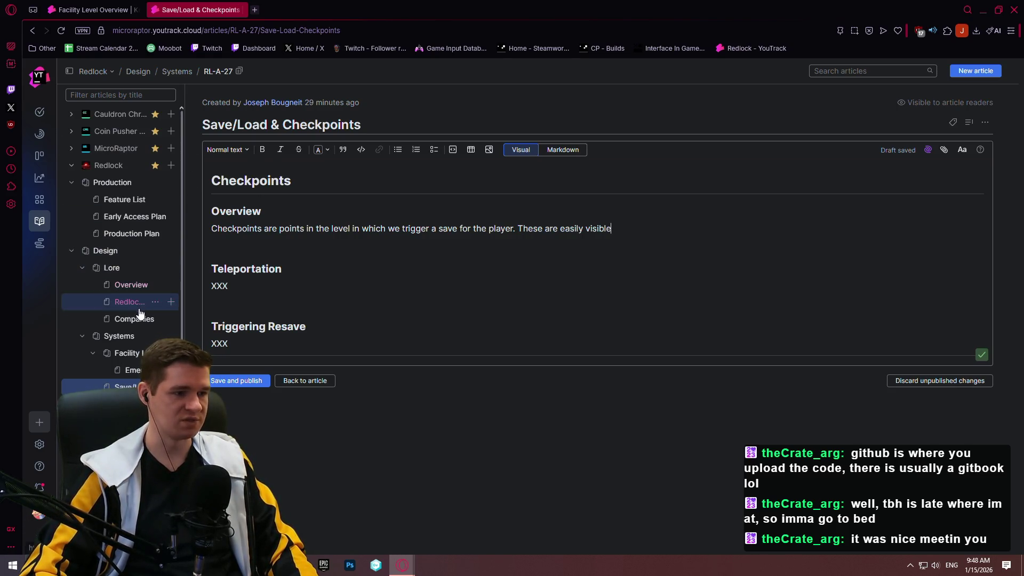
- Open the Production Plan article and scroll to the First Playable Milestone 2 table
left_click(115, 235)
scroll(343, 294, "down", 3)
scroll(329, 272, "down", 4)
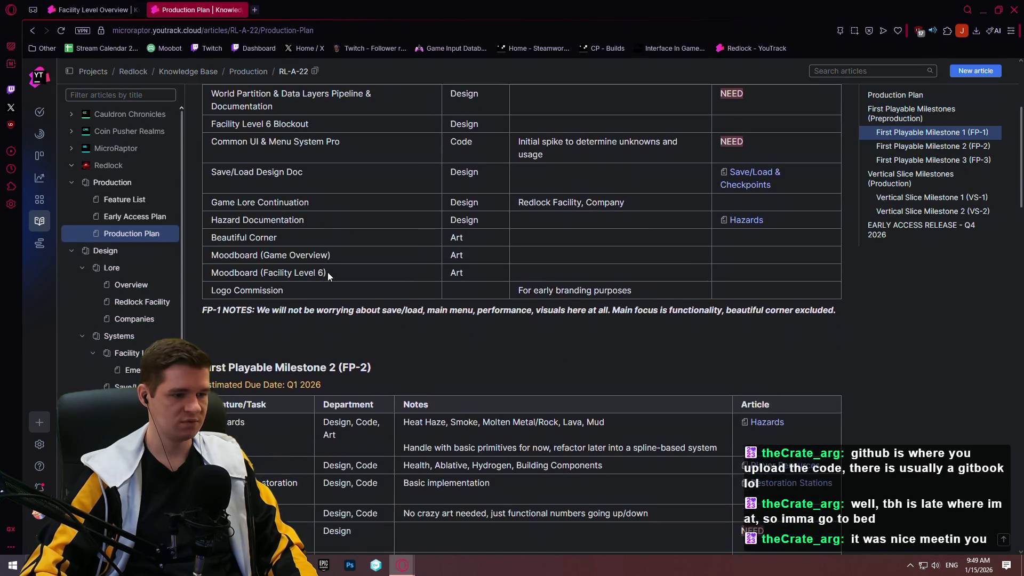
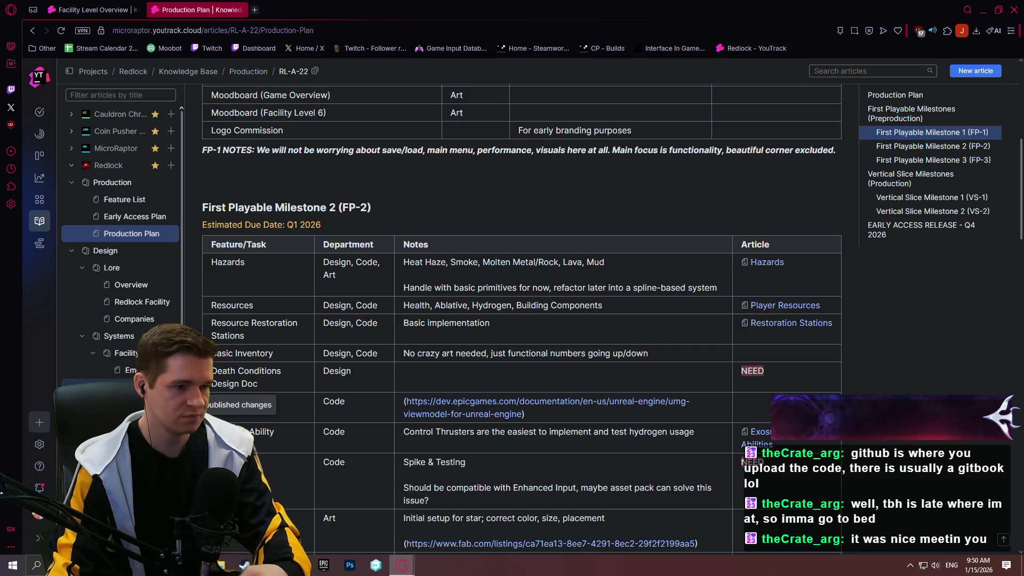
- Scroll the Production Plan, then open the Save/Load & Checkpoints article (RL-A-27) from the sidebar
scroll(844, 311, "up", 1)
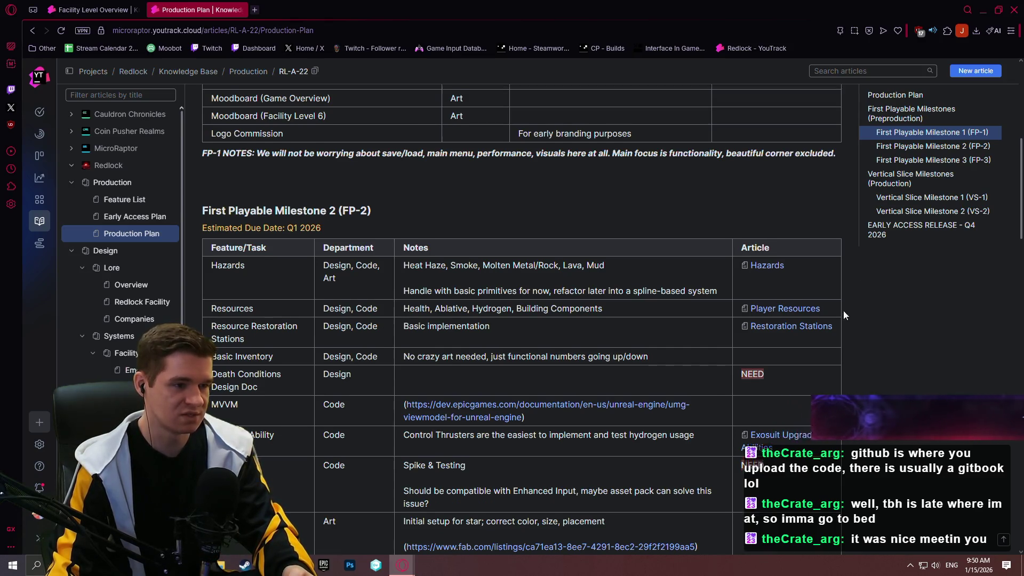
scroll(840, 299, "up", 5)
scroll(639, 178, "down", 5)
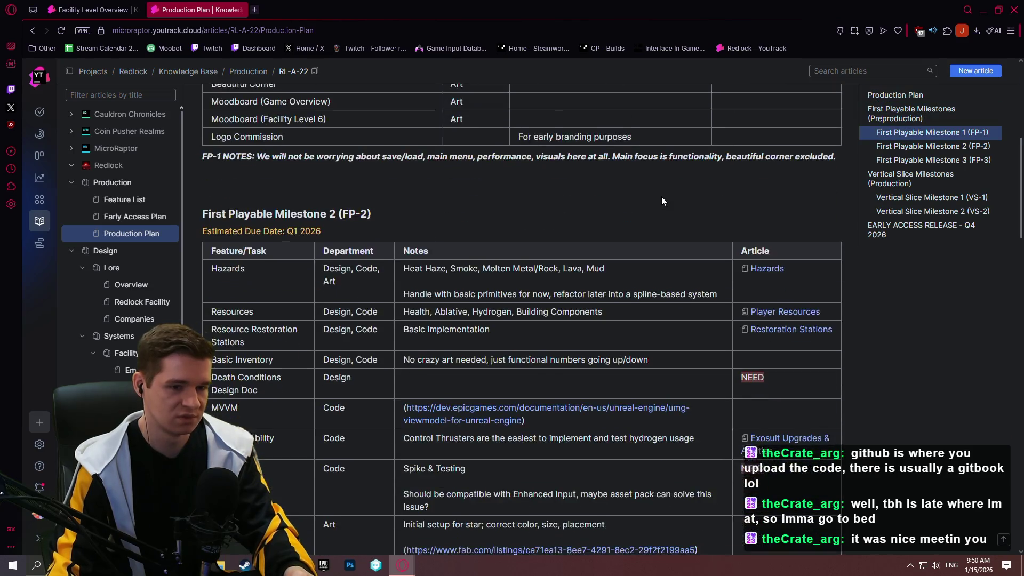
scroll(672, 221, "down", 2)
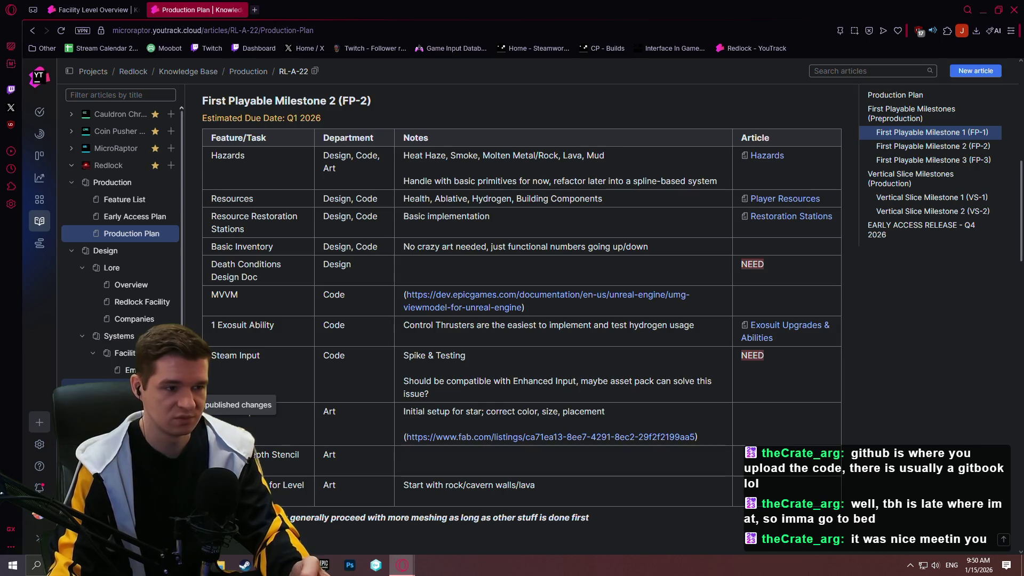
left_click(128, 385)
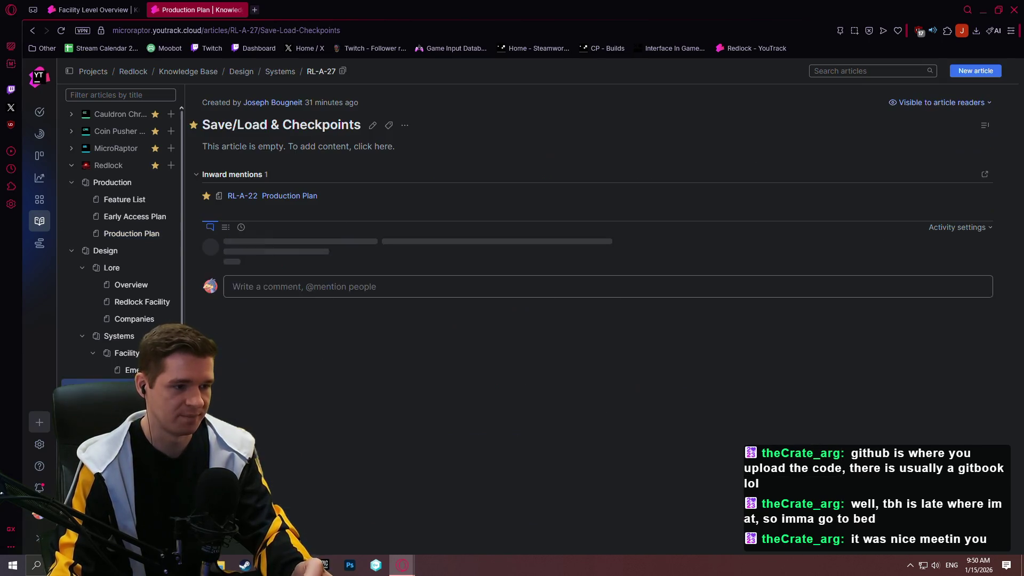
- Put the Save/Load & Checkpoints article into edit mode with the cursor after the Overview sentence
left_click(373, 126)
left_click(650, 230)
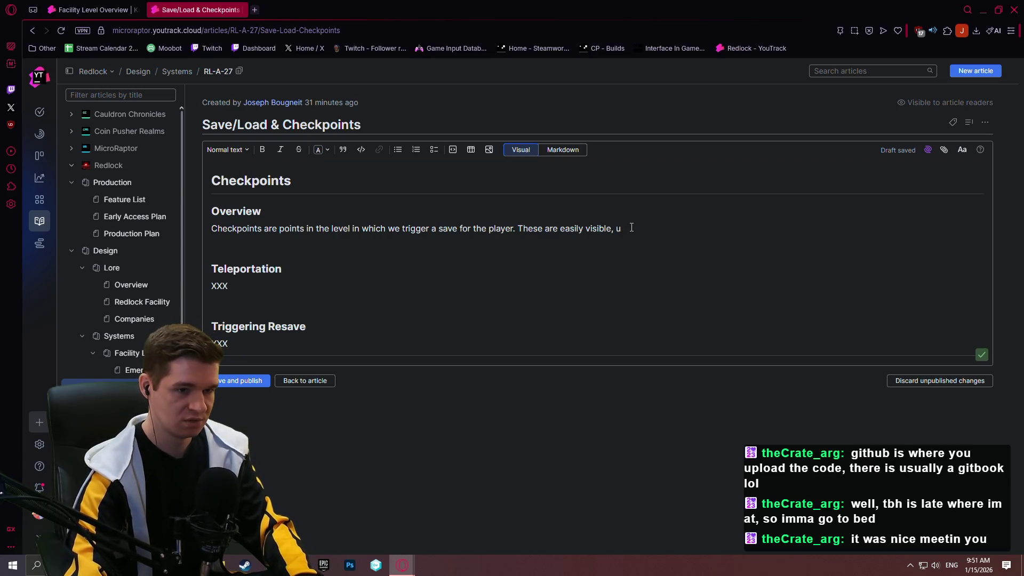
- Finish the Overview sentence with 'check for the player entering and within their proximity.'
type("locations on the main pathway that")
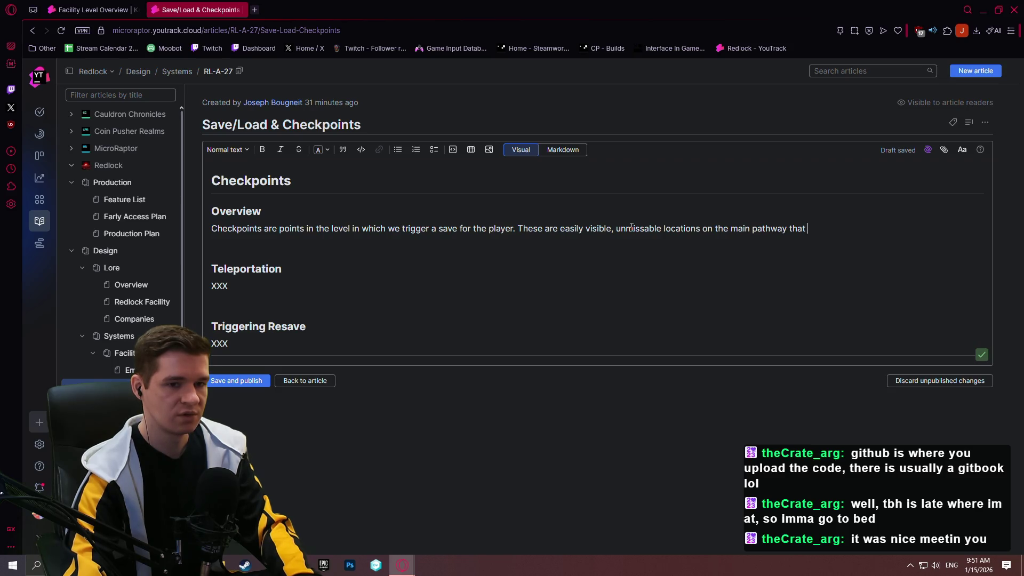
type("check for the player entering and wihth")
key("BackSpace")
key("BackSpace")
key("BackSpace")
type("thin their ")
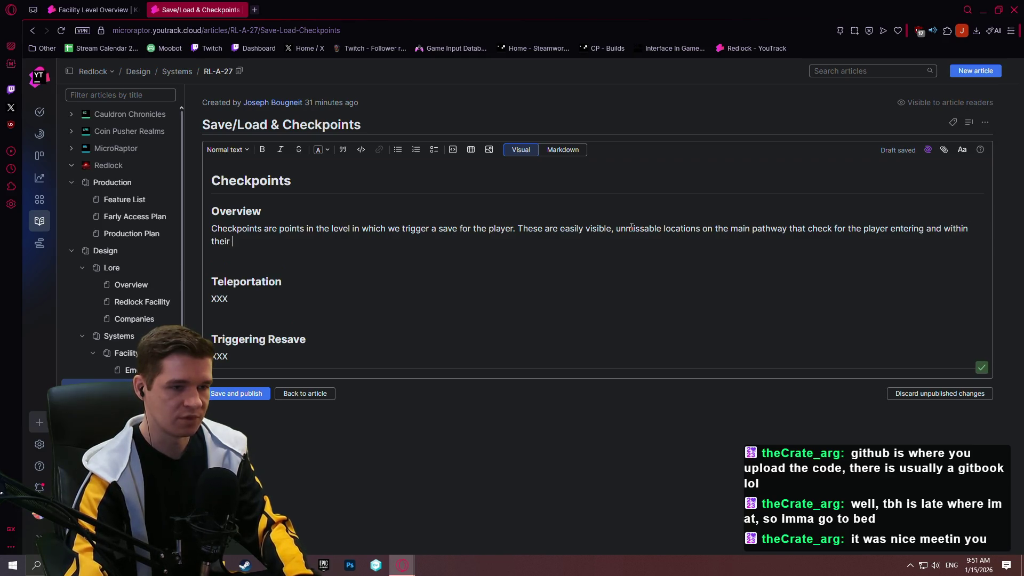
type("proximity.")
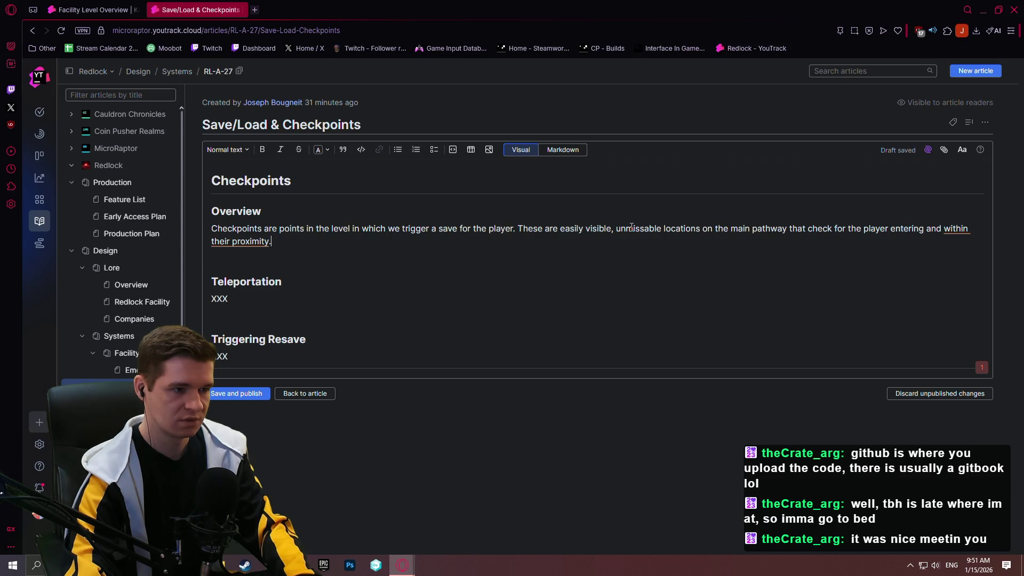
key("Down")
left_click(254, 238)
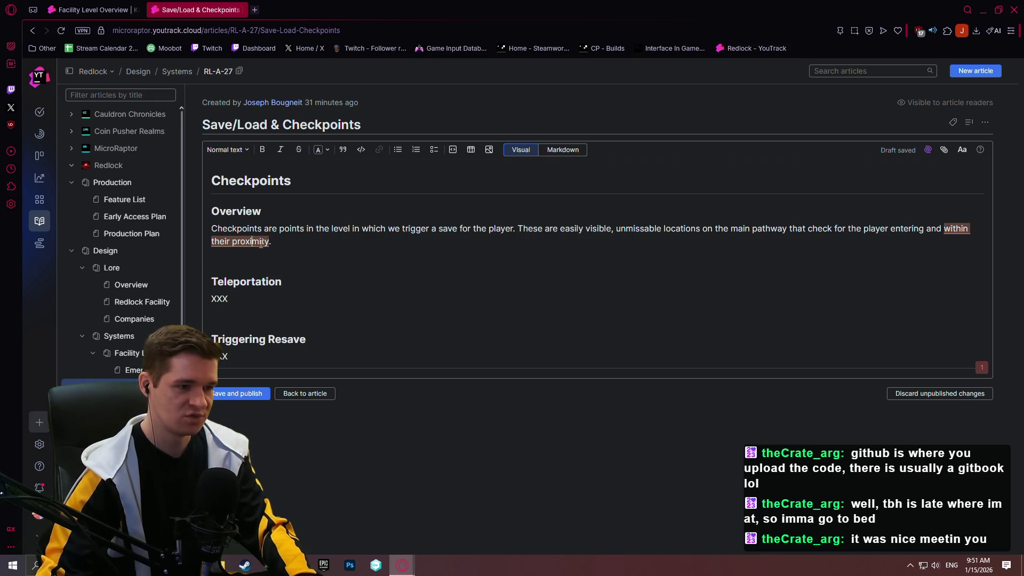
- Dismiss the popup and show the suggestion of nearby, near or close for 'within their proximity'
left_click_drag(297, 229, 292, 230)
left_click(283, 263)
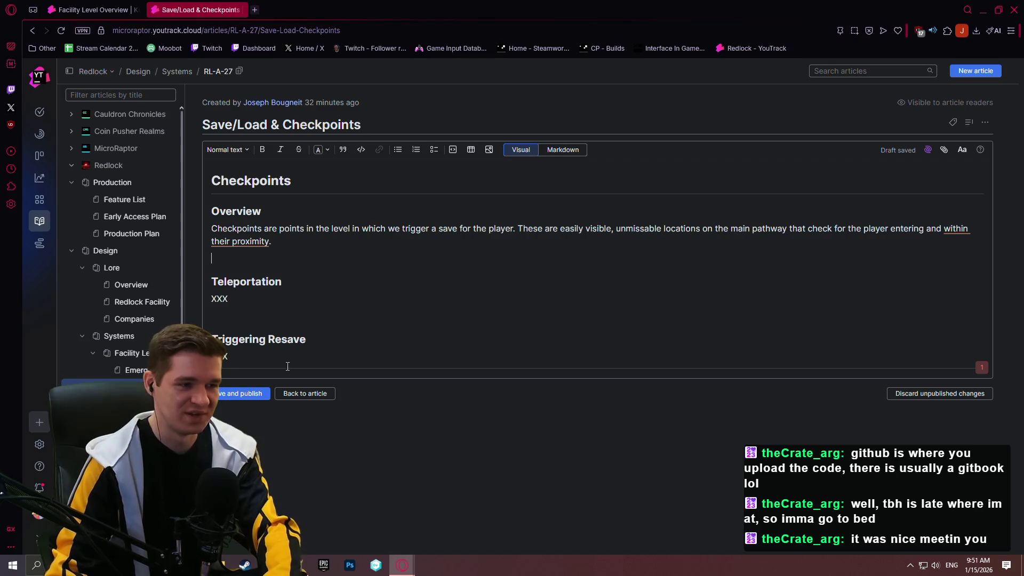
key("Up")
key("Up")
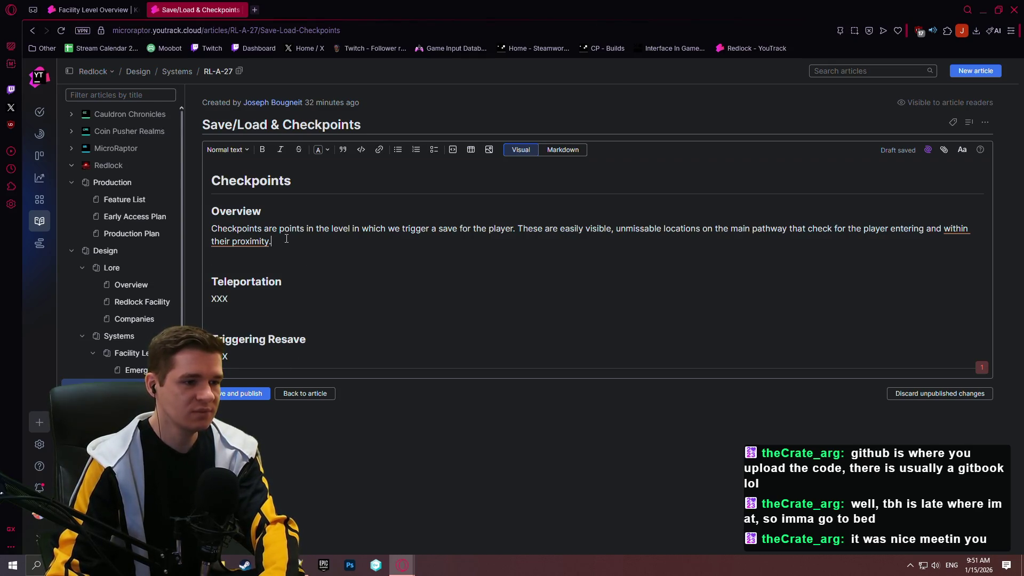
mouse_move(249, 238)
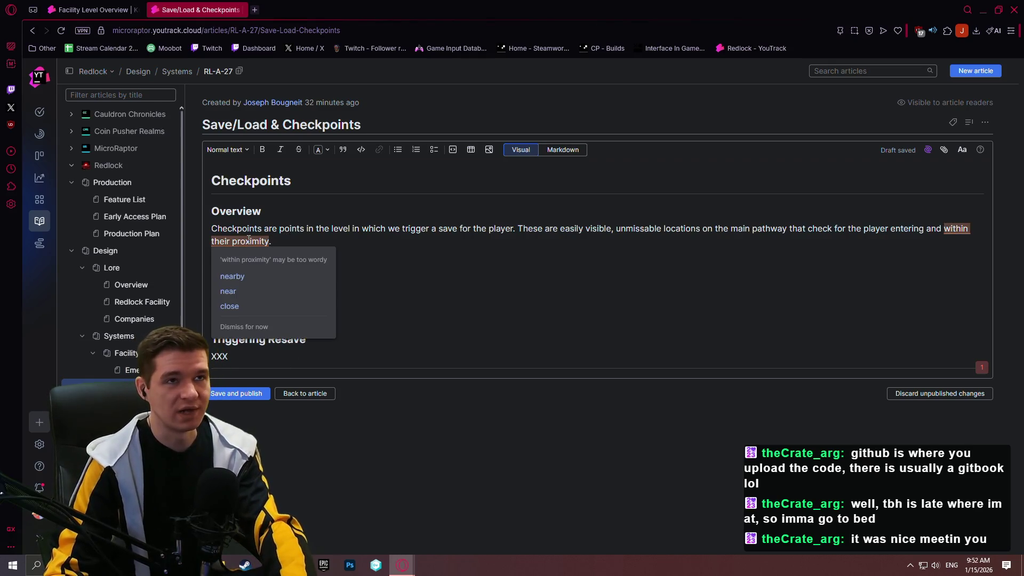